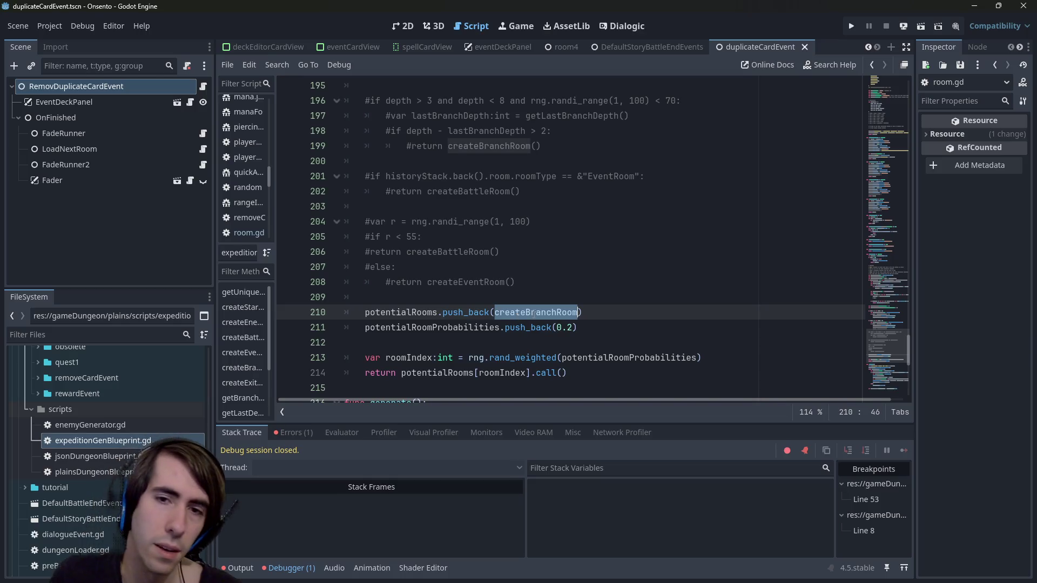
Swap createBranchRoom for createBattleRoom on line 210, change weight 0.2 to 0.6, and save
left_click(476, 266)
double_click(459, 252)
left_click(541, 312)
key("ctrl+space")
key("Return")
left_click(575, 328)
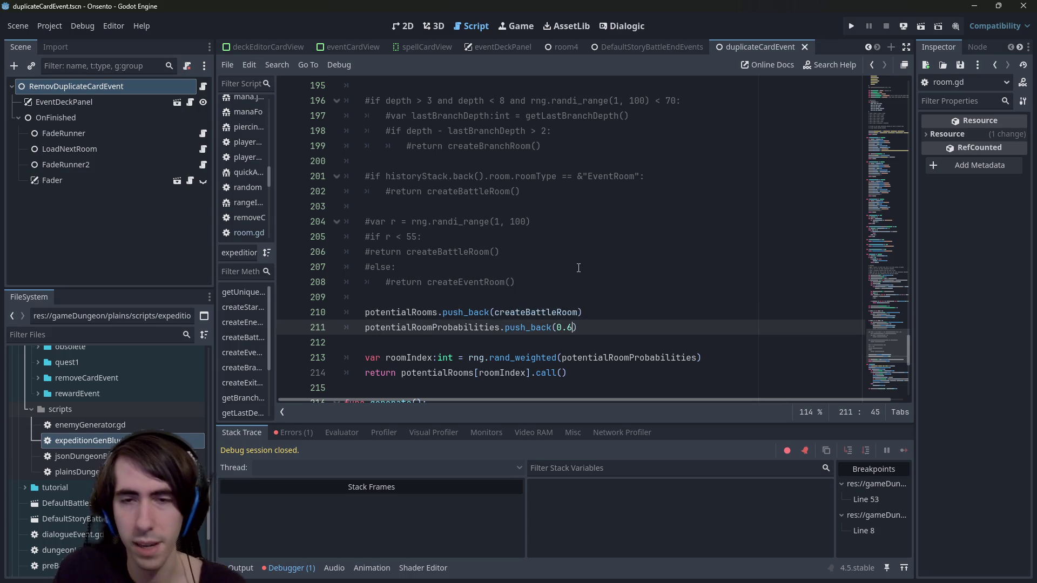
key("BackSpace")
type("6")
key("ctrl+s")
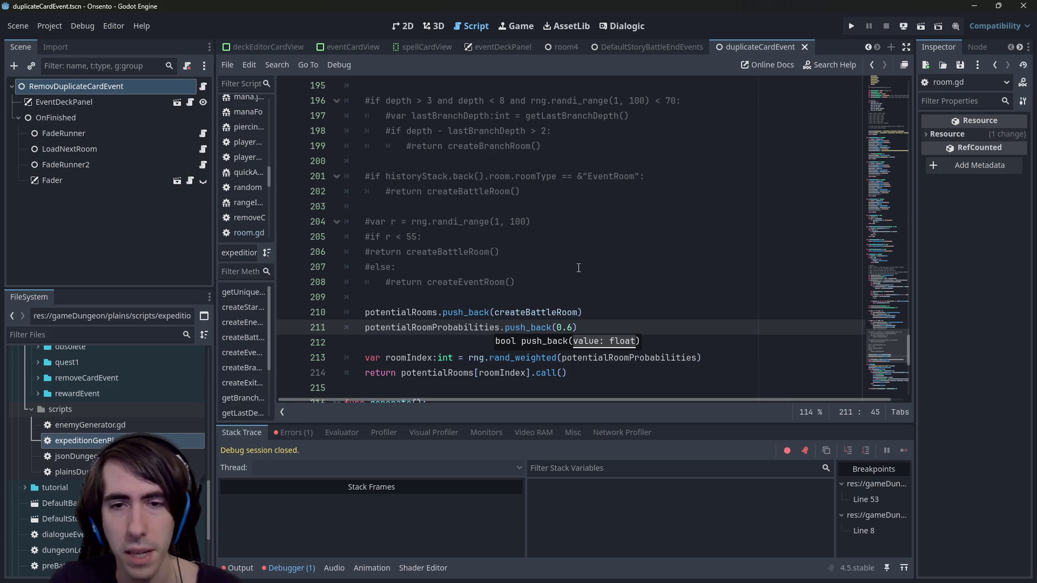
left_click(595, 324)
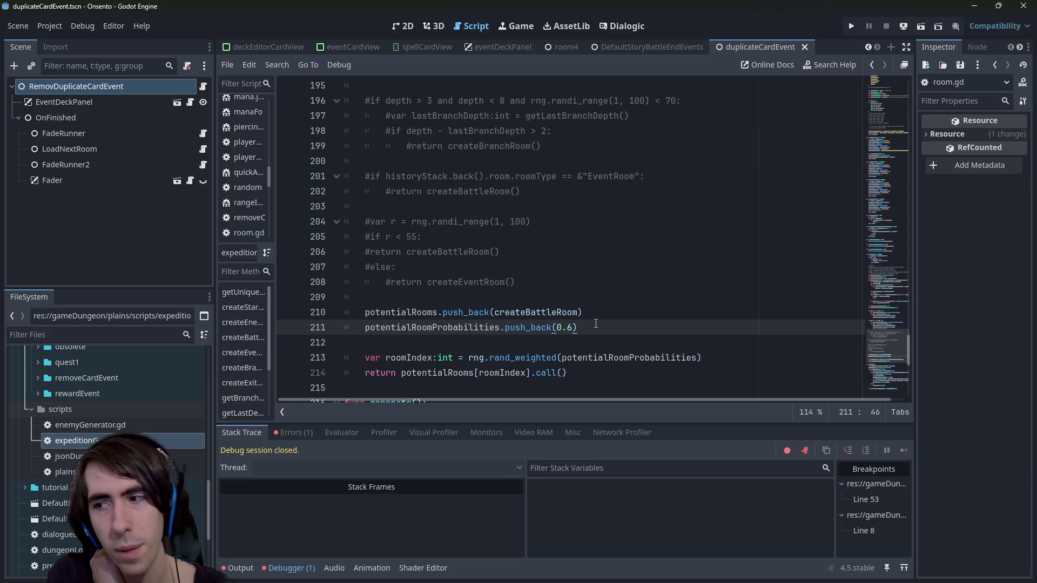
scroll(610, 321, "up", 15)
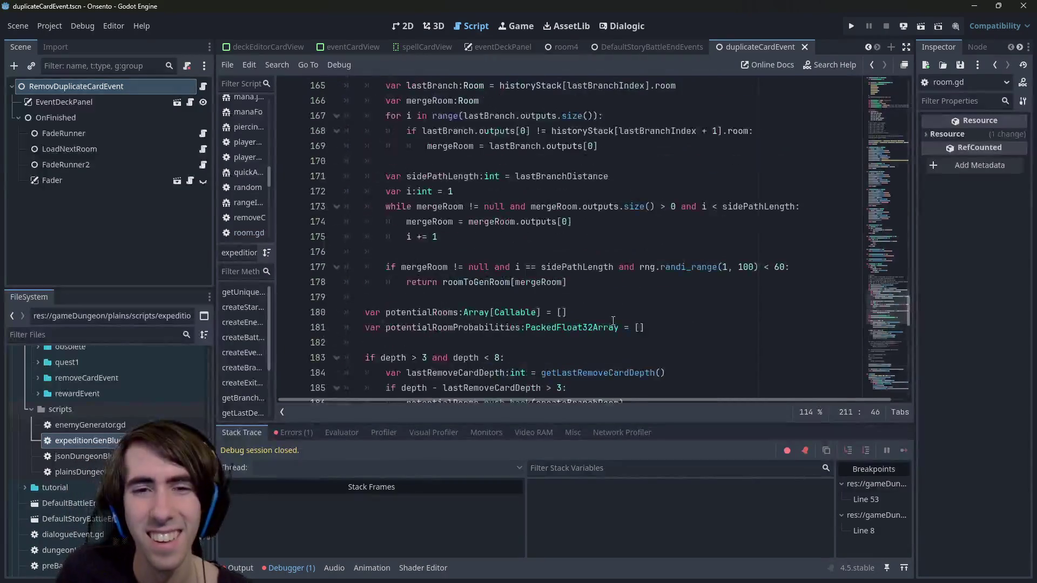
left_click_drag(547, 251, 345, 222)
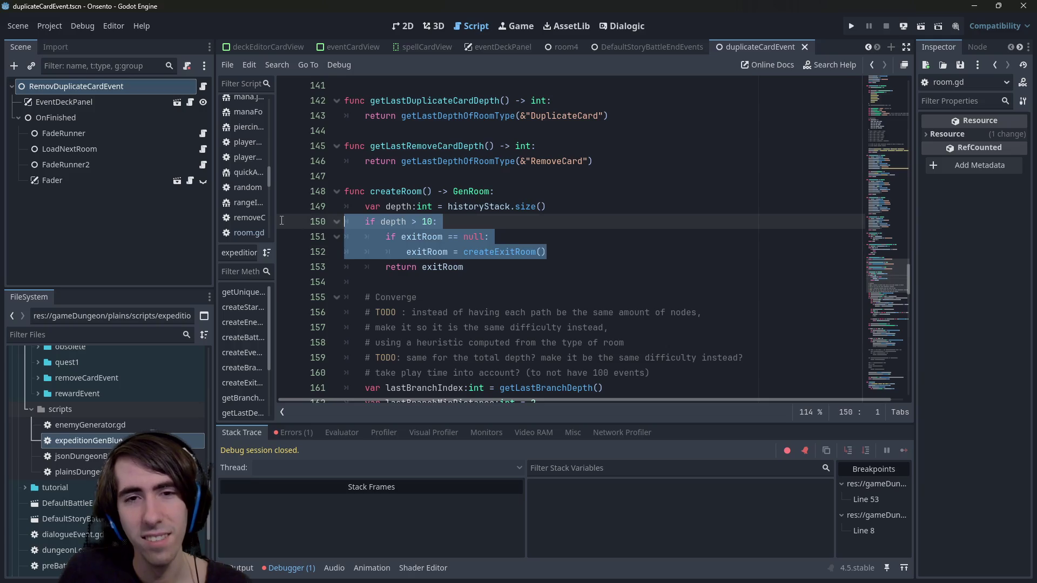
scroll(539, 281, "down", 3)
scroll(539, 281, "down", 9)
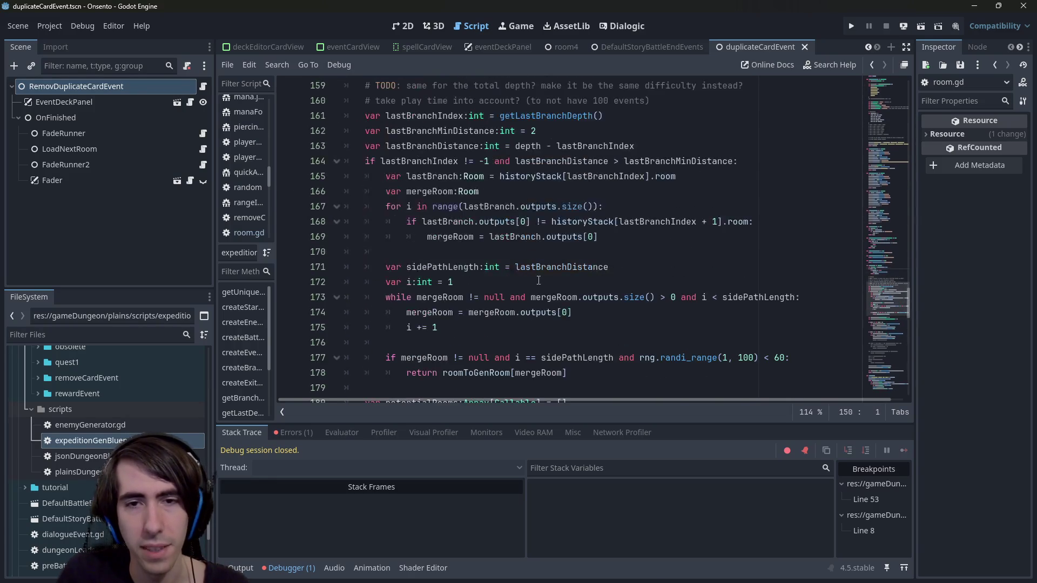
scroll(538, 280, "down", 2)
scroll(538, 281, "up", 2)
mouse_move(538, 276)
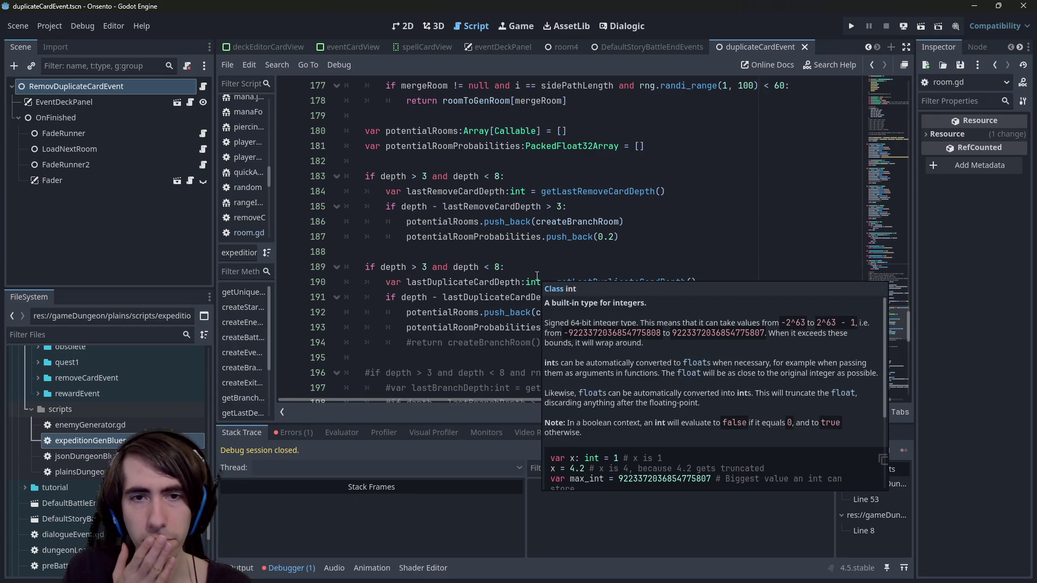
scroll(555, 168, "up", 2)
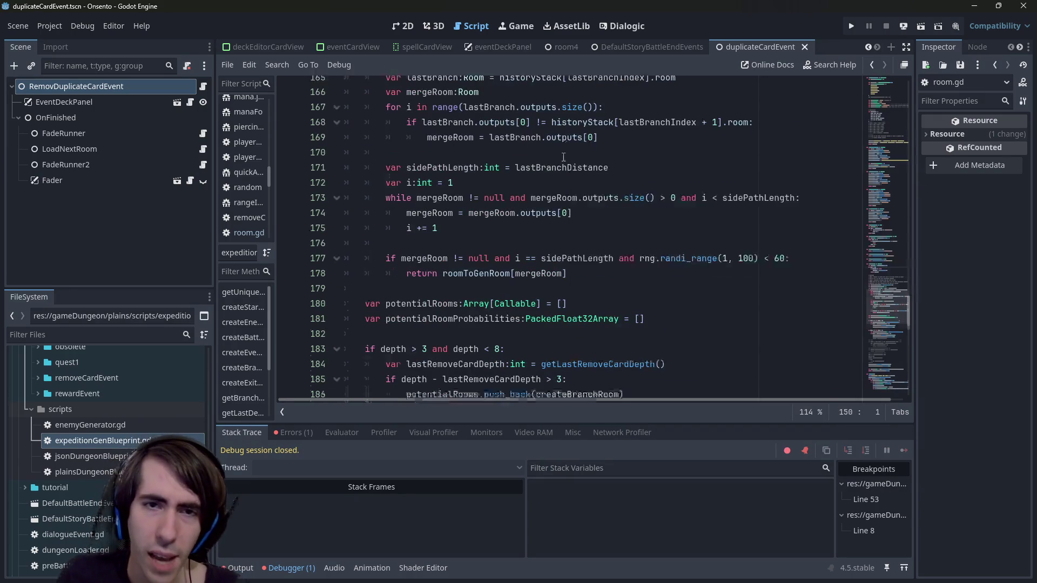
scroll(551, 178, "down", 1)
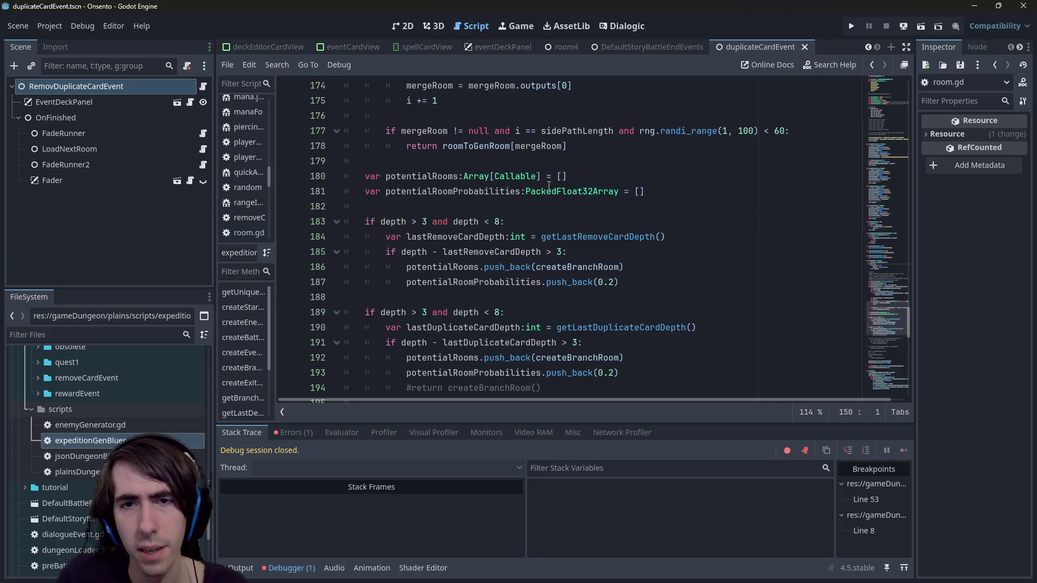
scroll(548, 181, "down", 2)
triple_click(391, 131)
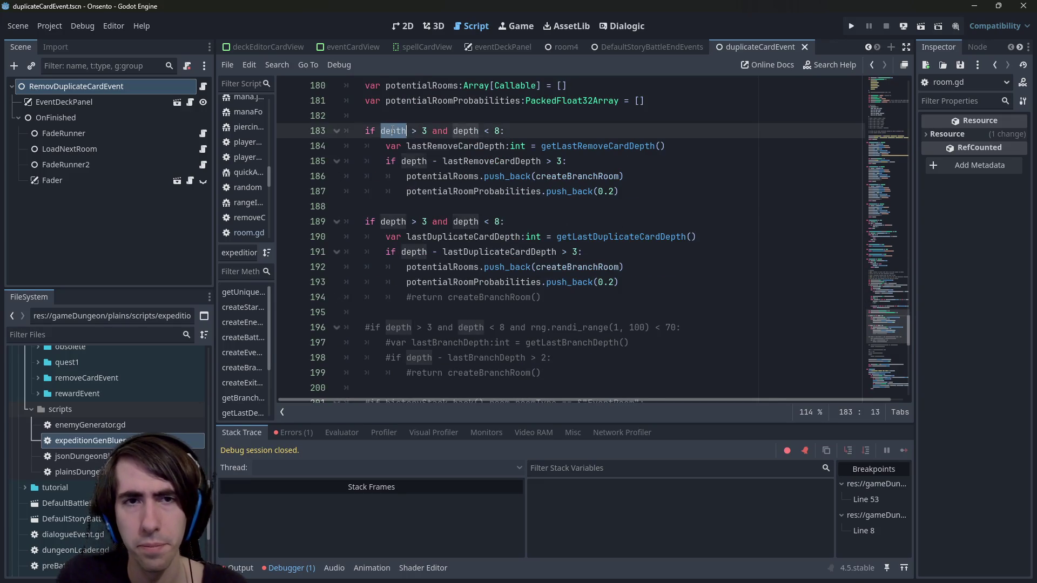
double_click(466, 131)
scroll(502, 193, "down", 5)
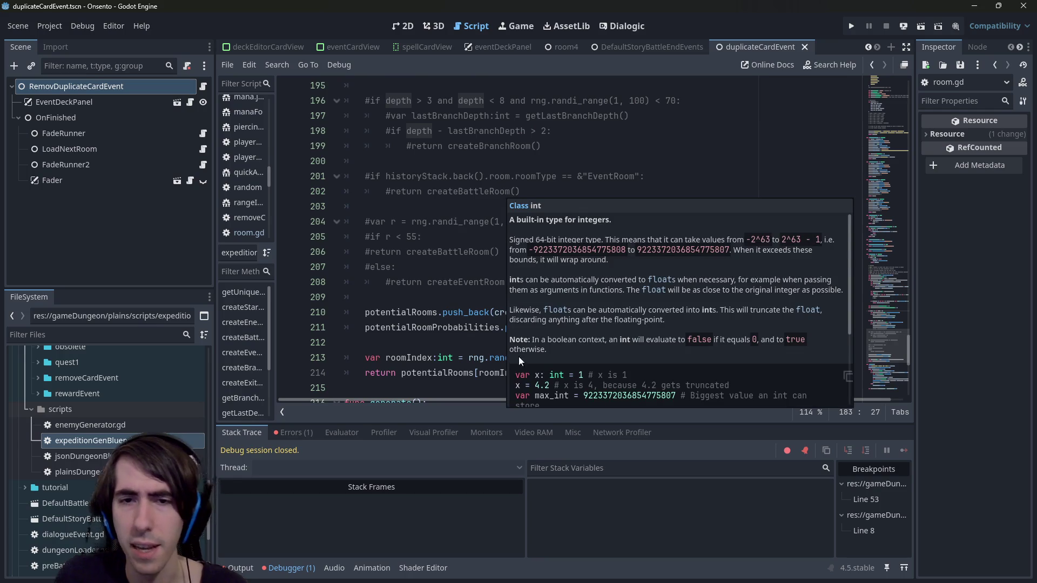
left_click(597, 331)
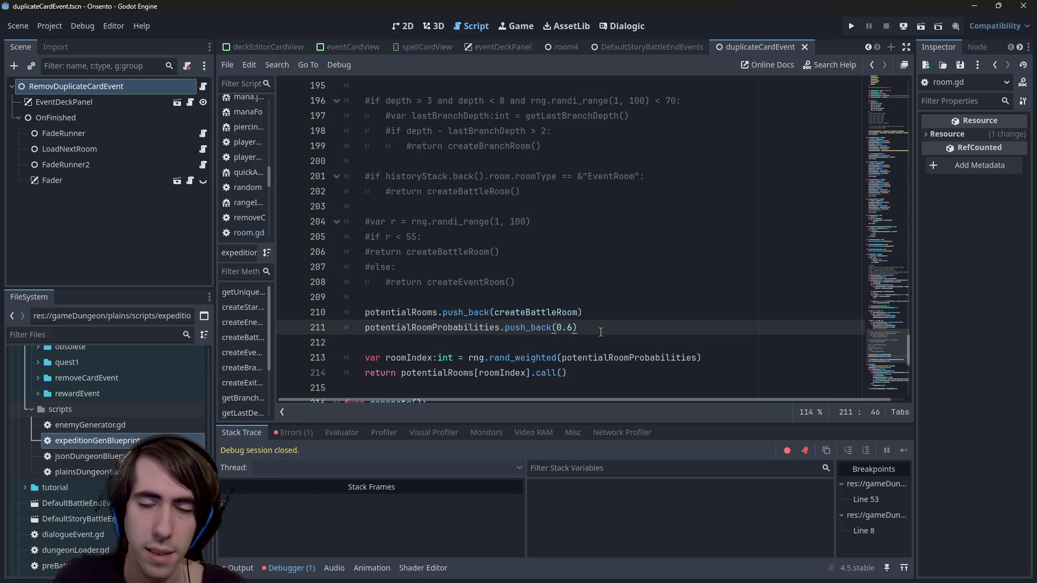
left_click(433, 358)
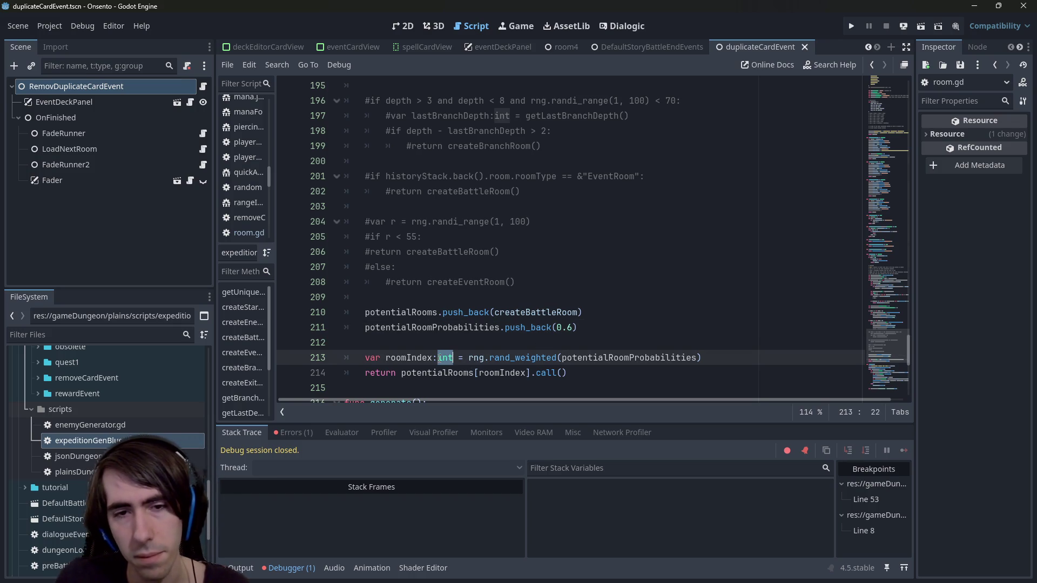
left_click(560, 263)
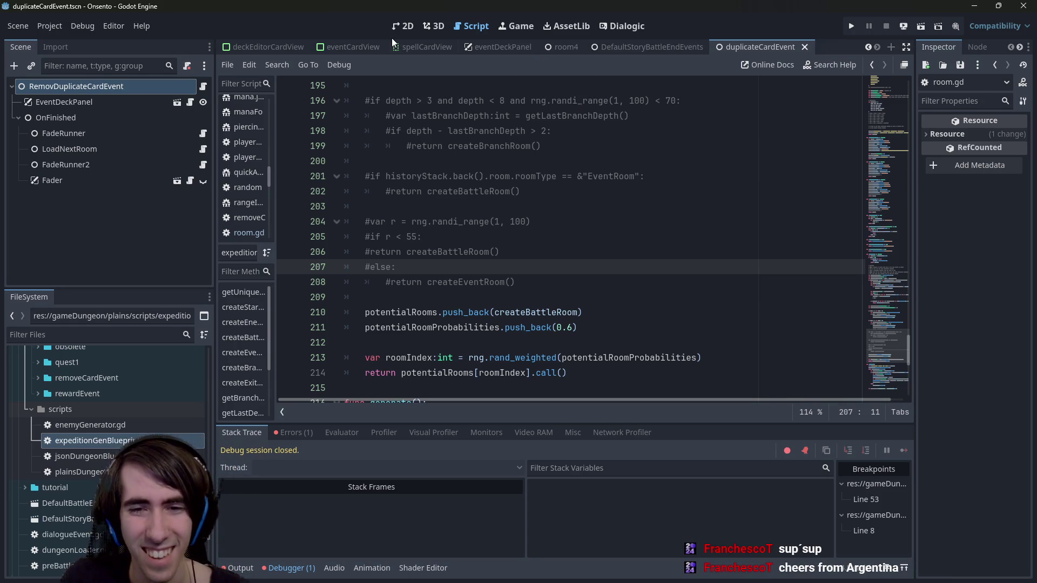
scroll(387, 42, "up", 3)
Switch to the genBattle1 scene and return focus to the script editor
scroll(388, 47, "up", 3)
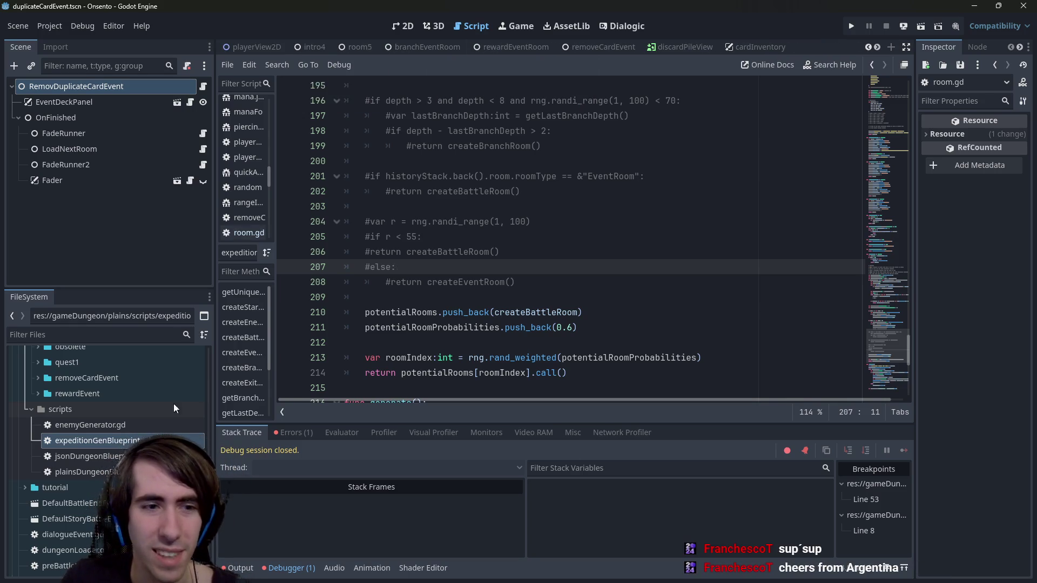
left_click(410, 236)
scroll(323, 43, "up", 2)
left_click(321, 45)
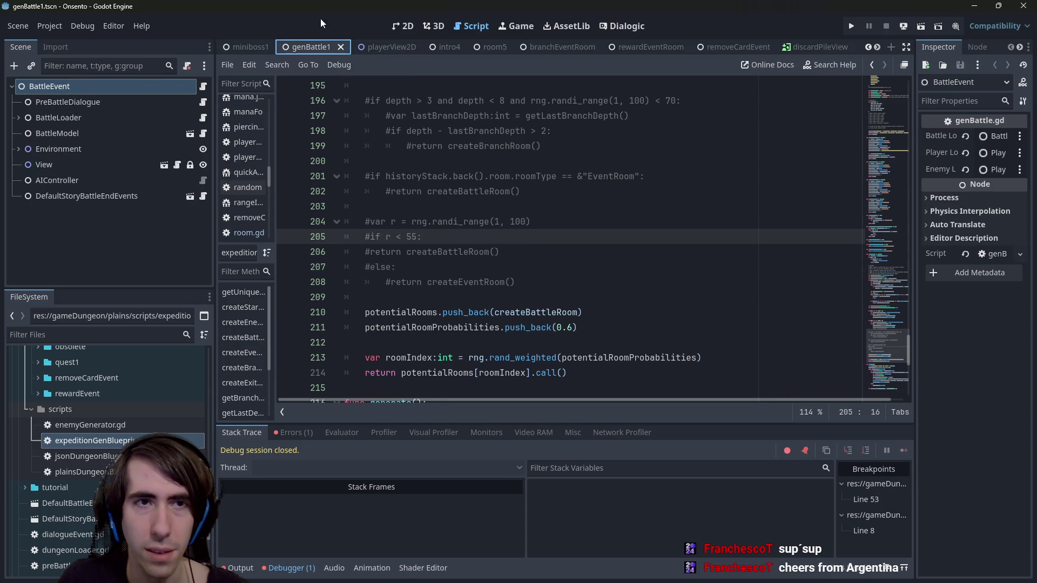
scroll(304, 46, "up", 2)
scroll(304, 46, "up", 5)
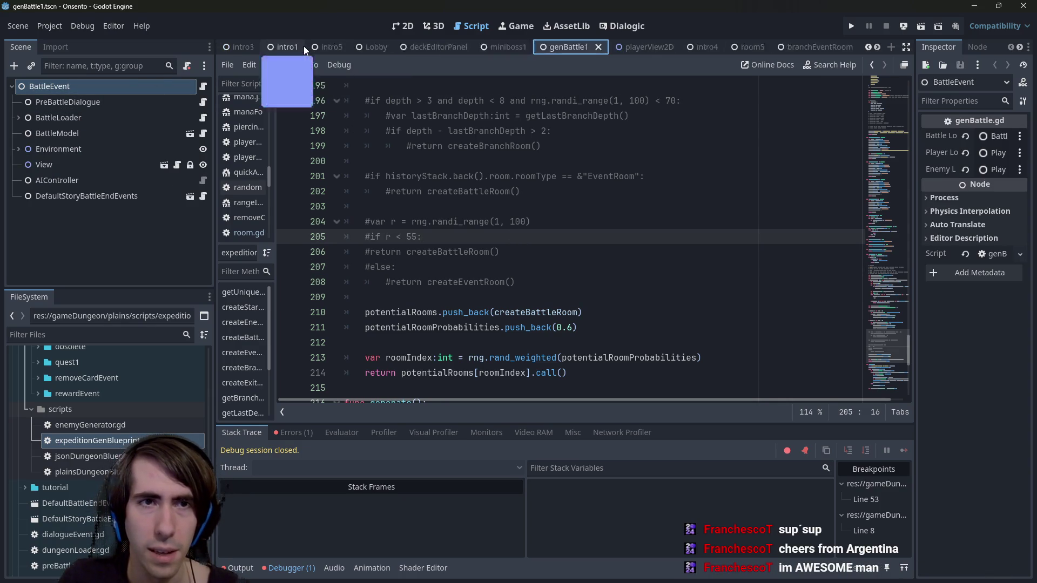
scroll(303, 46, "up", 1)
left_click(546, 309)
Quick-open playQuest.tscn and widen the Inspector to show the full quest path
key("shift+alt+o")
type("quest")
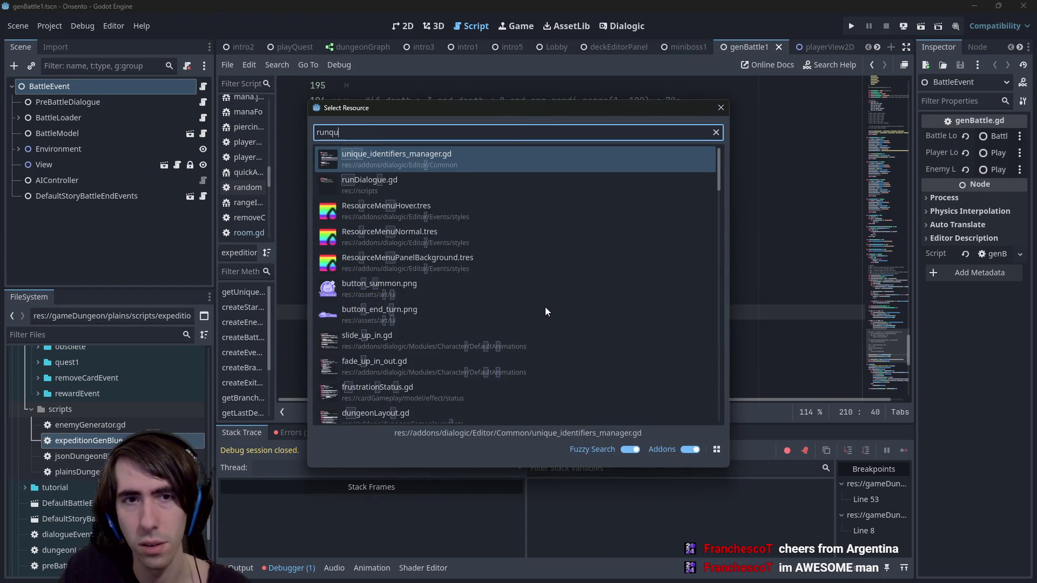
key("BackSpace")
key("BackSpace")
key("BackSpace")
type("uest")
key("Down")
key("Down")
key("Down")
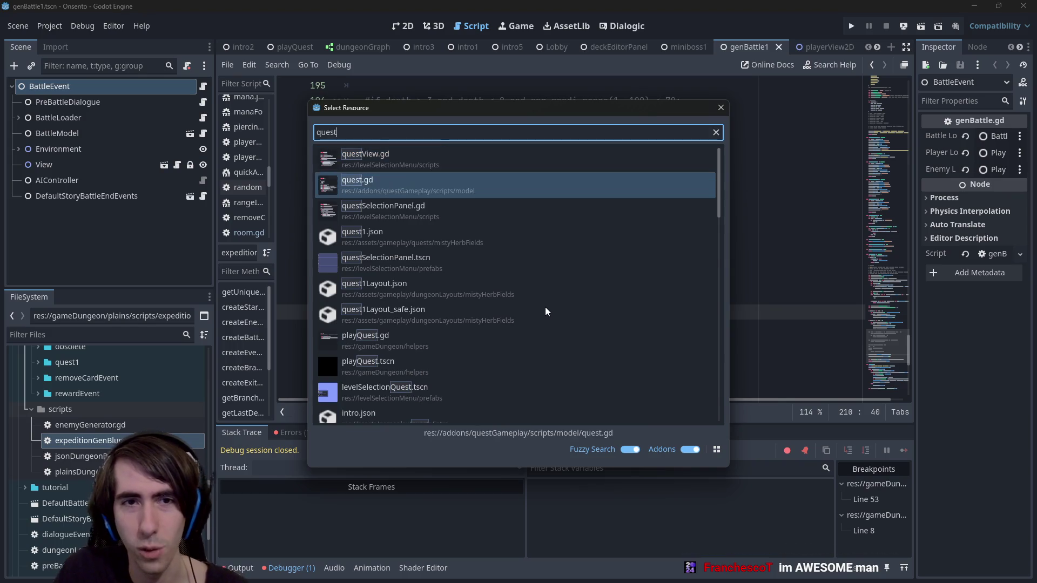
key("Down")
key("Down")
key("Down")
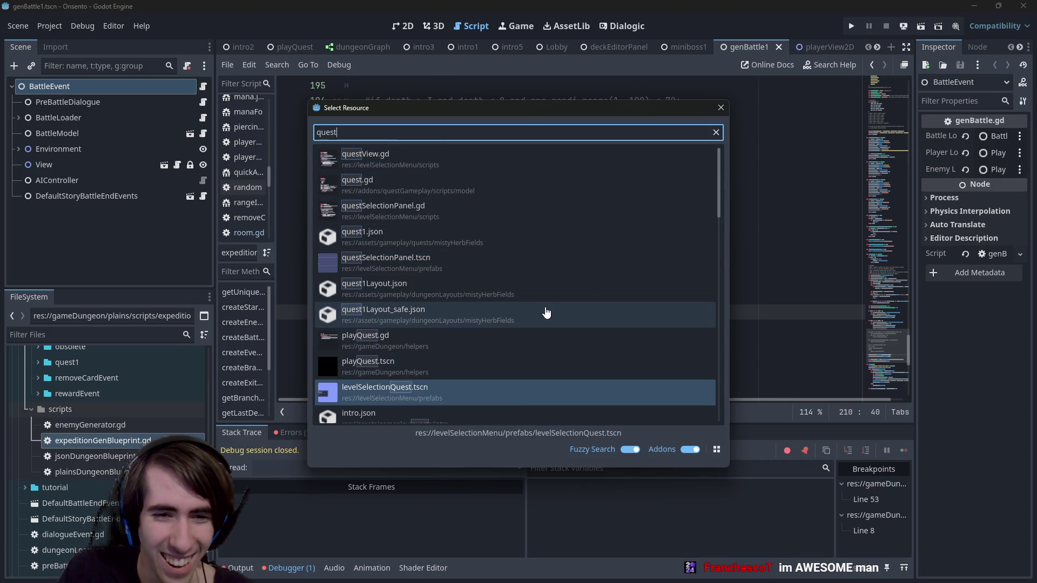
key("Up")
key("Up")
key("Return")
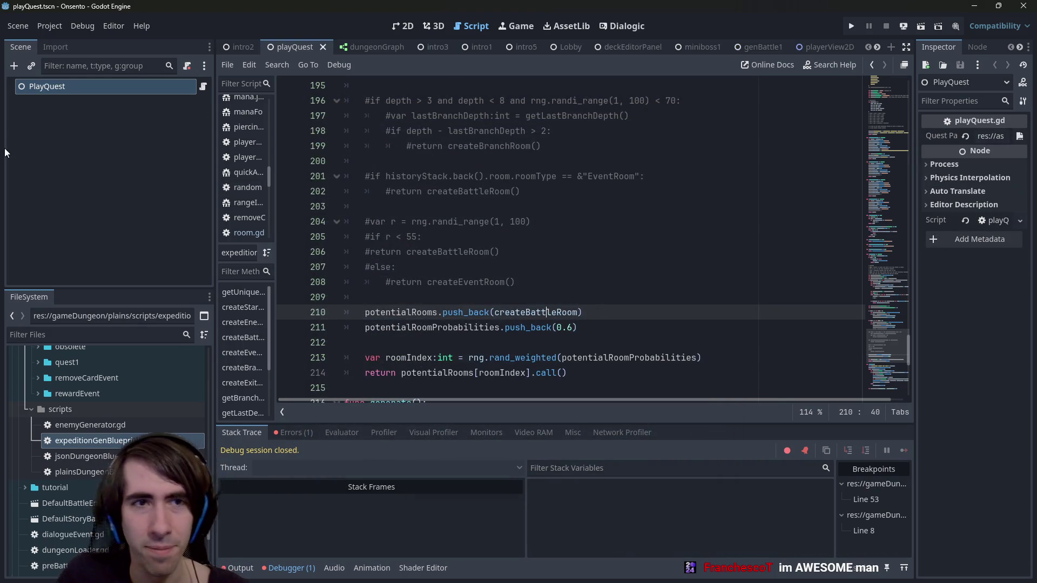
mouse_move(913, 115)
left_mouse_down()
mouse_move(679, 117)
mouse_move(521, 134)
mouse_move(913, 129)
mouse_move(864, 133)
left_mouse_up()
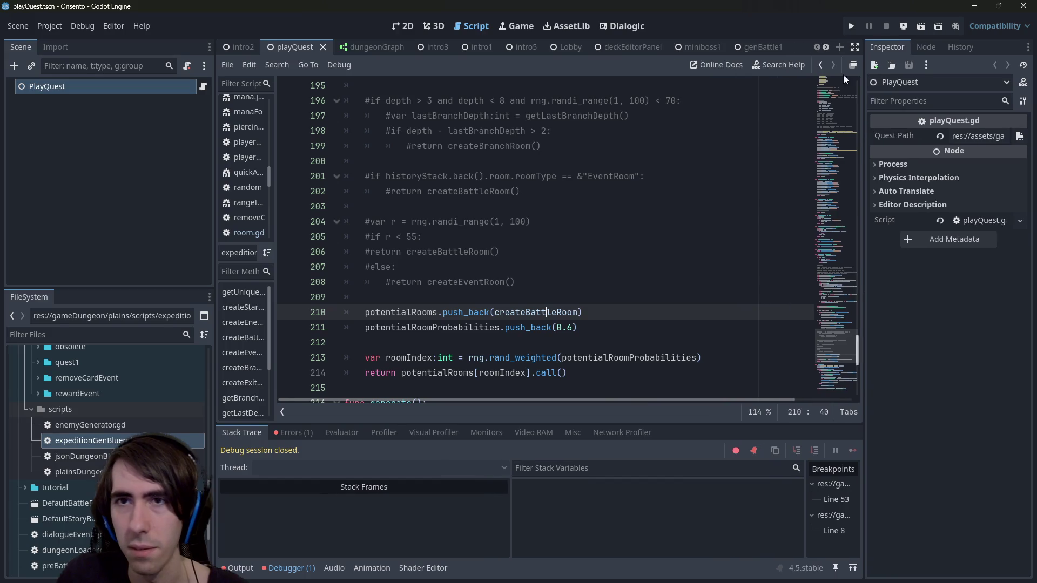
Save the scene and run it as a playtest
left_click(594, 131)
key("ctrl+s")
left_click(922, 26)
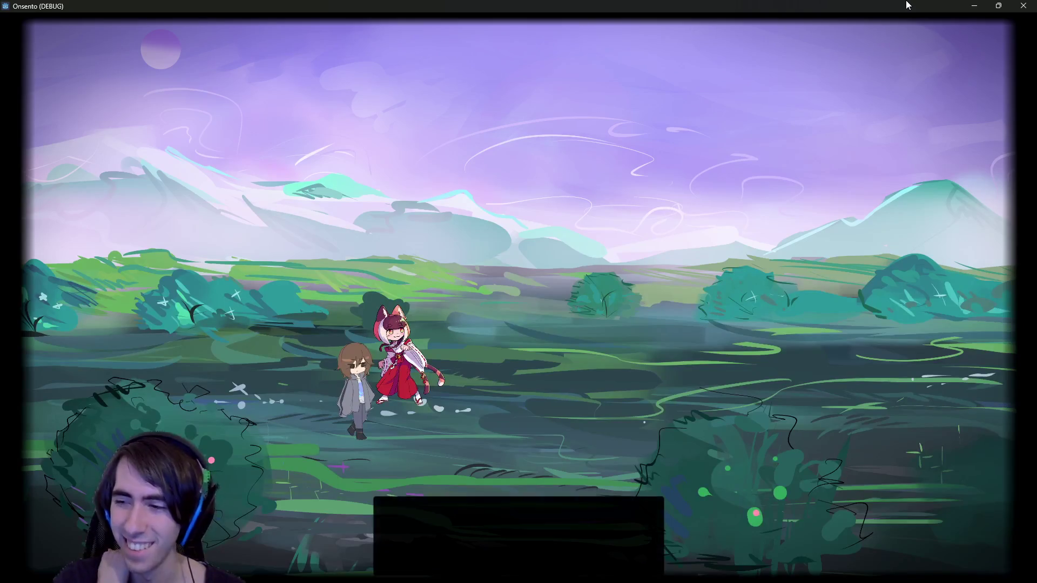
Read through the opening dialogue, choose 'The one with small footsteps', and pass the nekomata's line
left_click(494, 99)
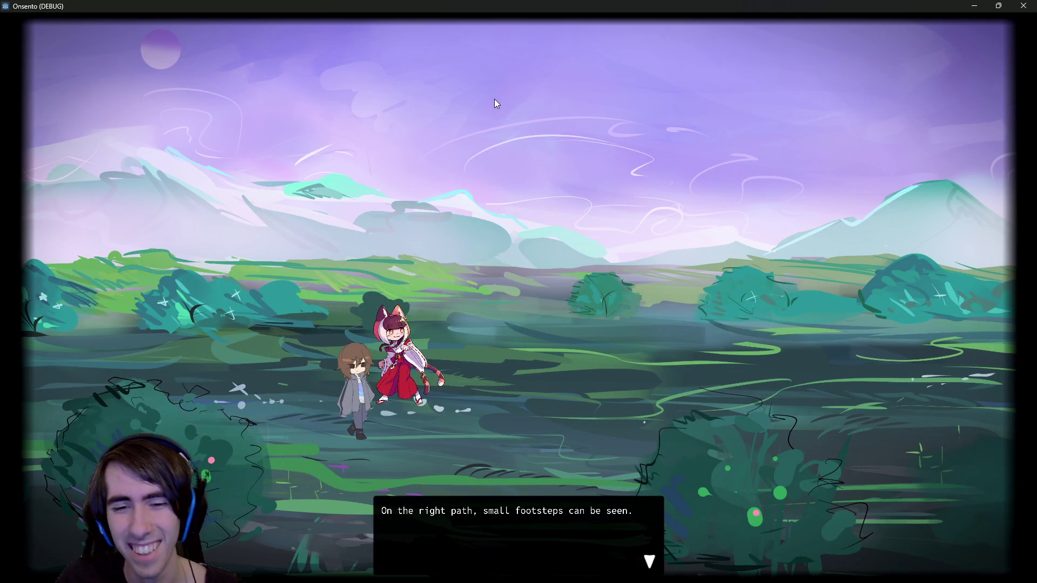
left_click(494, 99)
left_click(494, 99)
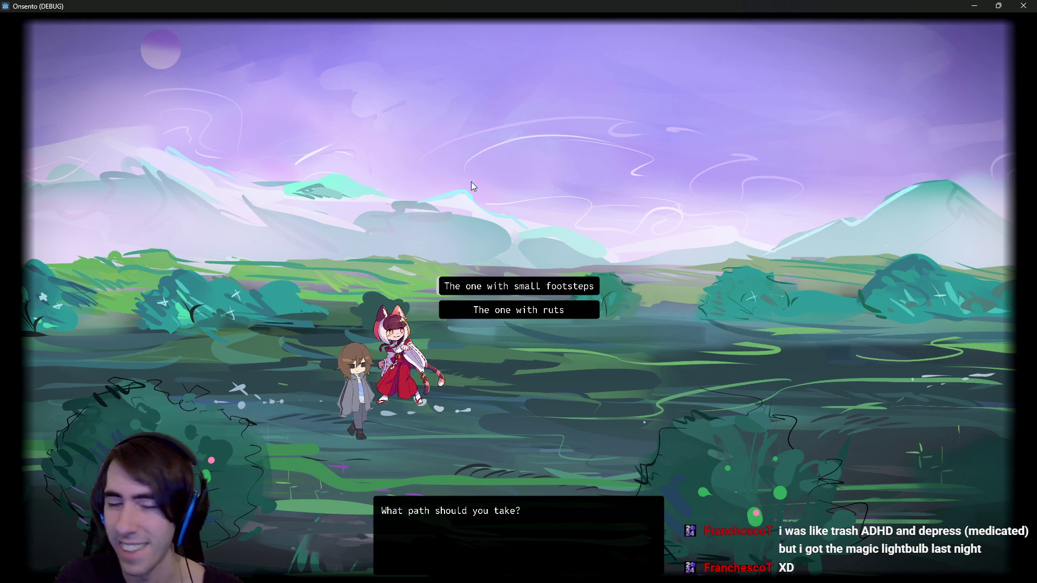
left_click(513, 293)
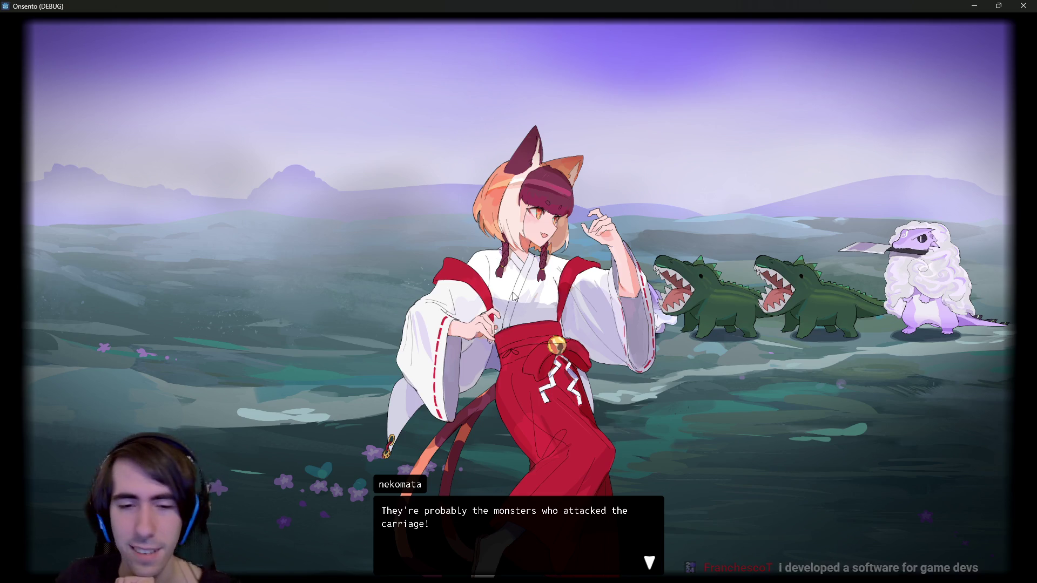
left_click(311, 331)
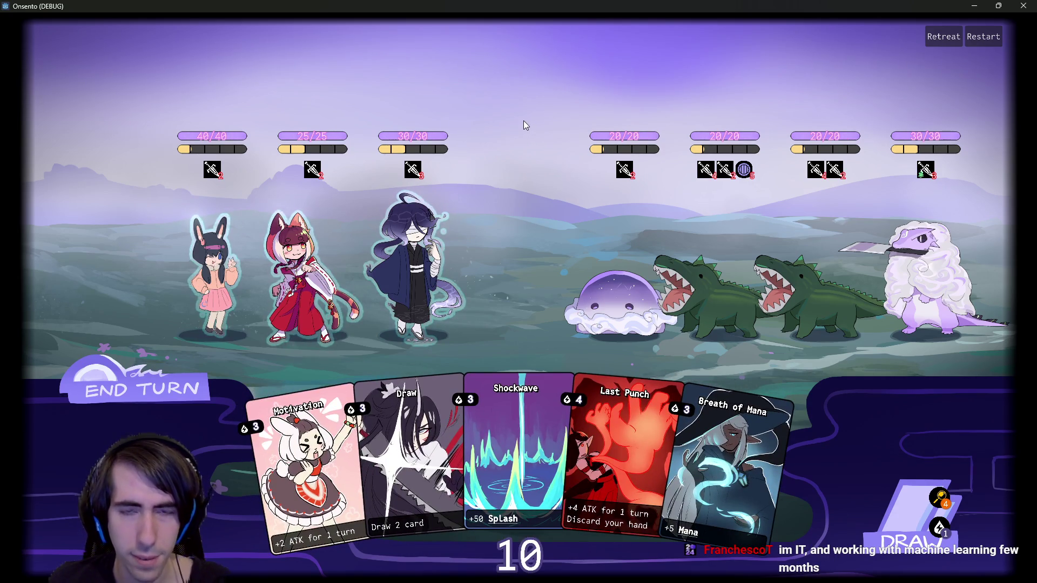
End the turn twice, ignoring the 'You can still draw!' warning, to trigger the crash
left_click(130, 389)
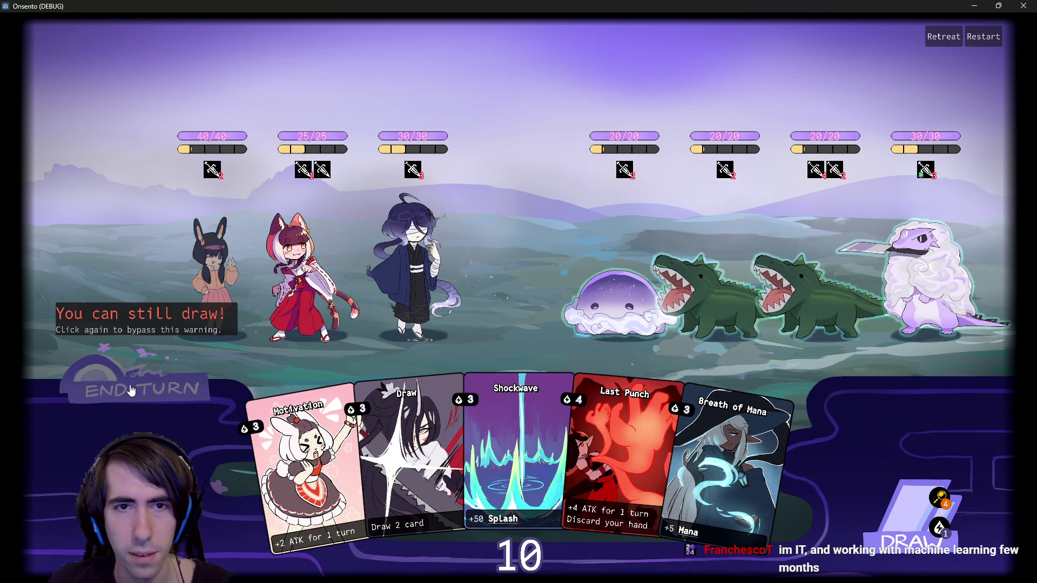
left_click(131, 389)
scroll(495, 198, "up", 2)
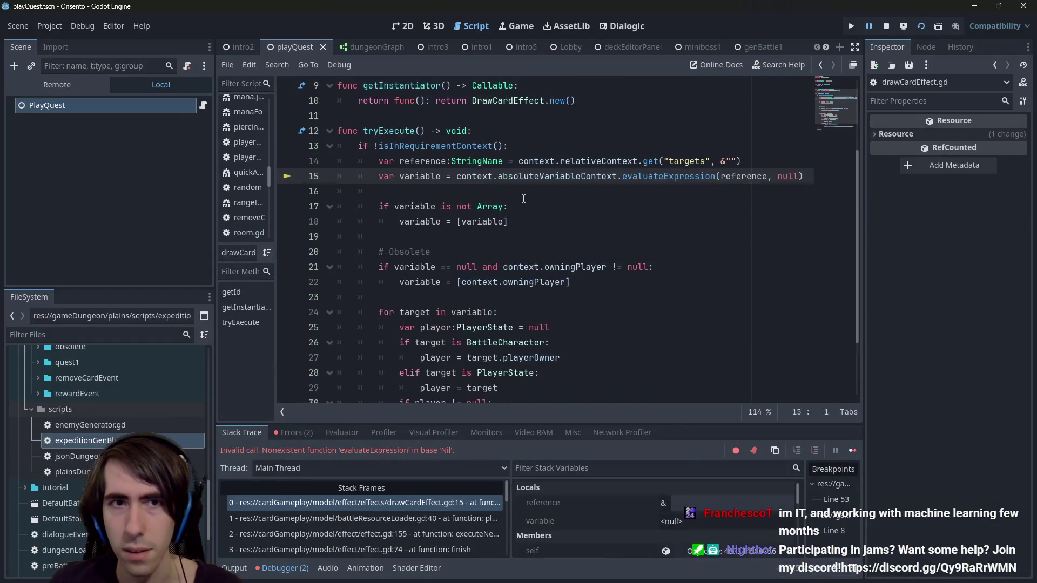
scroll(495, 198, "up", 1)
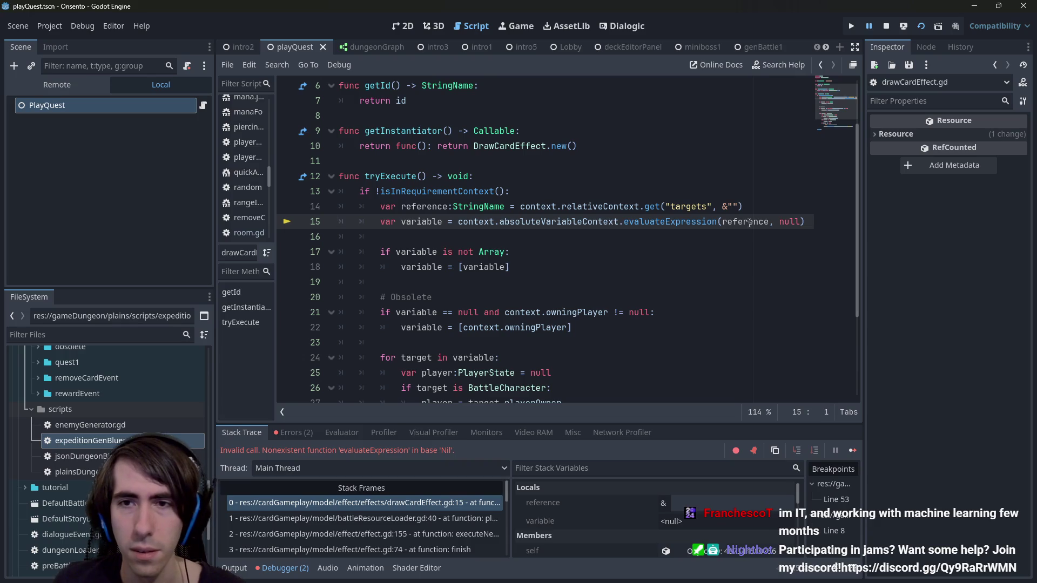
mouse_move(749, 223)
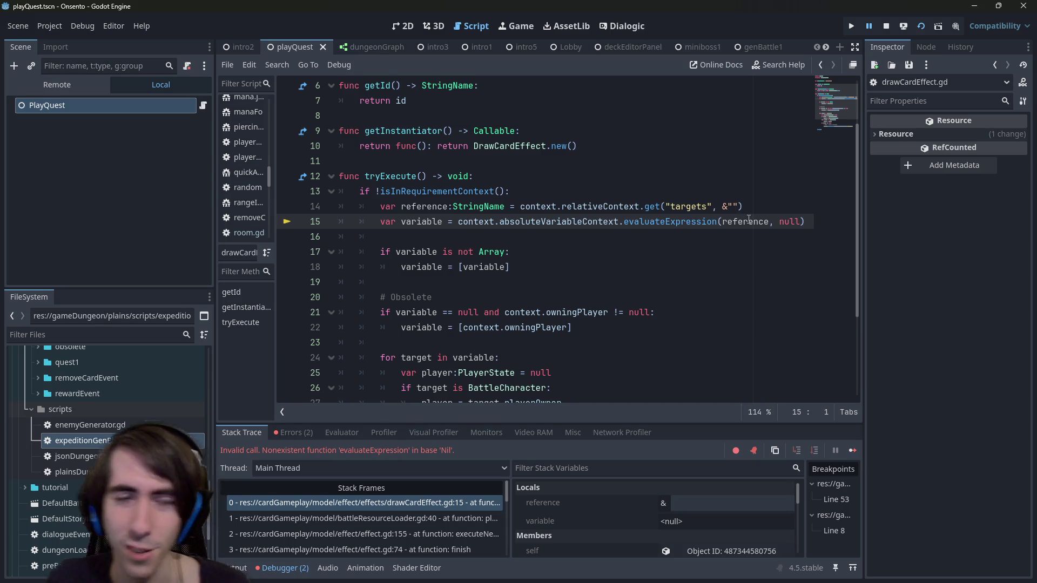
mouse_move(748, 219)
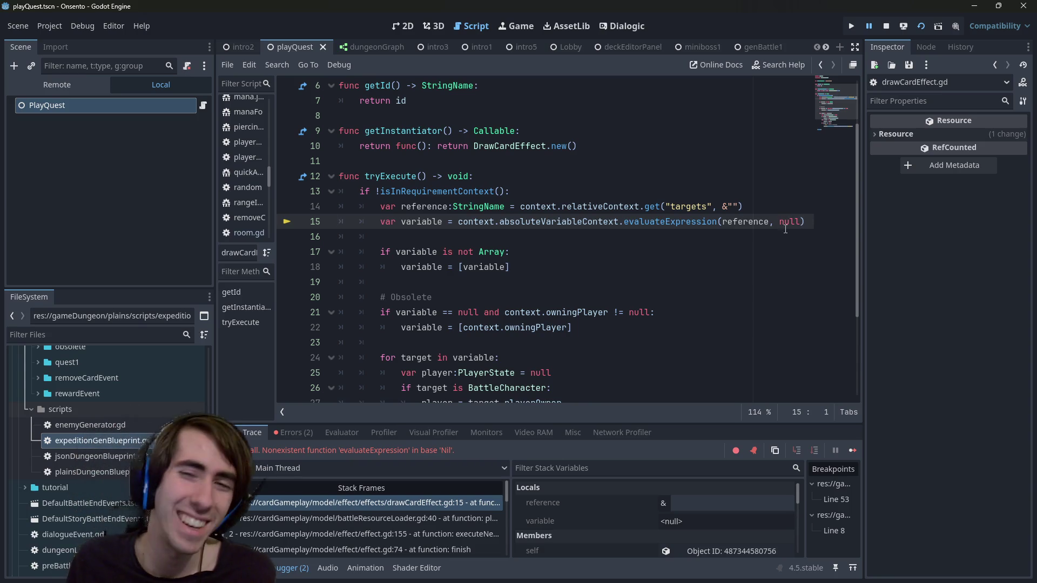
Check absoluteVariableContext on drawCardEffect.gd line 15 and confirm its value is null
mouse_move(805, 222)
left_mouse_down()
mouse_move(351, 237)
mouse_move(283, 213)
left_mouse_up()
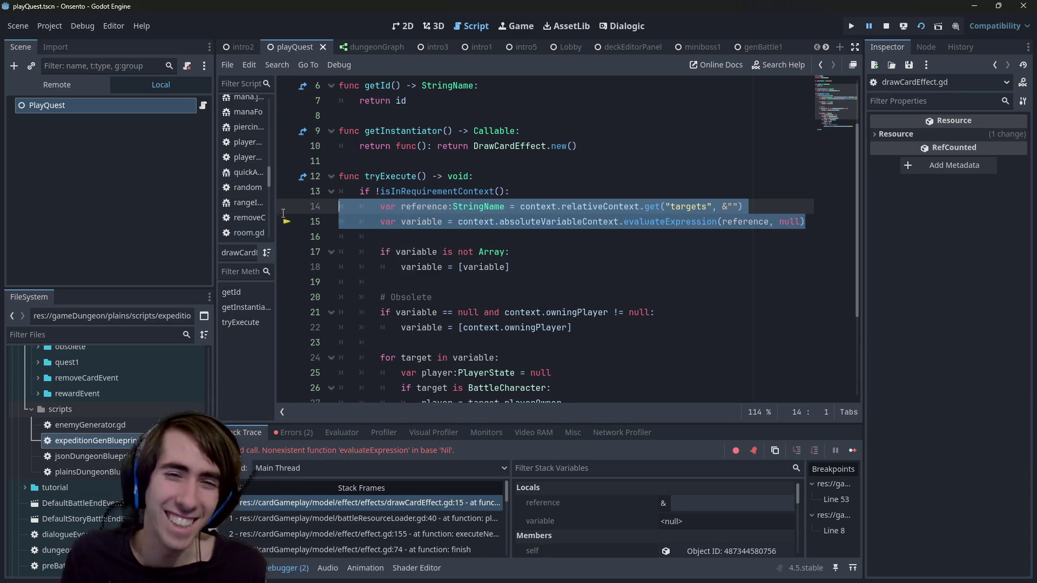
double_click(506, 224)
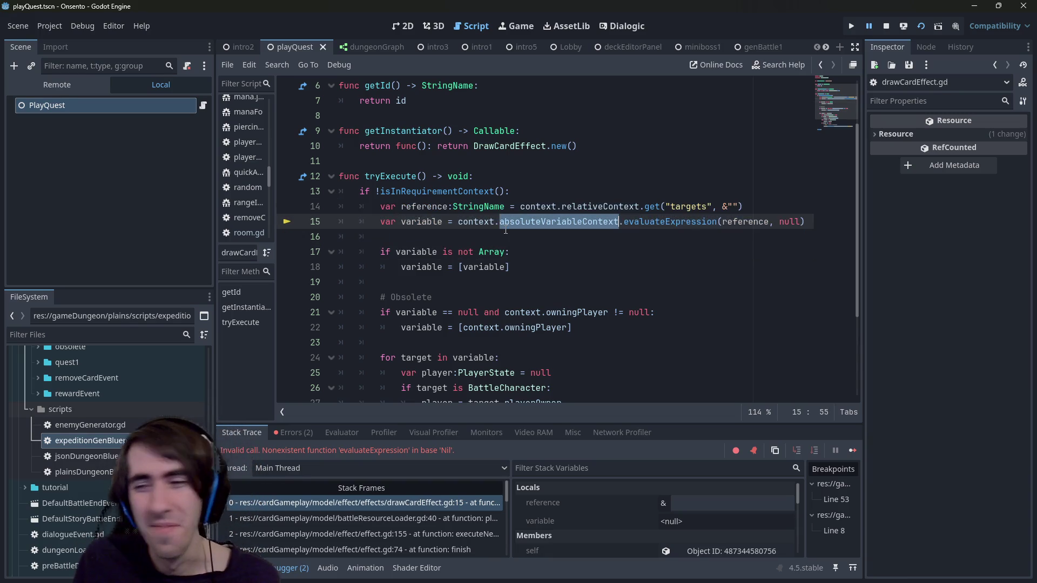
mouse_move(505, 231)
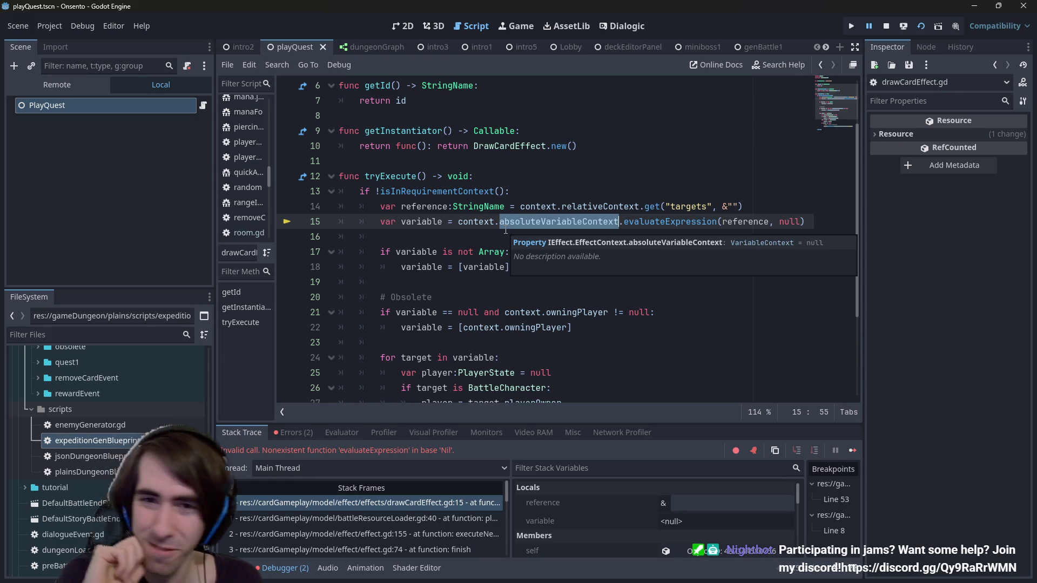
double_click(438, 221)
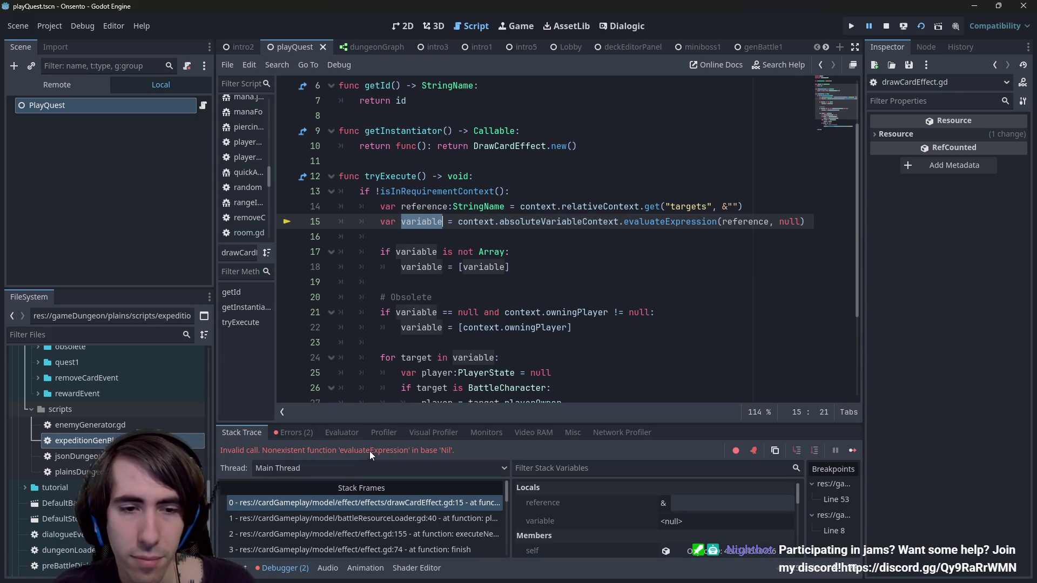
mouse_move(562, 224)
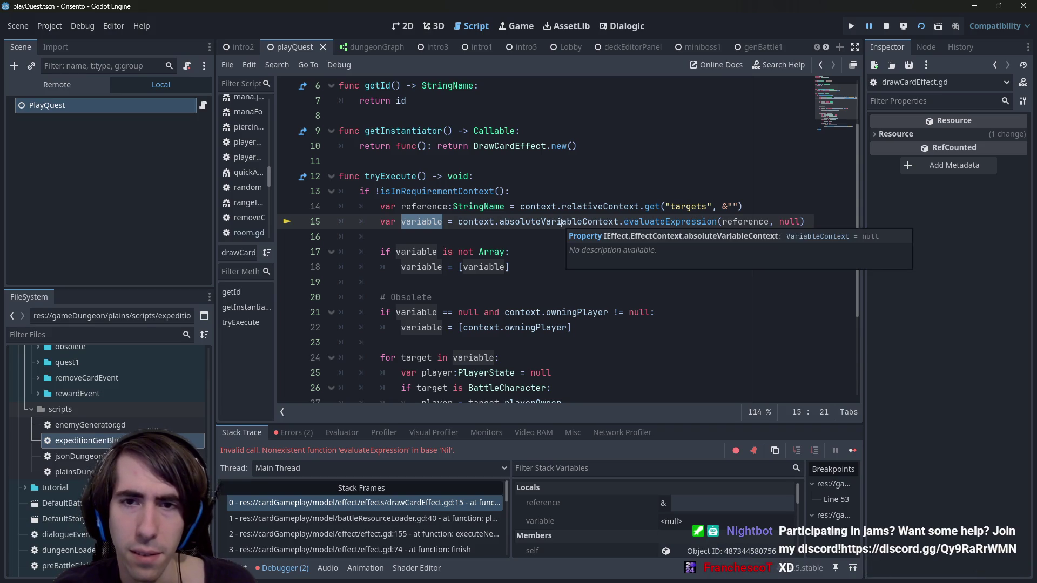
scroll(561, 223, "up", 2)
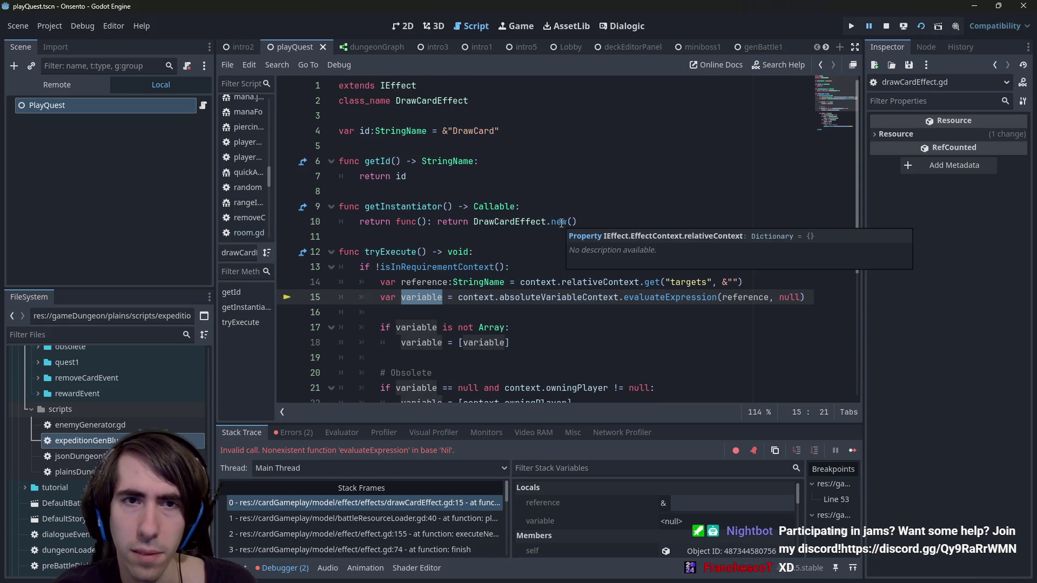
scroll(447, 512, "down", 3)
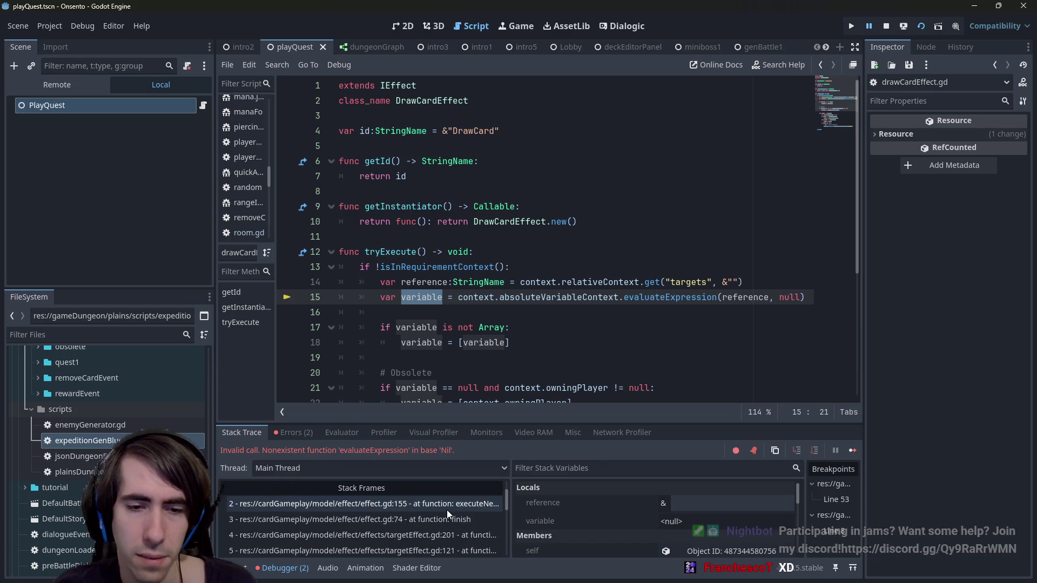
scroll(445, 503, "up", 3)
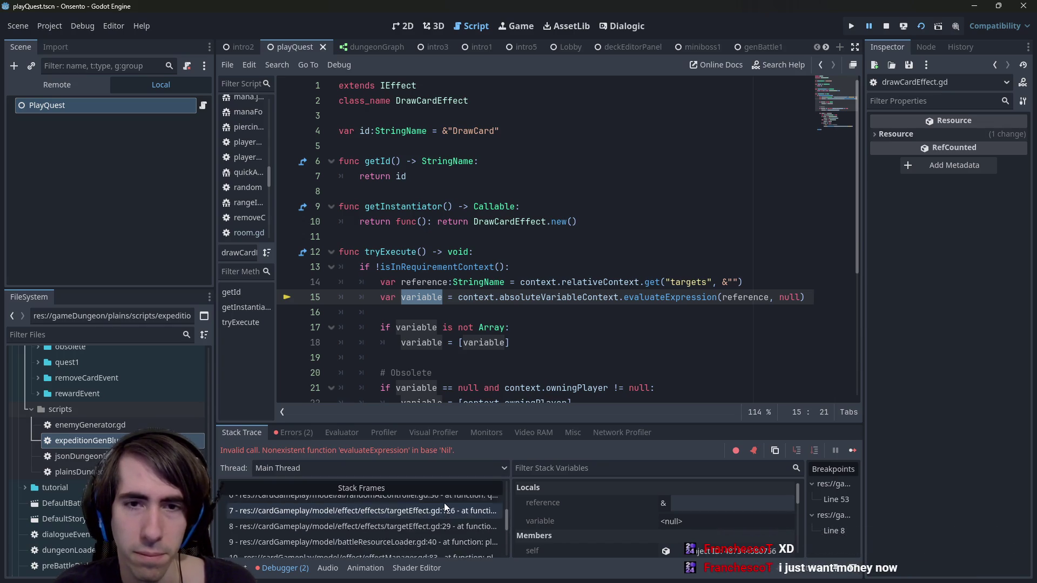
scroll(444, 504, "up", 3)
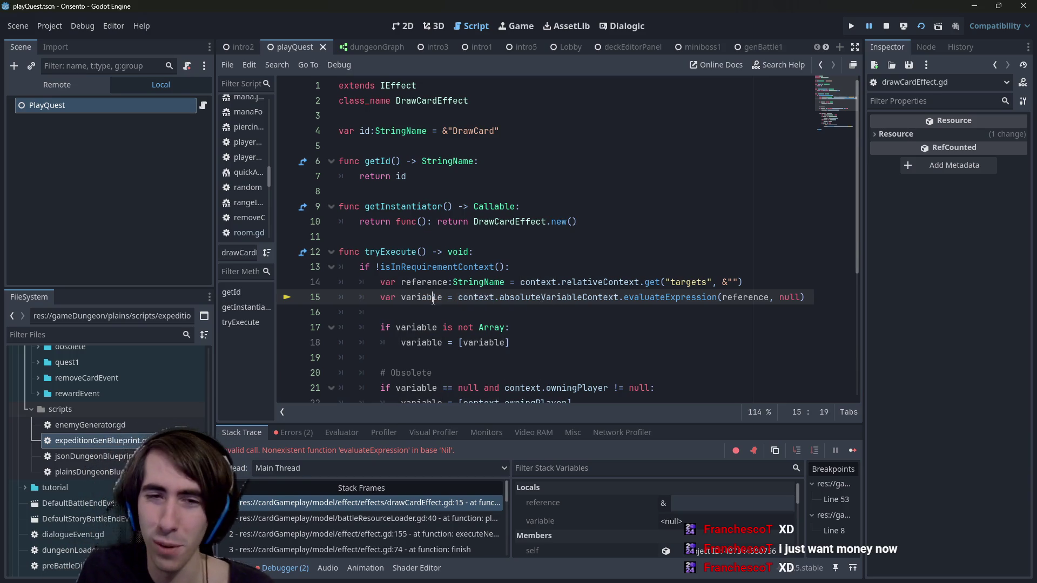
scroll(431, 302, "down", 5)
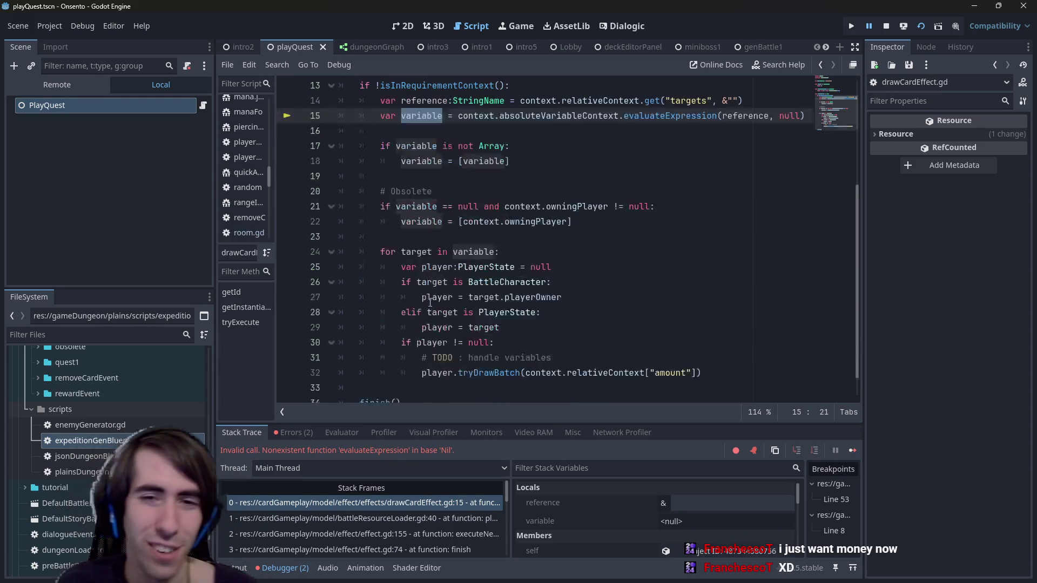
scroll(506, 294, "up", 5)
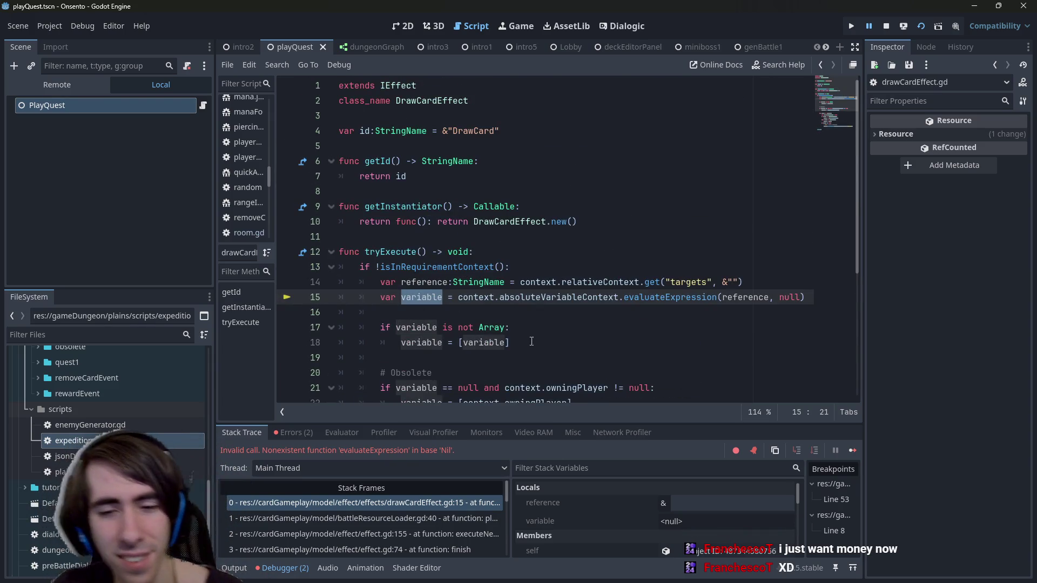
scroll(513, 303, "down", 1)
scroll(614, 536, "down", 1)
scroll(624, 540, "down", 1)
left_click(702, 534)
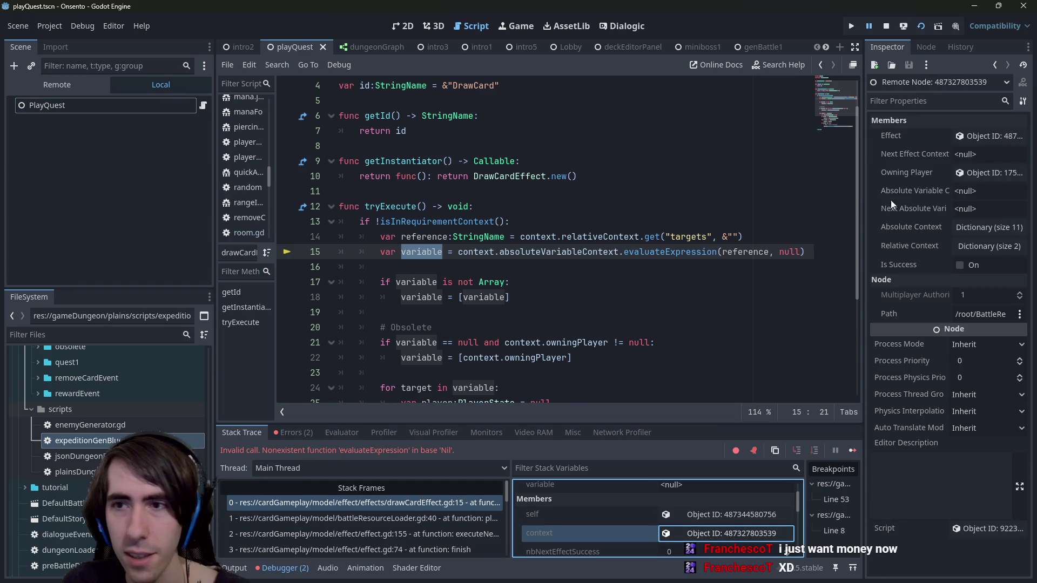
Widen the Inspector and expand the Relative Context and Absolute Context dictionaries
left_click_drag(868, 212, 807, 212)
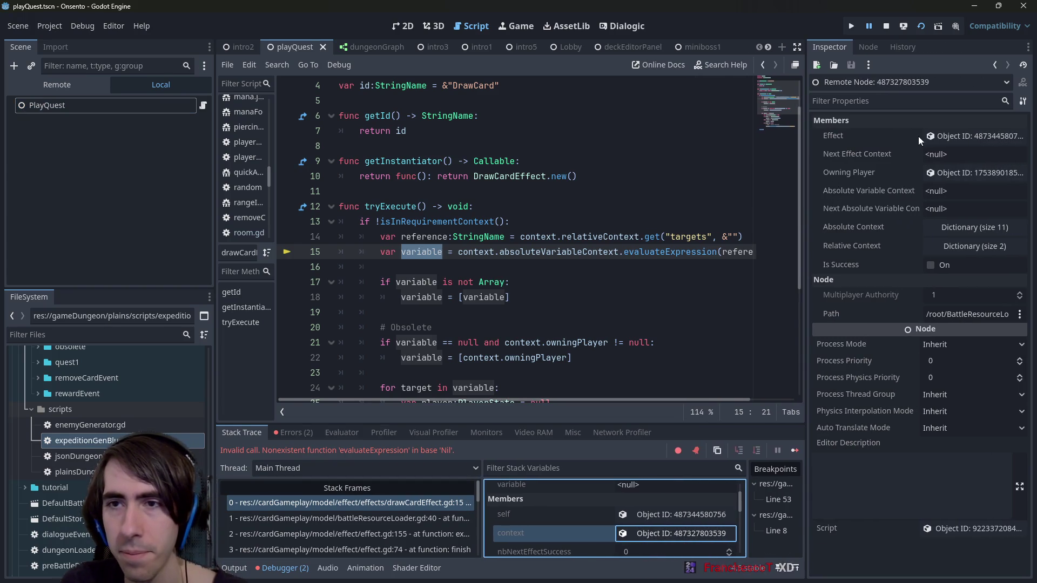
left_click(937, 248)
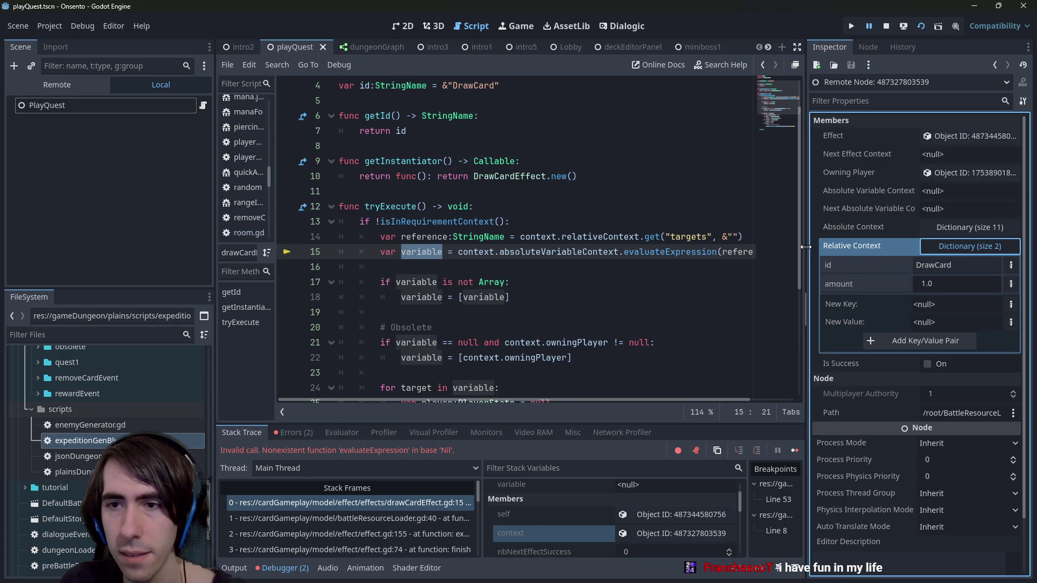
left_click(944, 232)
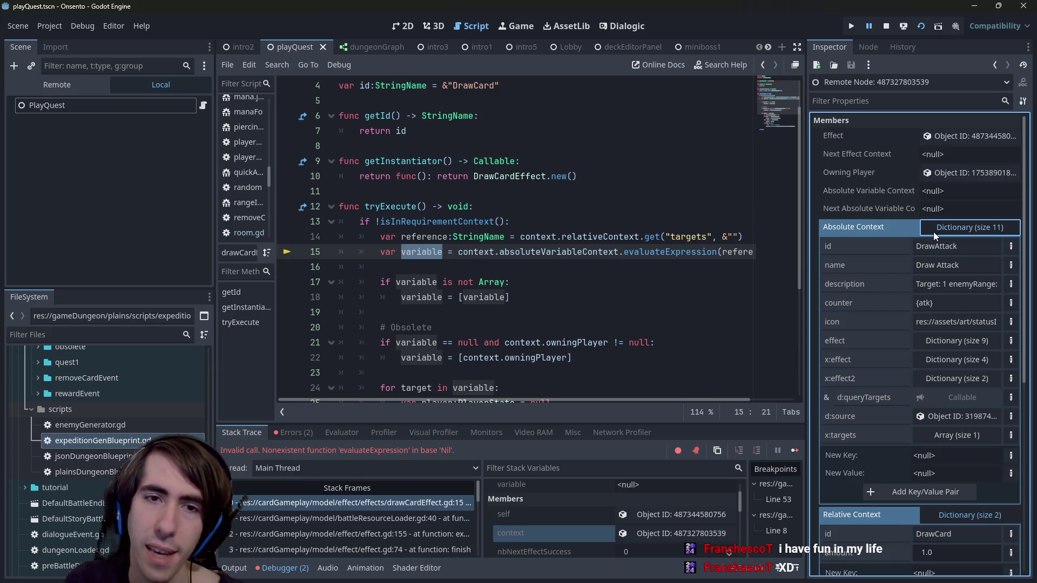
scroll(617, 263, "down", 4)
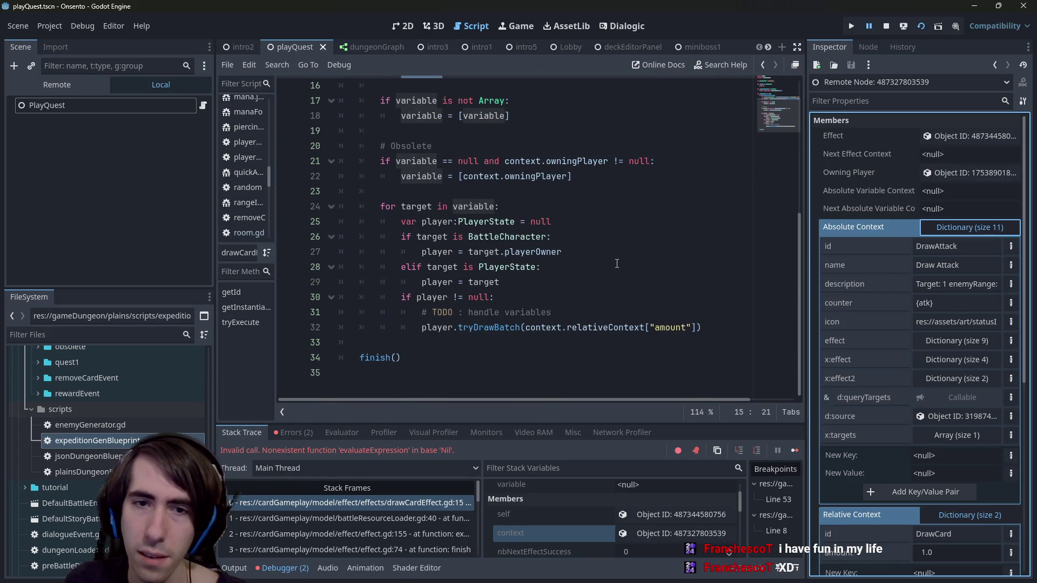
scroll(611, 251, "up", 3)
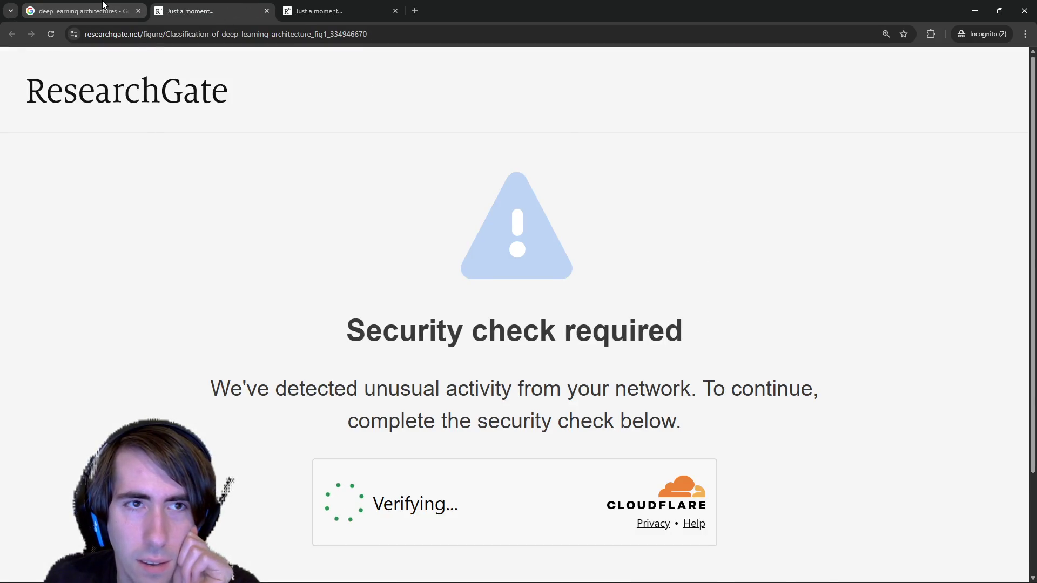
Go to the ResearchGate figure tab and zoom out with Ctrl+- so the diagram fits
left_click(103, 7)
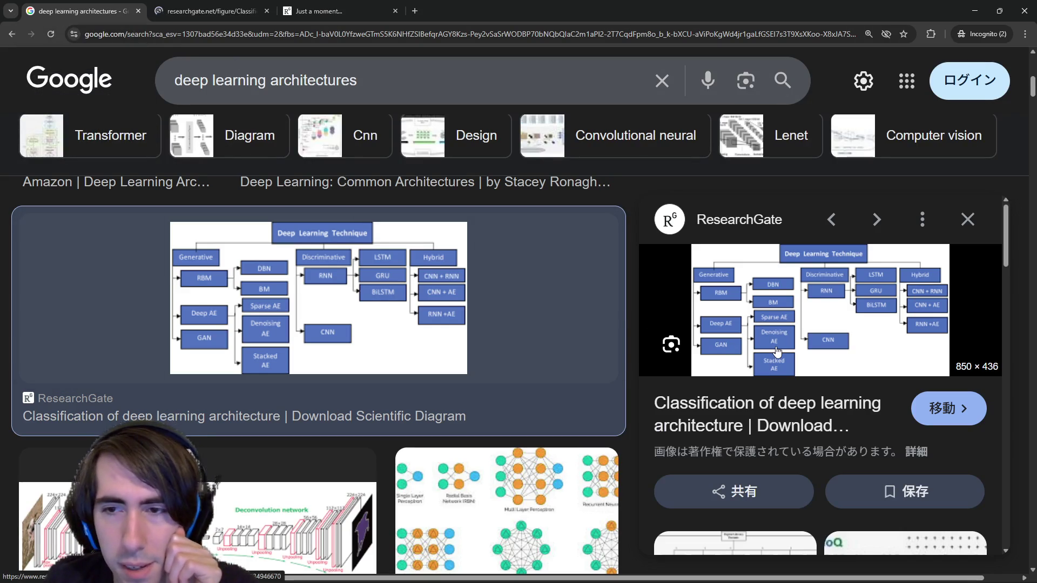
left_click(198, 6)
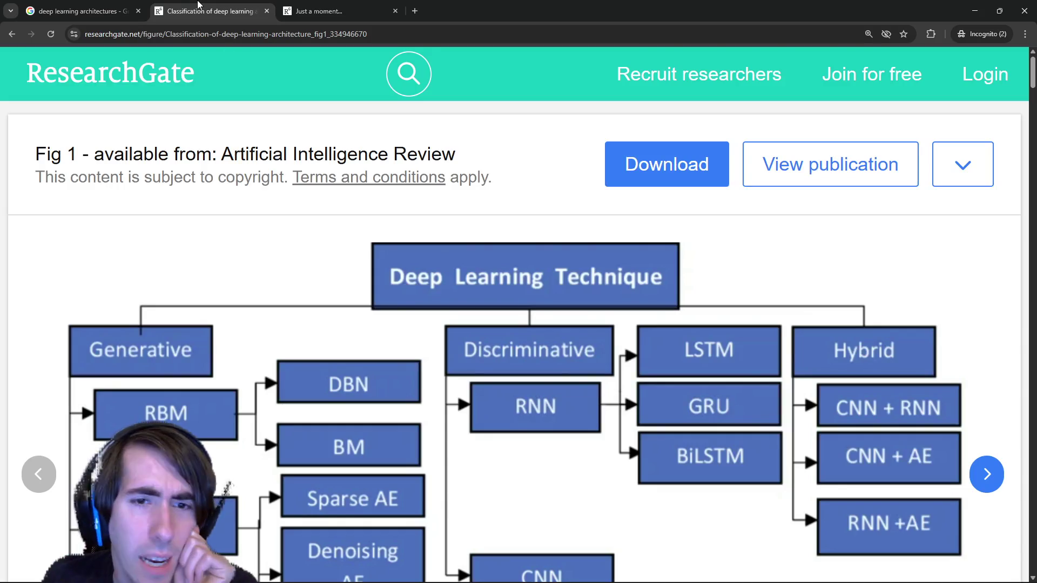
scroll(401, 258, "down", 3)
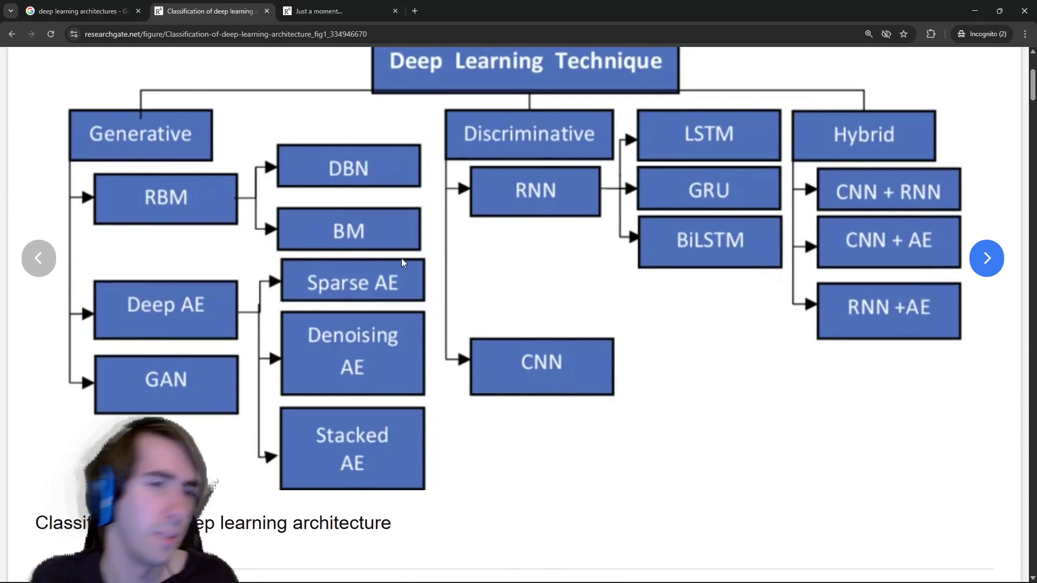
key("ctrl+minus")
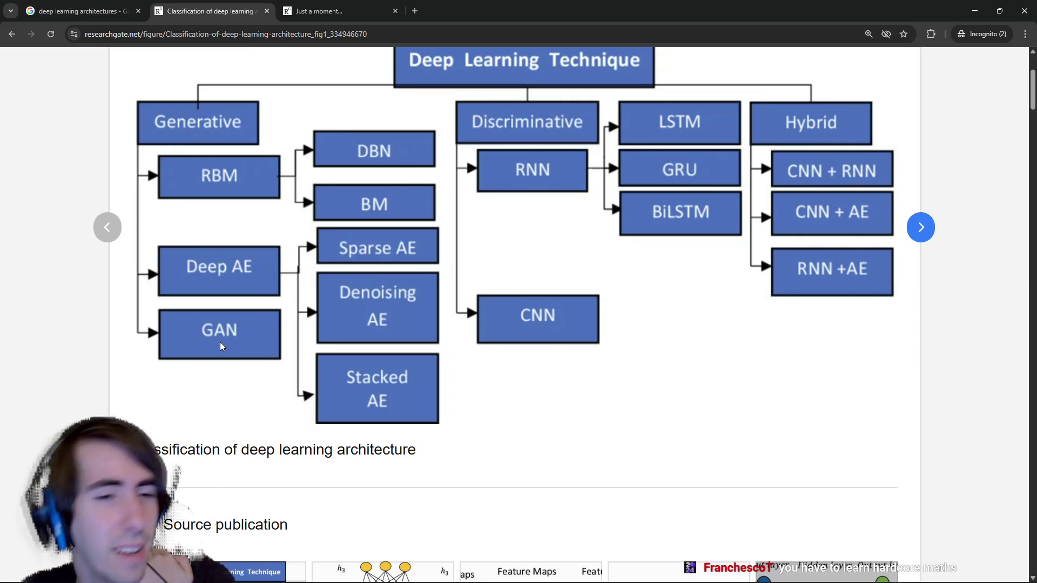
scroll(223, 339, "up", 1)
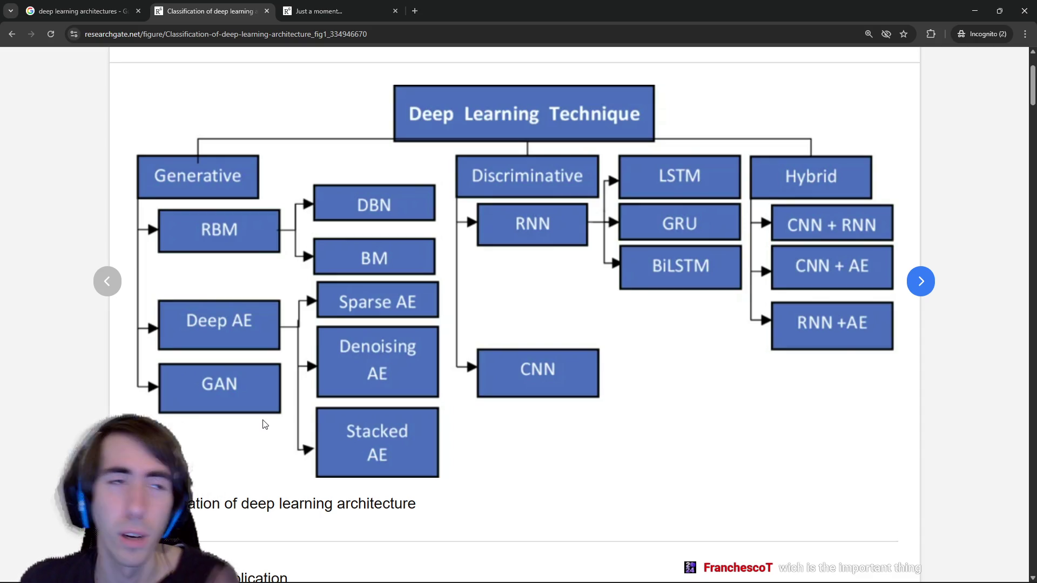
scroll(265, 424, "down", 8)
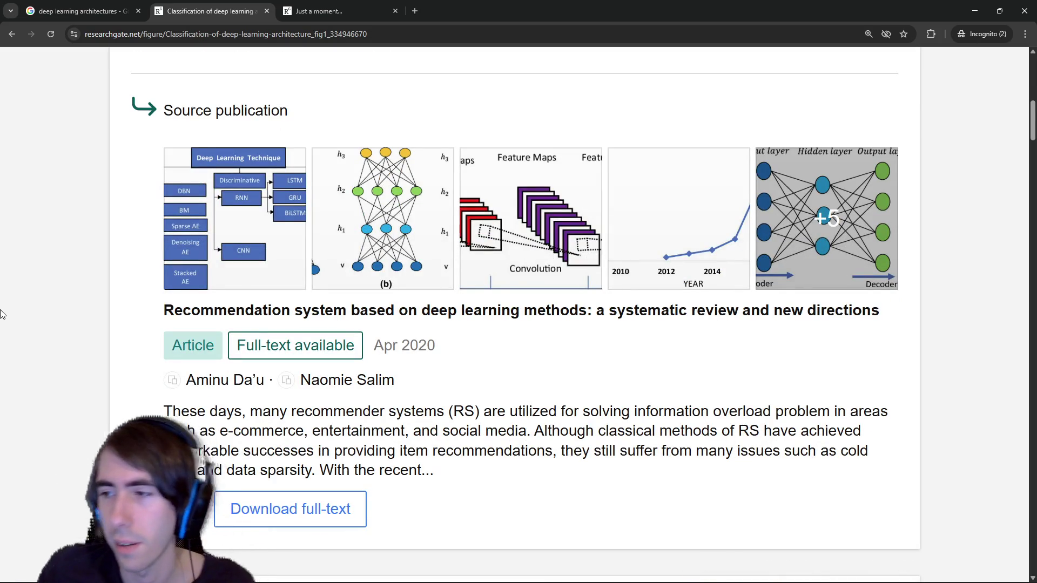
Look over the classification figure, then leave the browser to return to the Godot editor
scroll(137, 280, "up", 10)
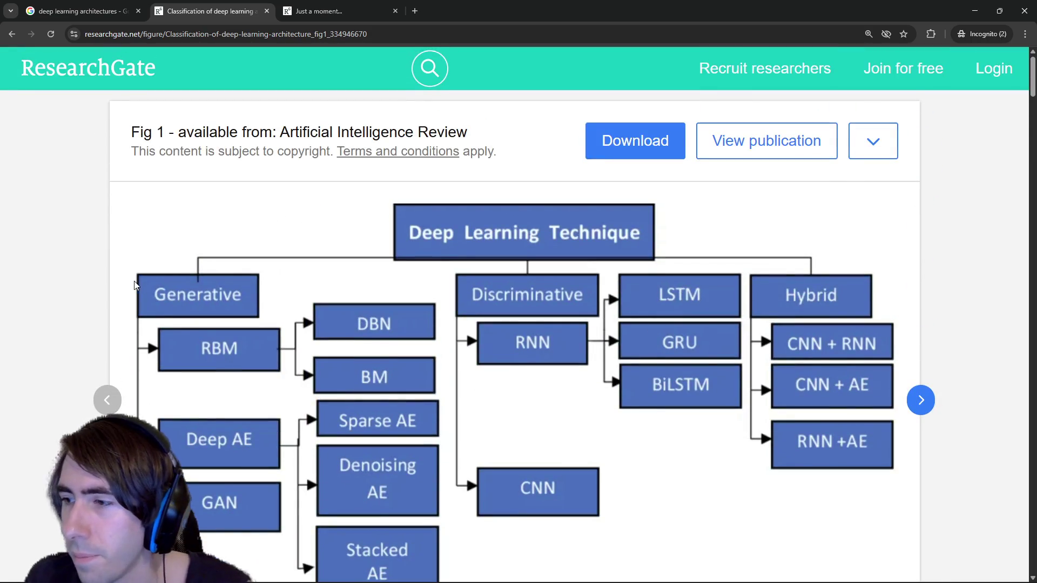
scroll(137, 286, "down", 2)
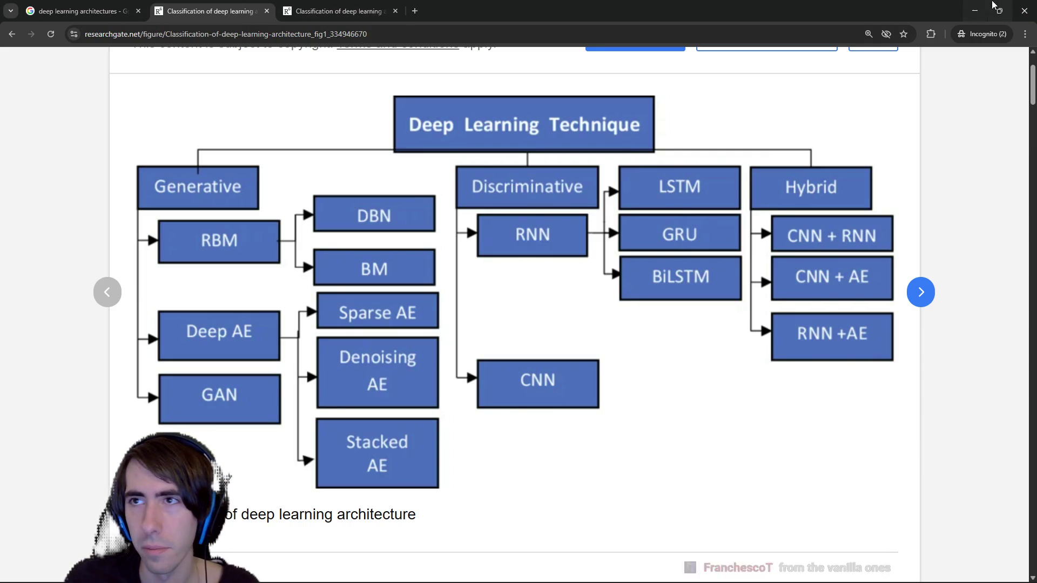
left_click(1024, 11)
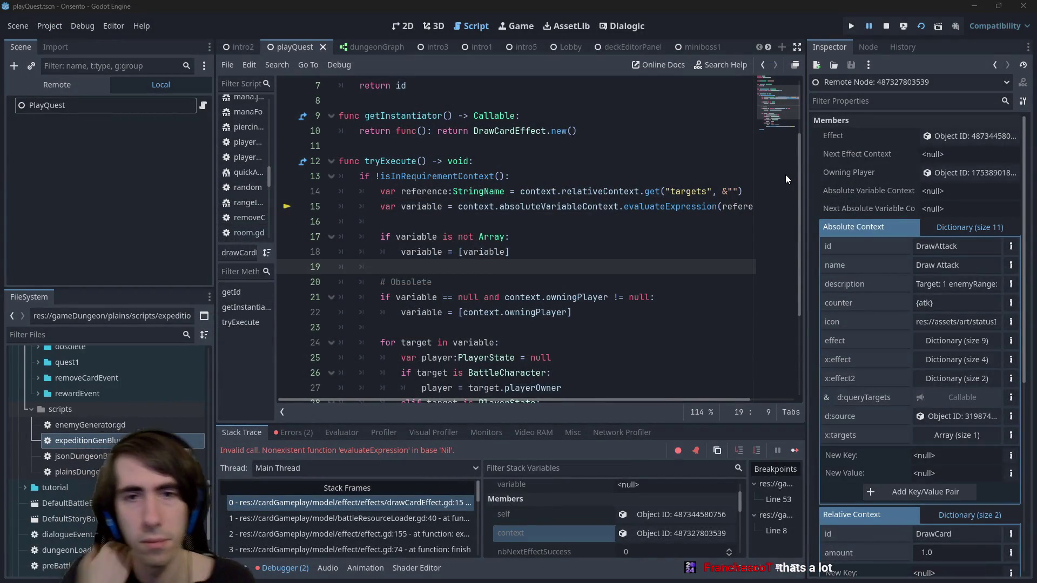
Add an 'if context.absoluteVariableContext != null:' check below the evaluateExpression line
scroll(874, 458, "down", 3)
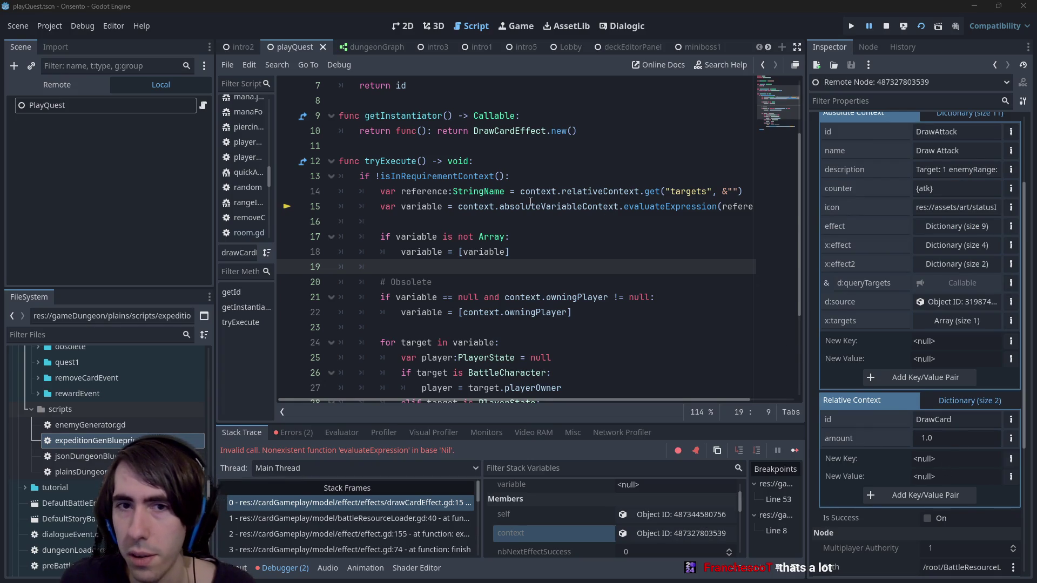
mouse_move(531, 203)
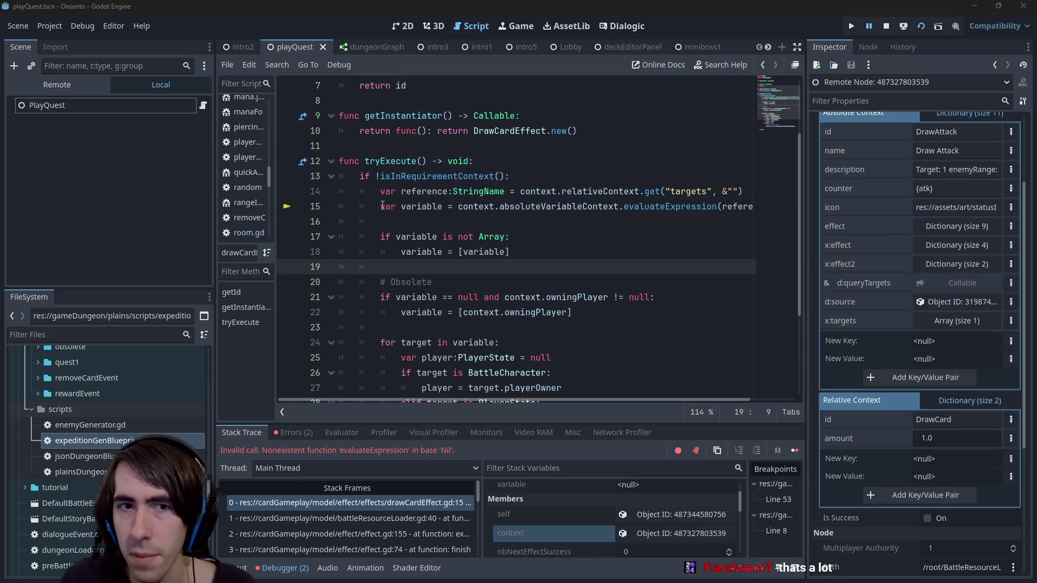
key("Up")
key("Up")
key("Up")
key("ctrl+Right")
key("ctrl+Right")
key("ctrl+Right")
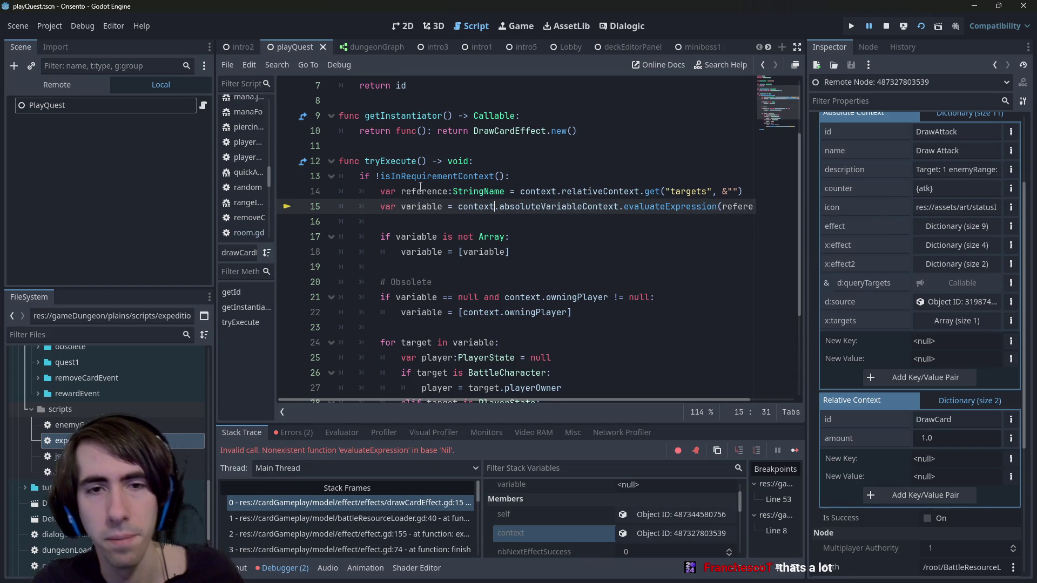
key("Down")
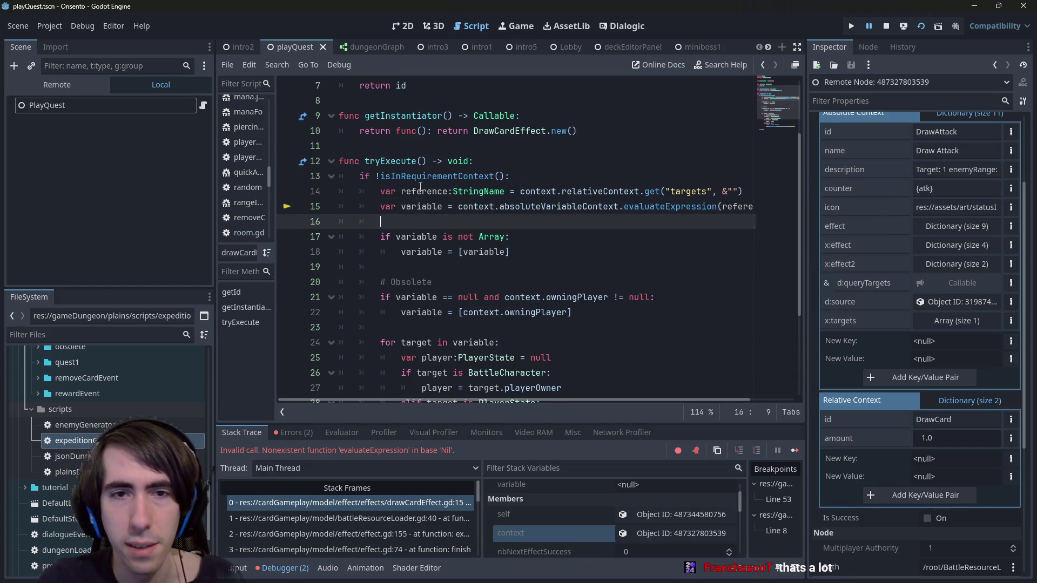
key("Return")
key("Return")
key("Up")
type("of")
key("ctrl+z")
key("ctrl+z")
key("ctrl+z")
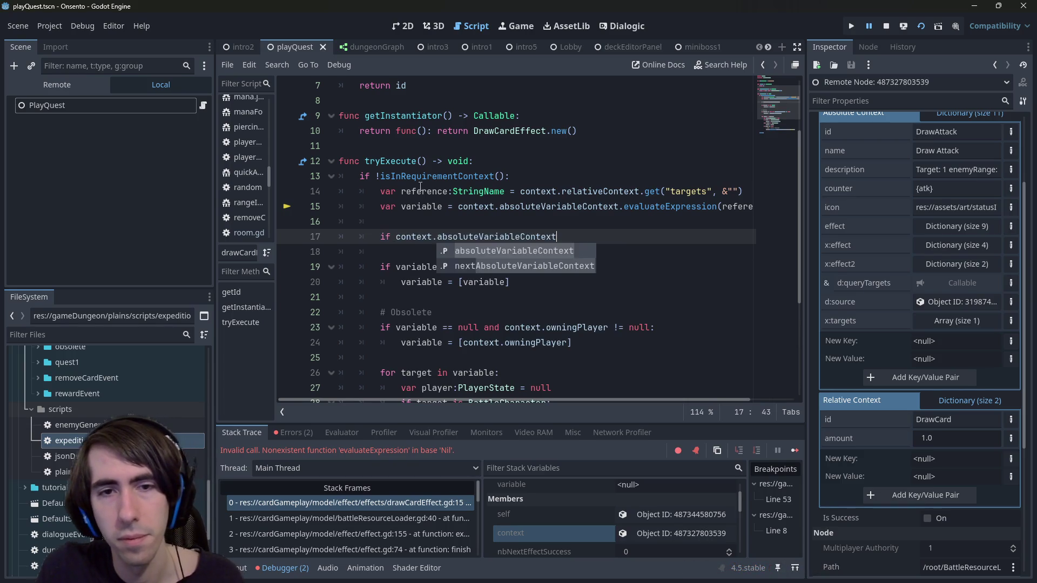
key("ctrl+y")
key("ctrl+y")
key("ctrl+y")
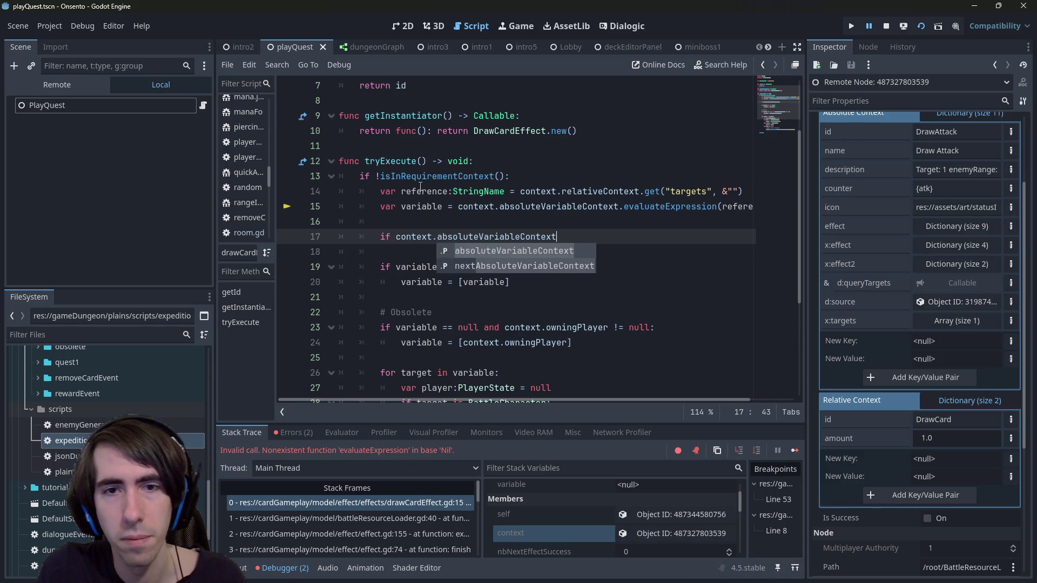
type(":")
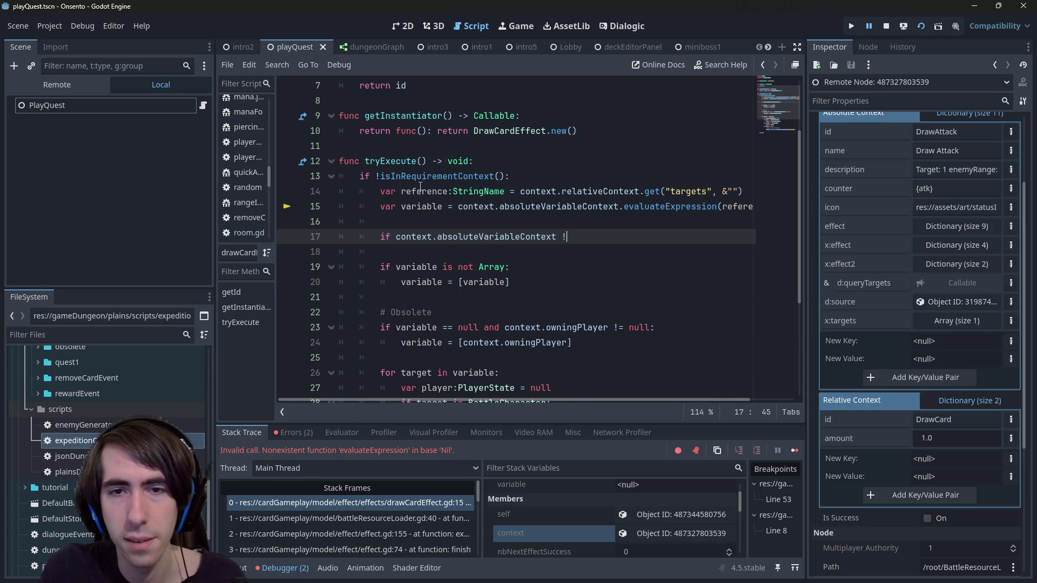
type("ull:")
key("Up")
key("Up")
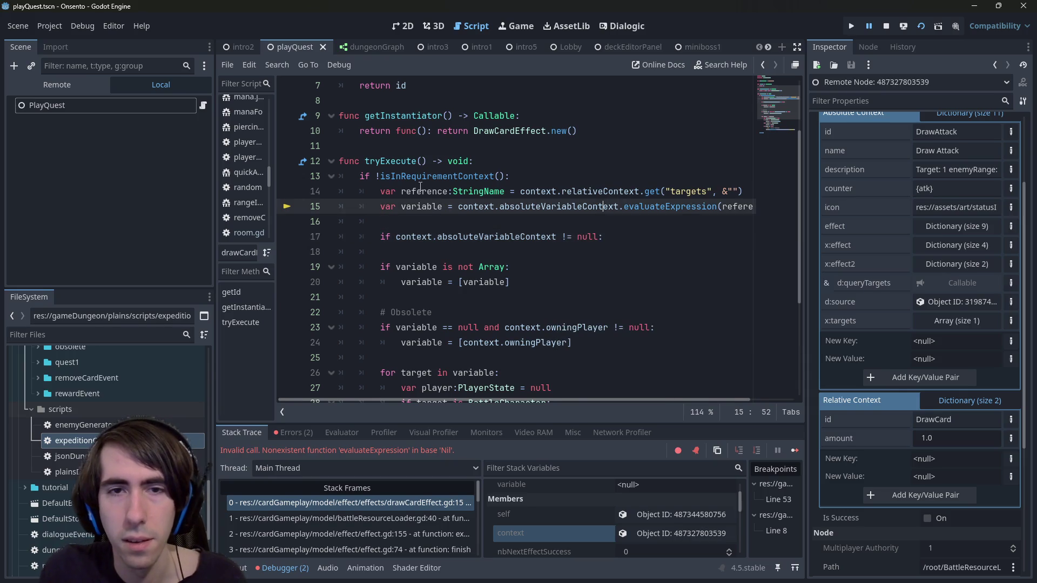
Copy the evaluateExpression assignment into the body of the null-check block
key("ctrl+Left")
key("ctrl+Left")
key("ctrl+shift+Right")
key("ctrl+shift+Right")
key("ctrl+shift+Right")
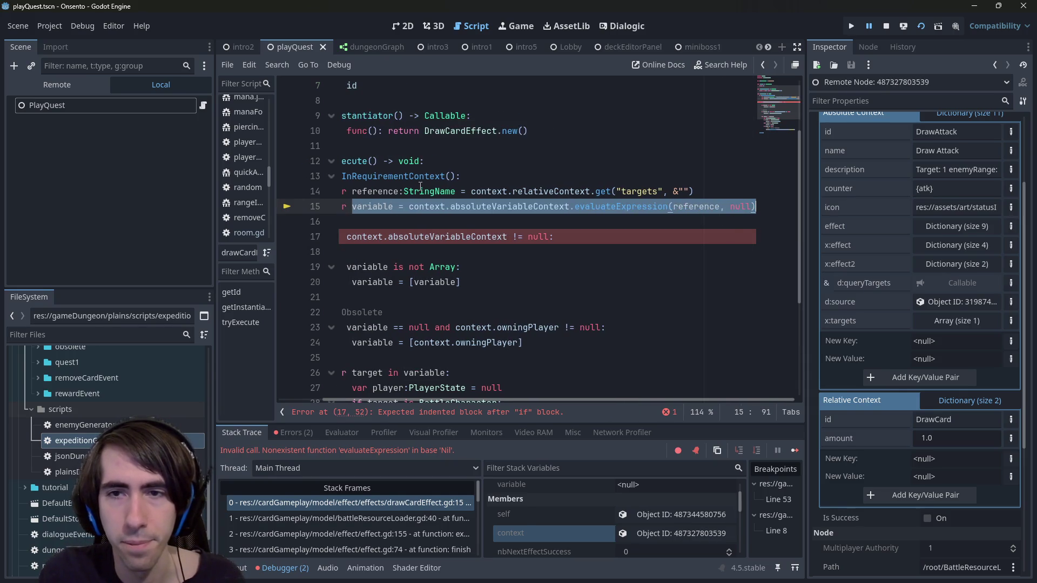
key("ctrl+c")
key("Down")
key("Down")
key("Return")
key("ctrl+v")
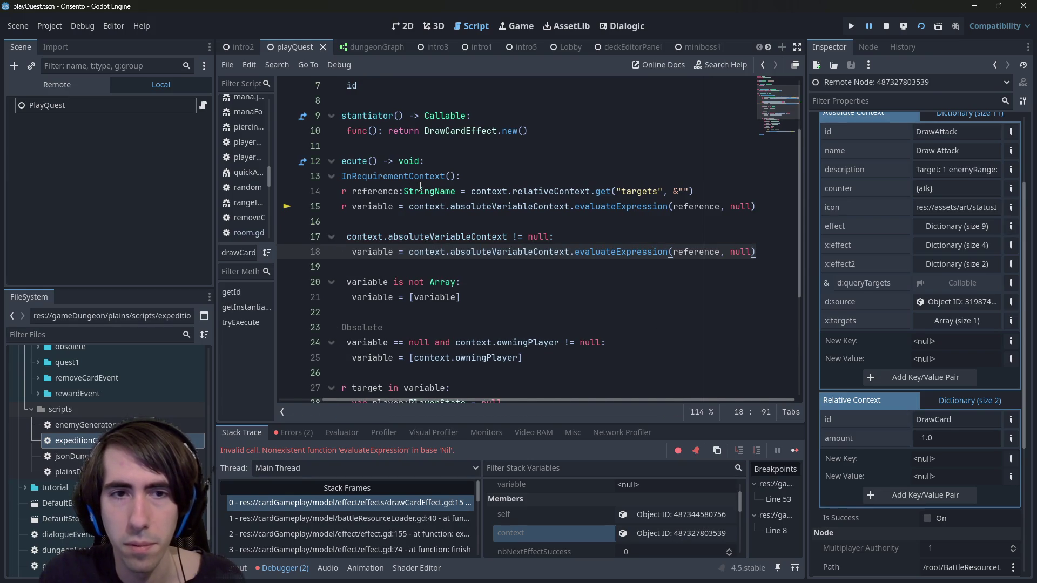
key("Up")
key("Up")
key("Up")
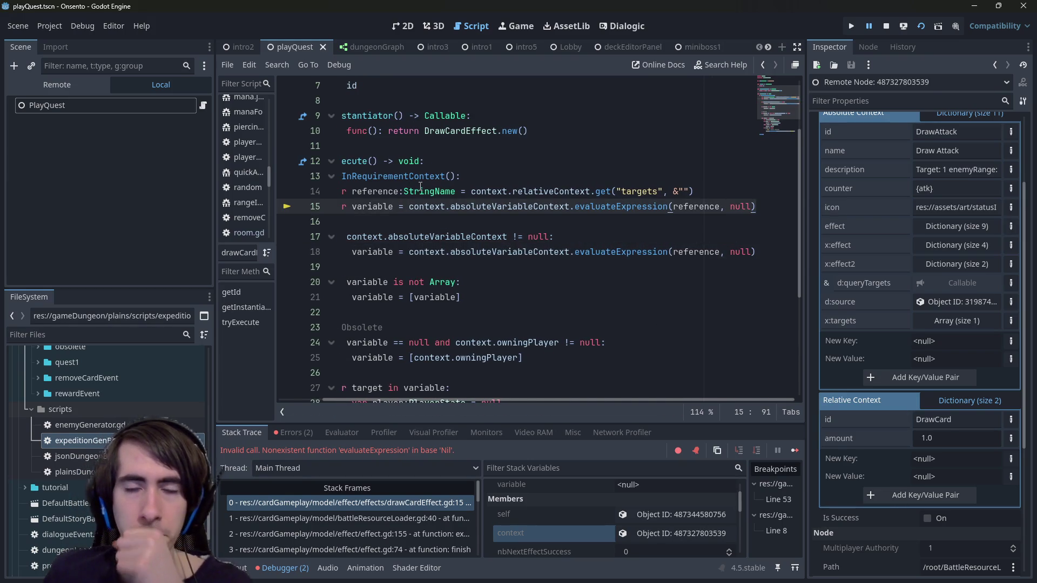
Delete the original unguarded evaluateExpression call from line 15
left_click(559, 223)
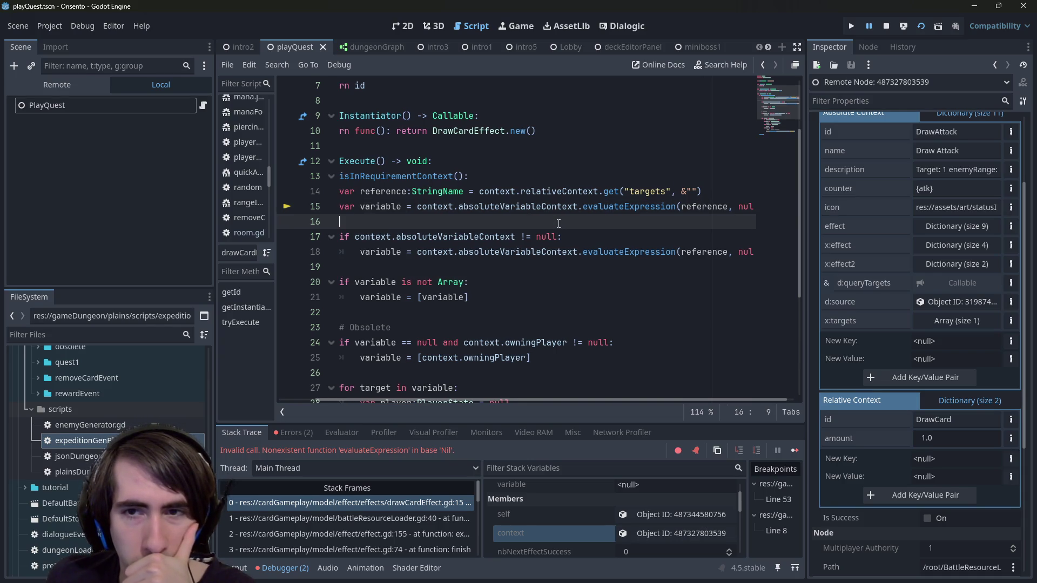
left_click_drag(375, 238, 322, 241)
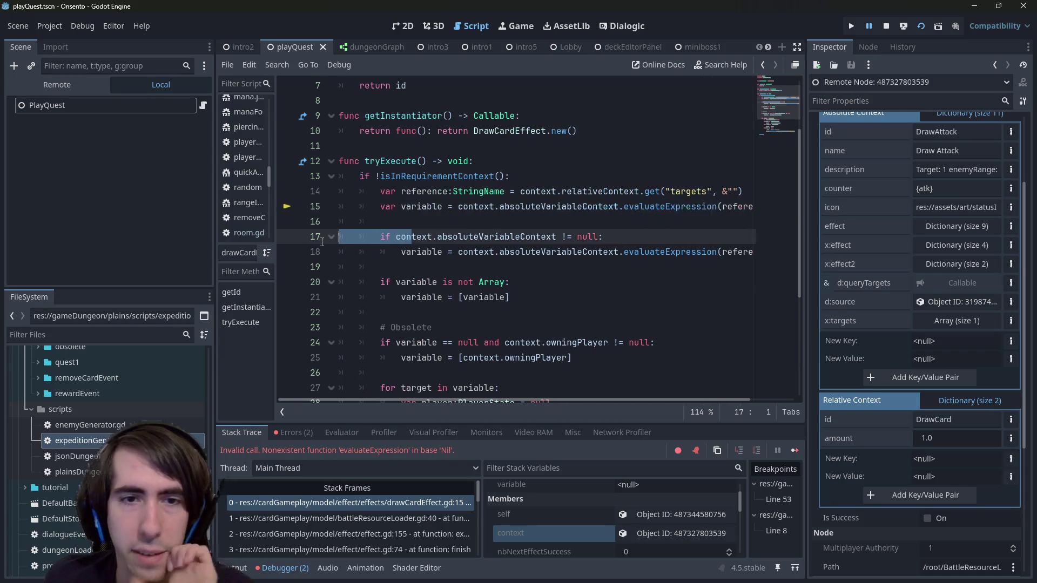
double_click(430, 253)
scroll(431, 254, "down", 2)
scroll(582, 219, "down", 1)
scroll(582, 218, "up", 2)
scroll(582, 217, "up", 1)
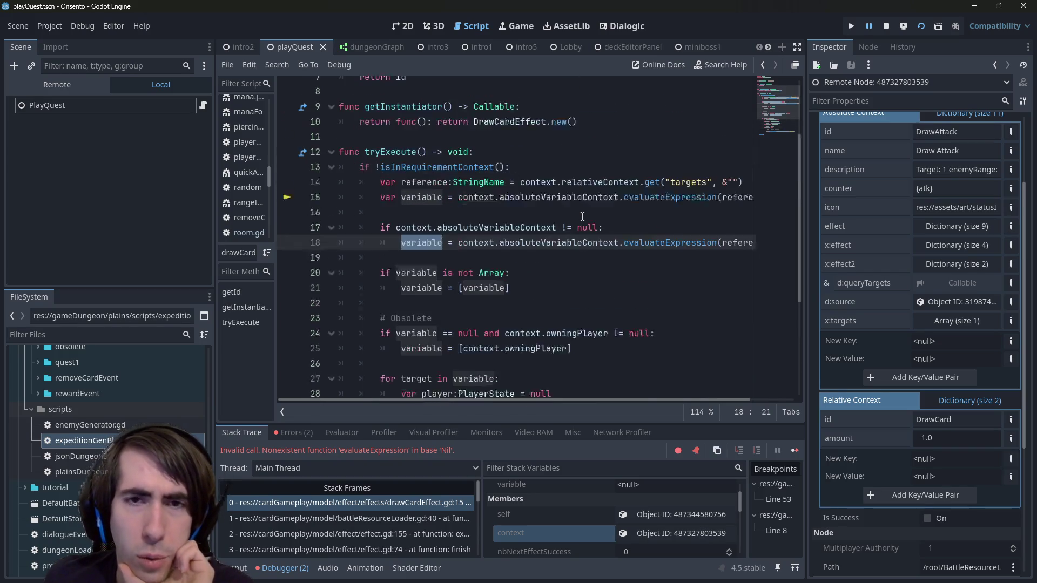
left_click_drag(443, 221, 444, 206)
key("BackSpace")
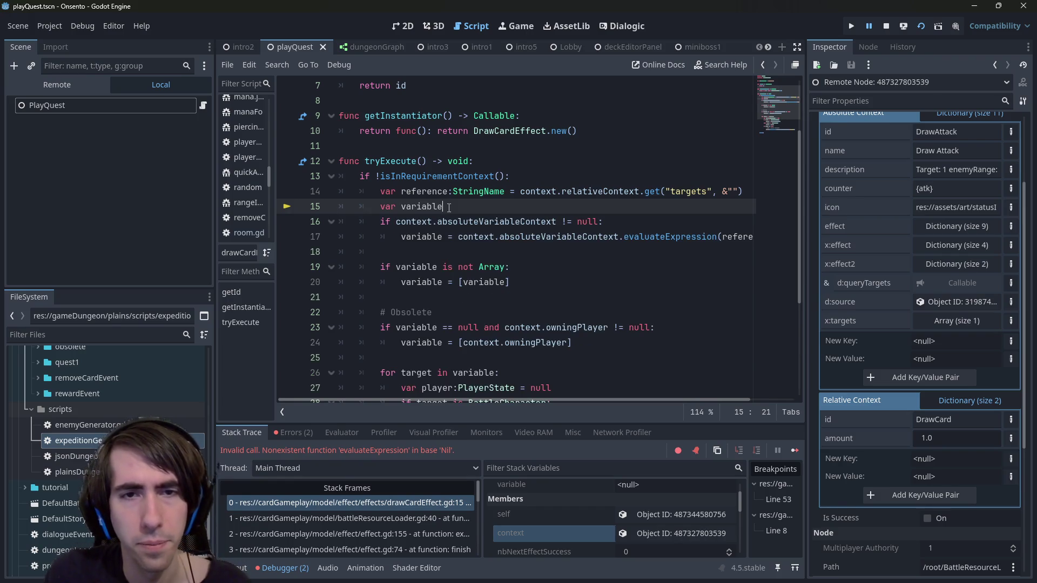
Add an else: branch after the if block
key("Down")
key("Down")
key("Down")
key("Return")
key("Up")
type("ek")
key("BackSpace")
type("lse:")
key("Return")
Initialise the variable with '= null' on line 15
scroll(449, 208, "down", 2)
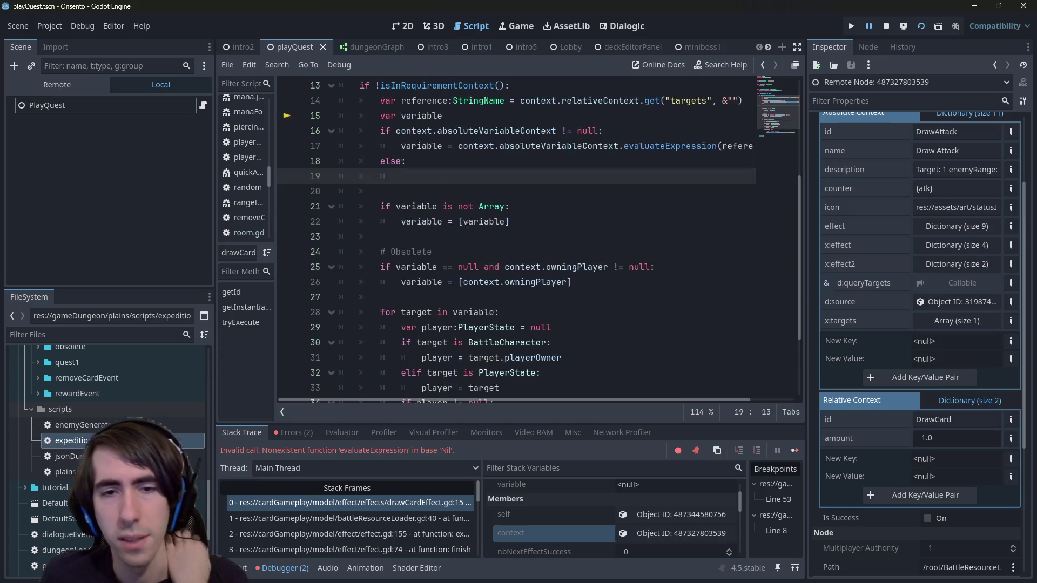
left_click(463, 282)
double_click(419, 267)
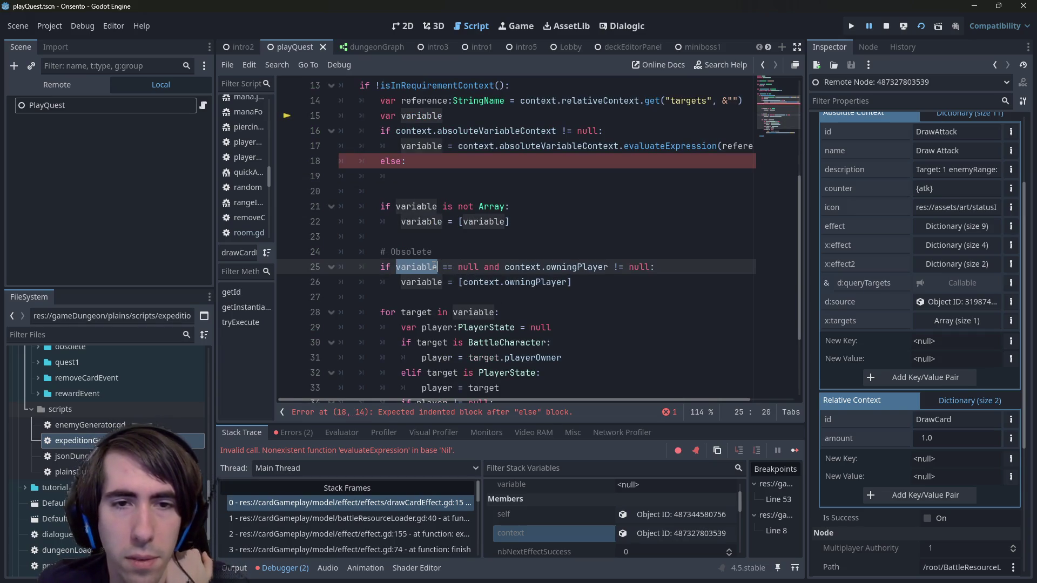
scroll(435, 267, "up", 1)
mouse_move(436, 267)
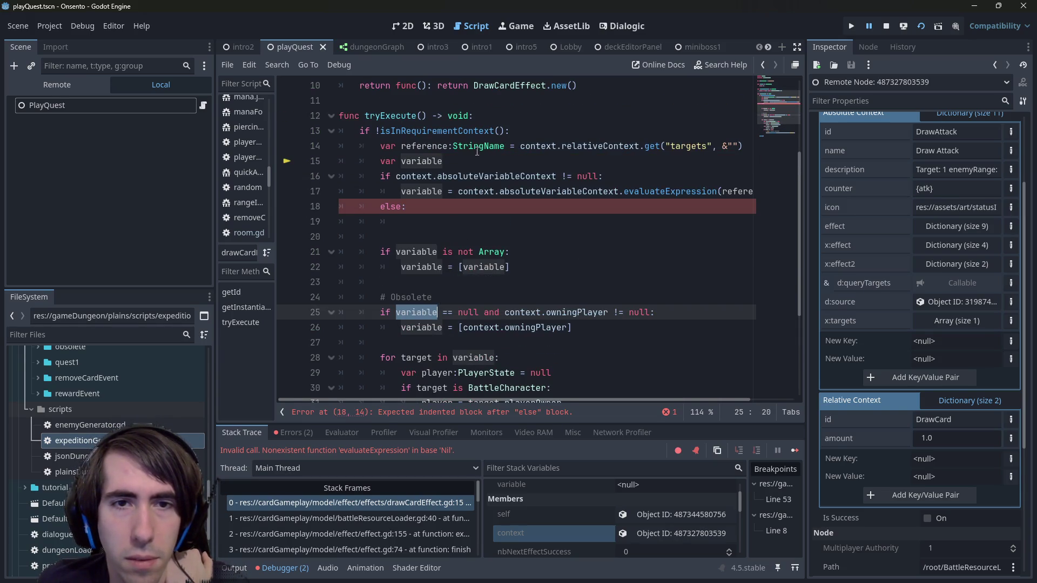
left_click(465, 161)
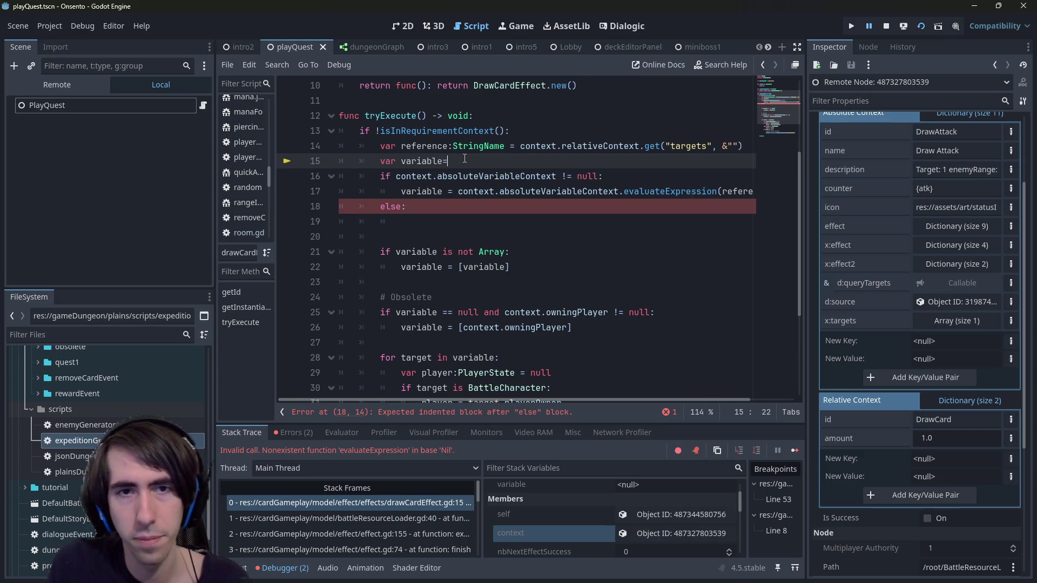
key("BackSpace")
type("= null")
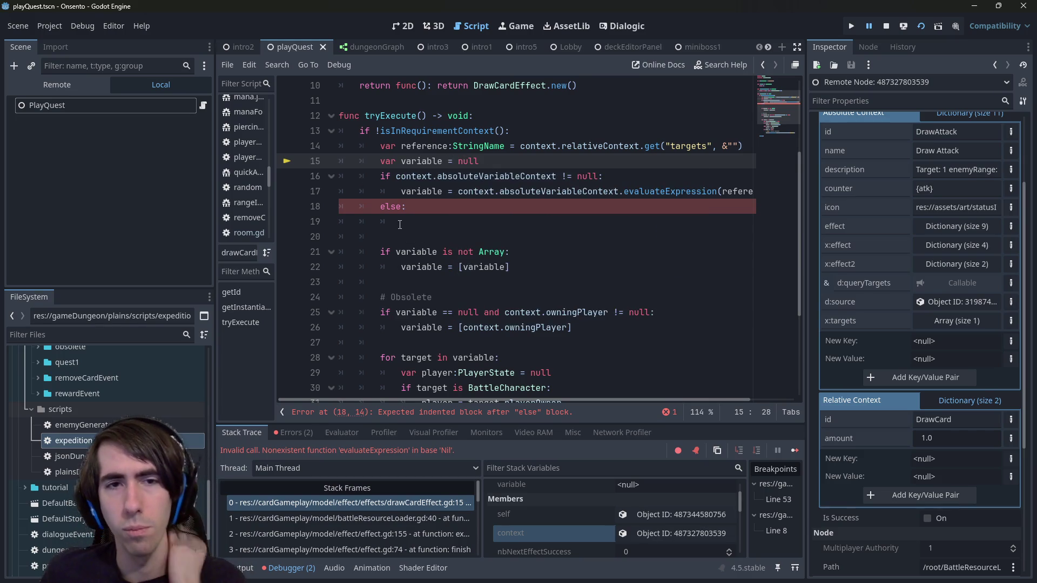
Delete the empty else branch, then stop the debug session and relaunch the game
left_click_drag(400, 225, 299, 214)
key("Delete")
left_click_drag(432, 267, 340, 267)
left_click(541, 310)
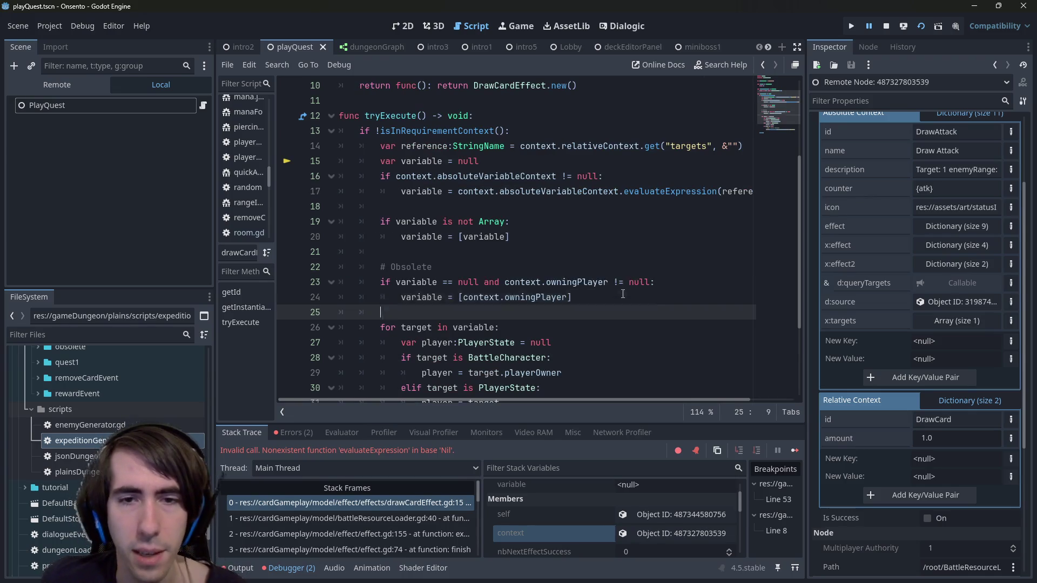
key("shift+Up")
key("shift+Up")
left_click(481, 282)
left_click(890, 31)
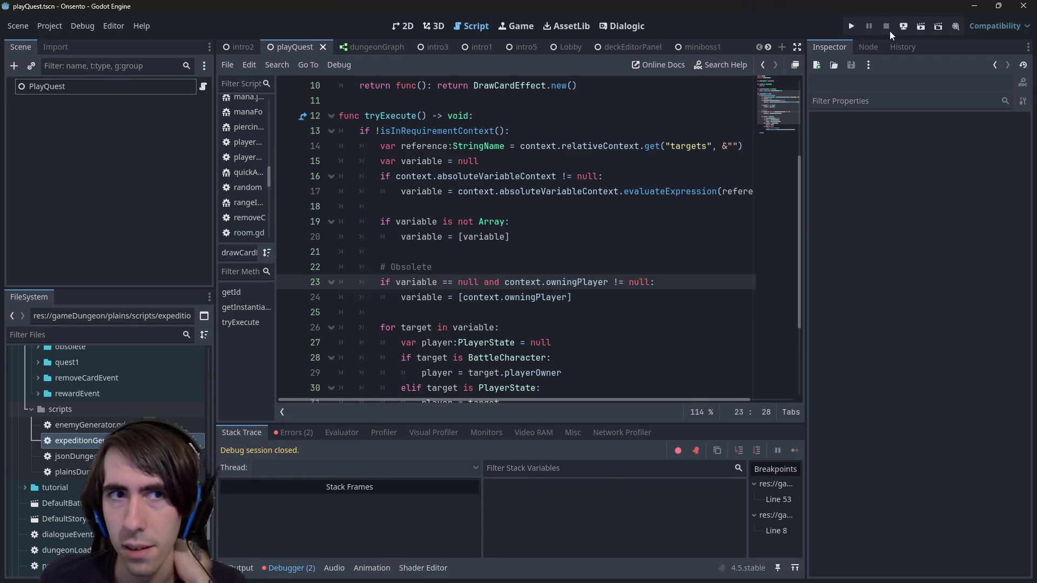
left_click(921, 26)
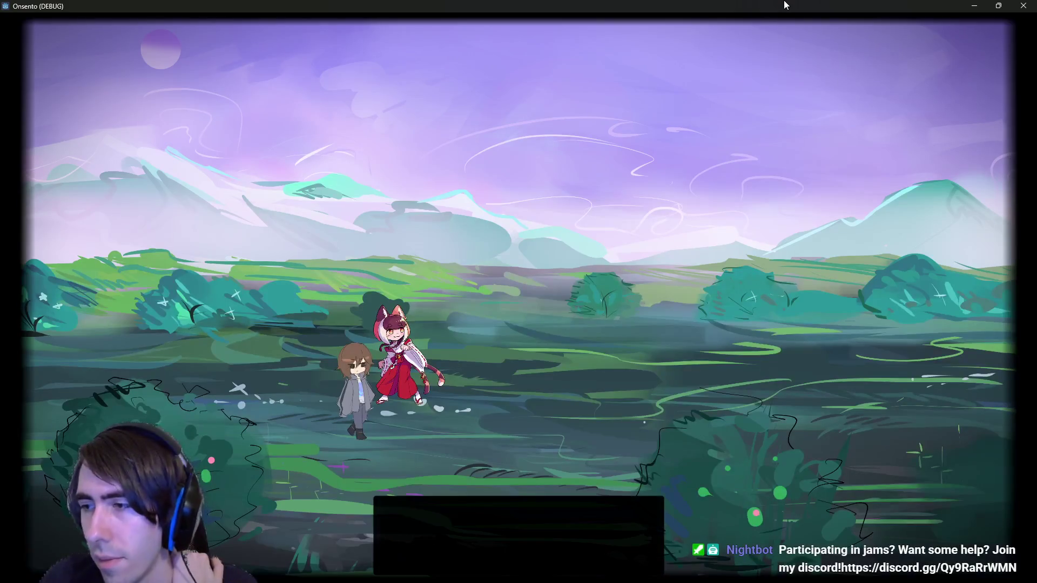
Click through the story, choose 'The one with small footsteps', and advance the monster dialogue
left_click(268, 245)
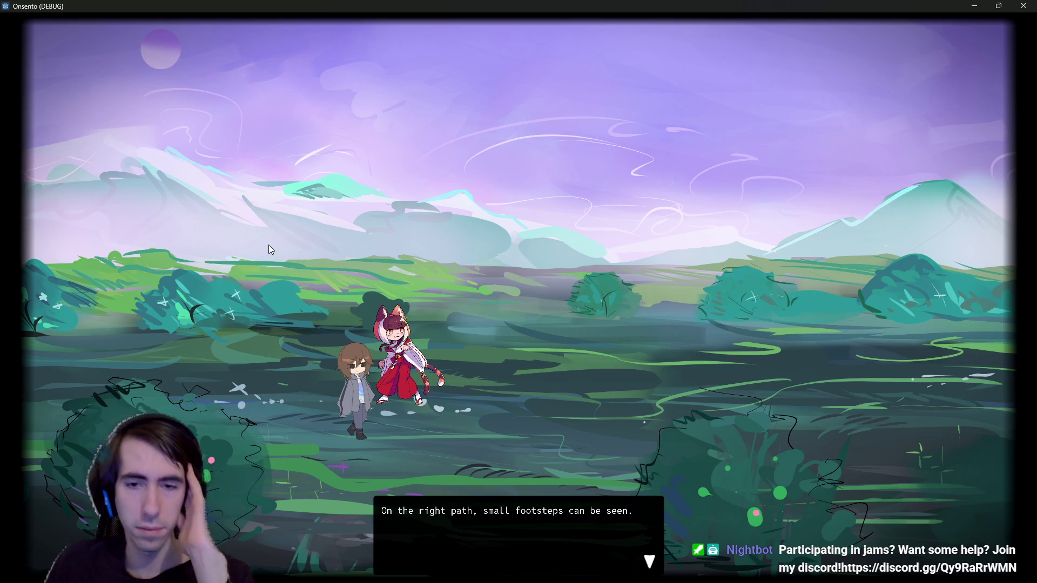
left_click(268, 244)
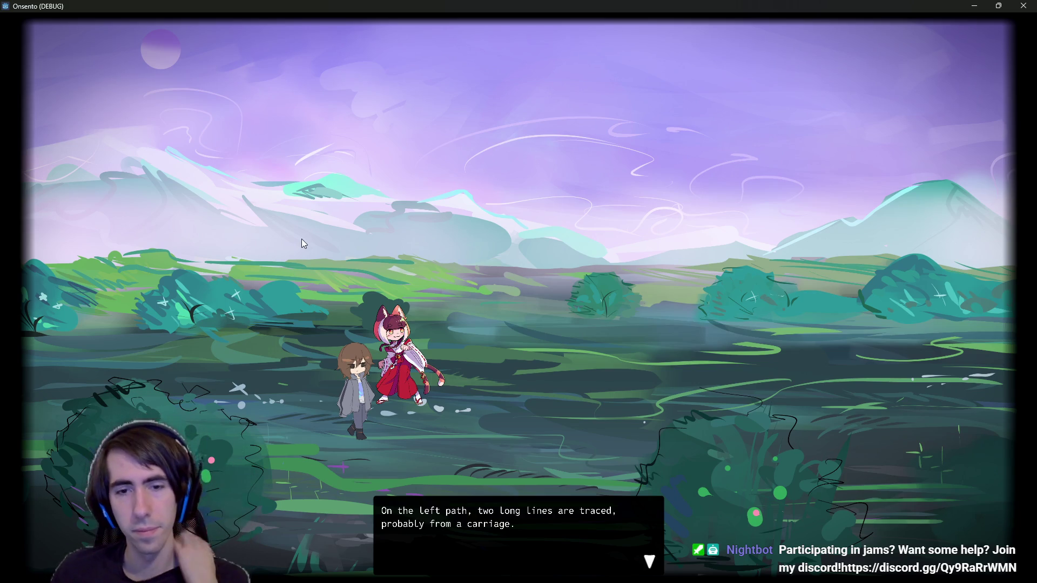
left_click(301, 238)
left_click(472, 286)
left_click(471, 286)
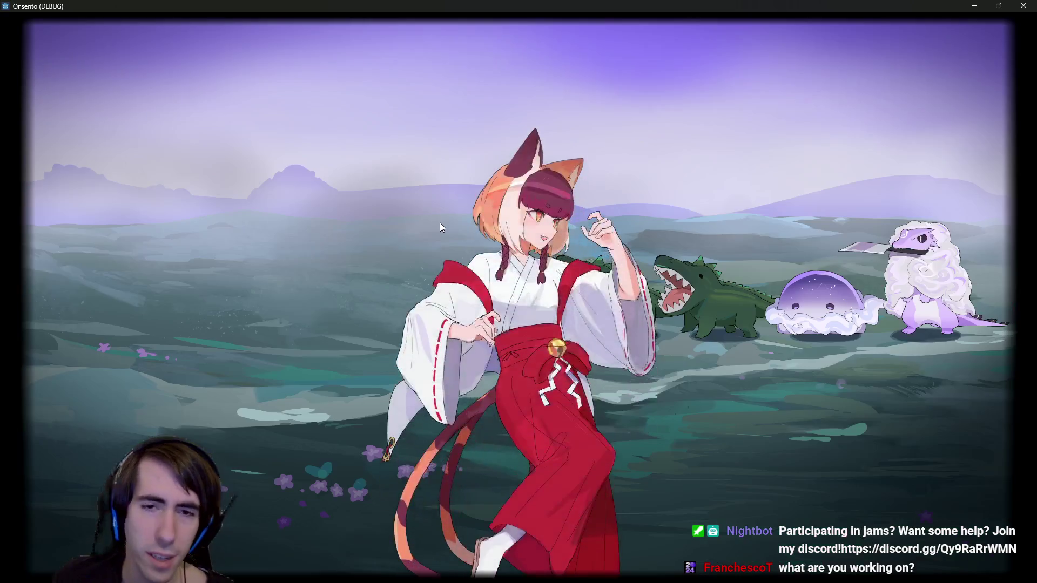
left_click(424, 252)
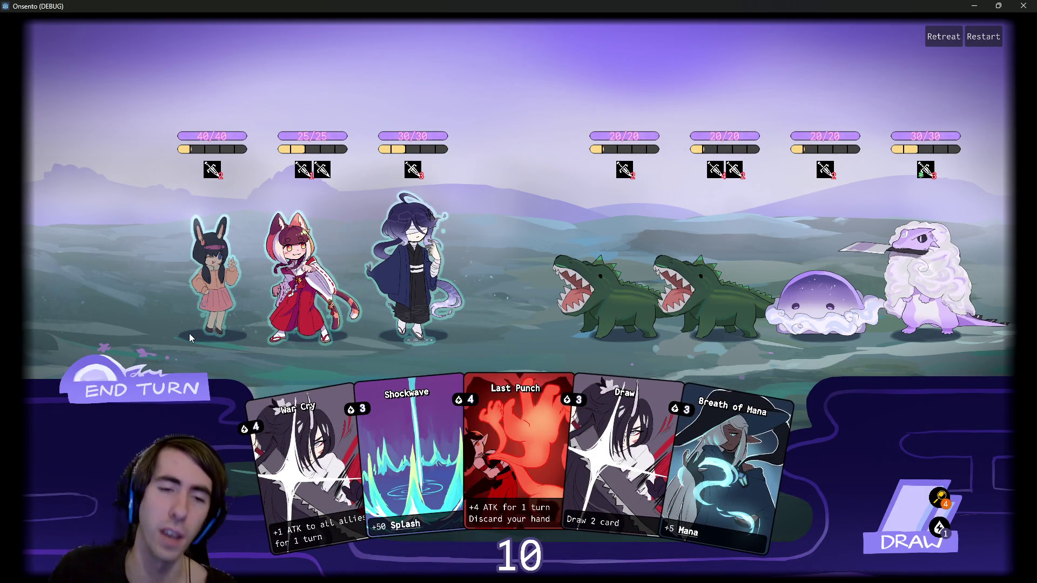
Play the Draw card from the hand and check the discard pile's contents
left_click(516, 443)
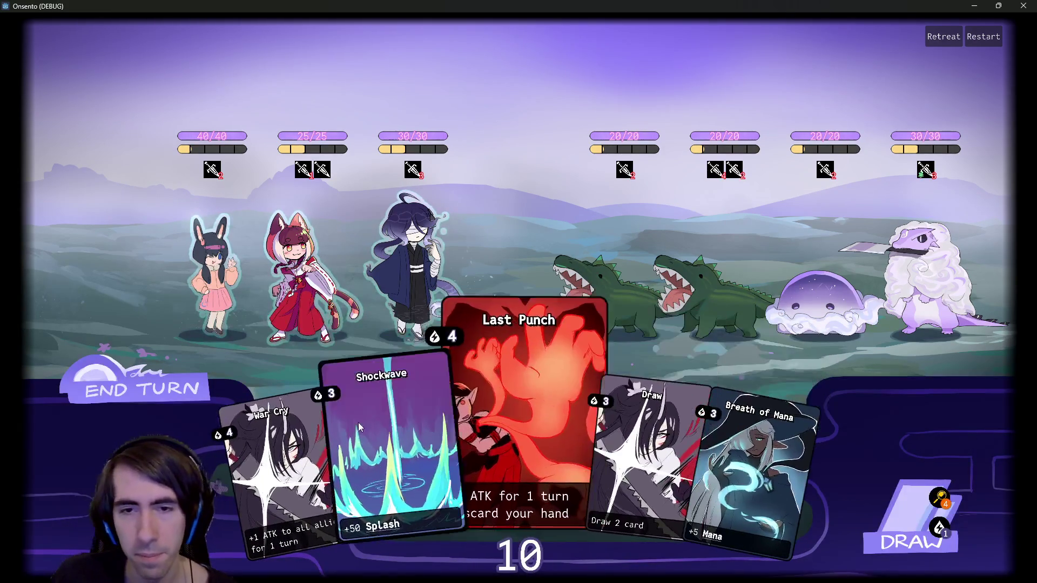
left_click(637, 459)
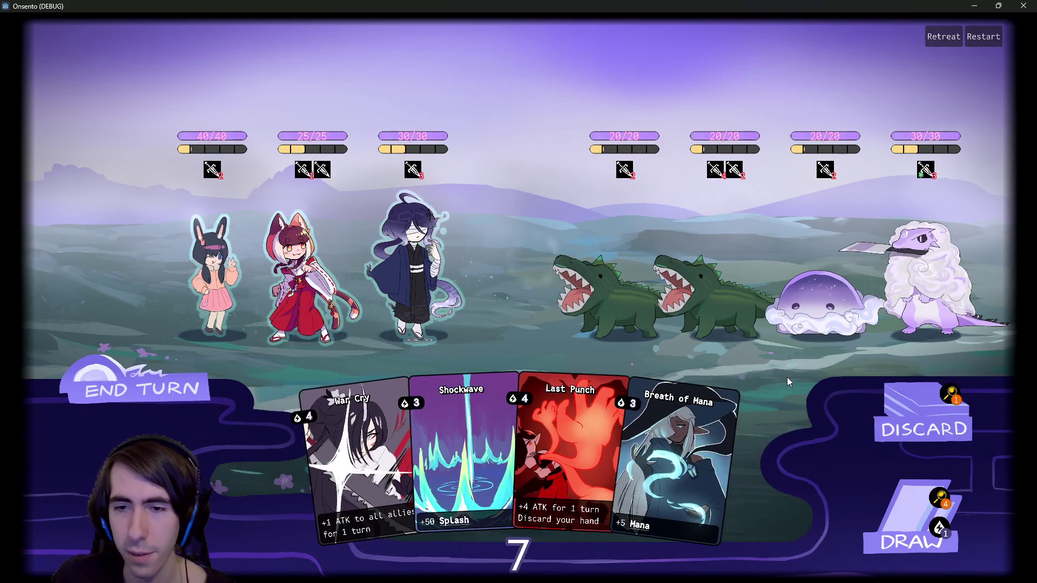
left_click(944, 390)
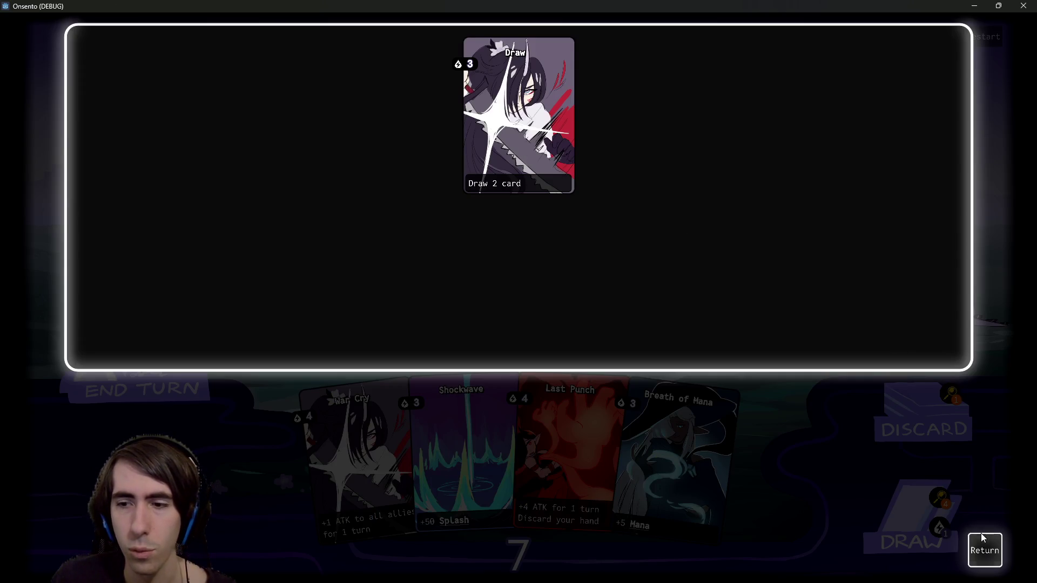
left_click(984, 550)
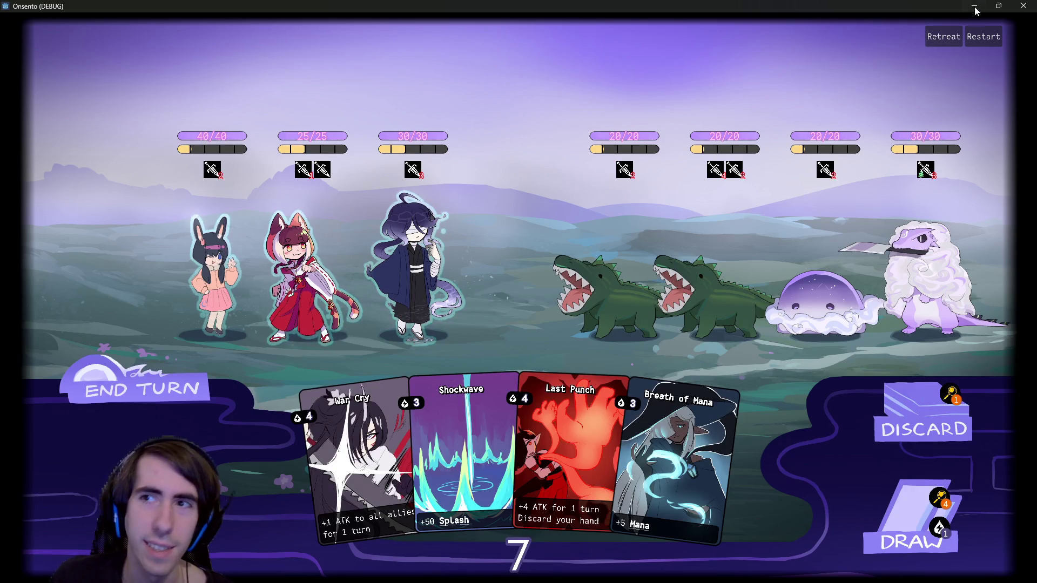
Minimize the game and highlight every use of variable in drawCardEffect.gd
left_click(974, 6)
double_click(430, 284)
scroll(443, 278, "down", 2)
scroll(451, 277, "up", 2)
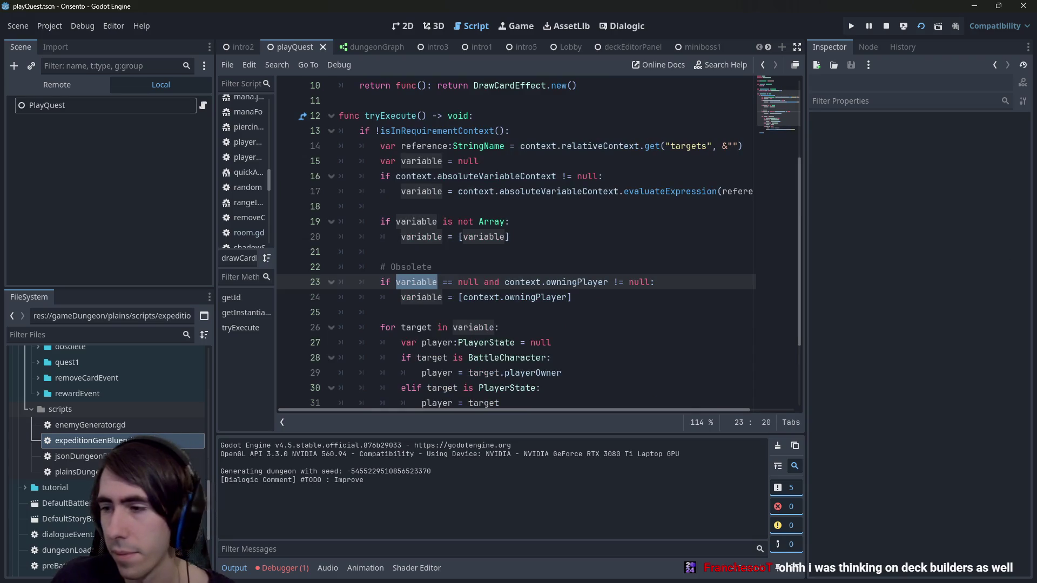
Play War Cry on the allies, draw two more cards, and check owningPlayer on line 23
key("alt+Tab")
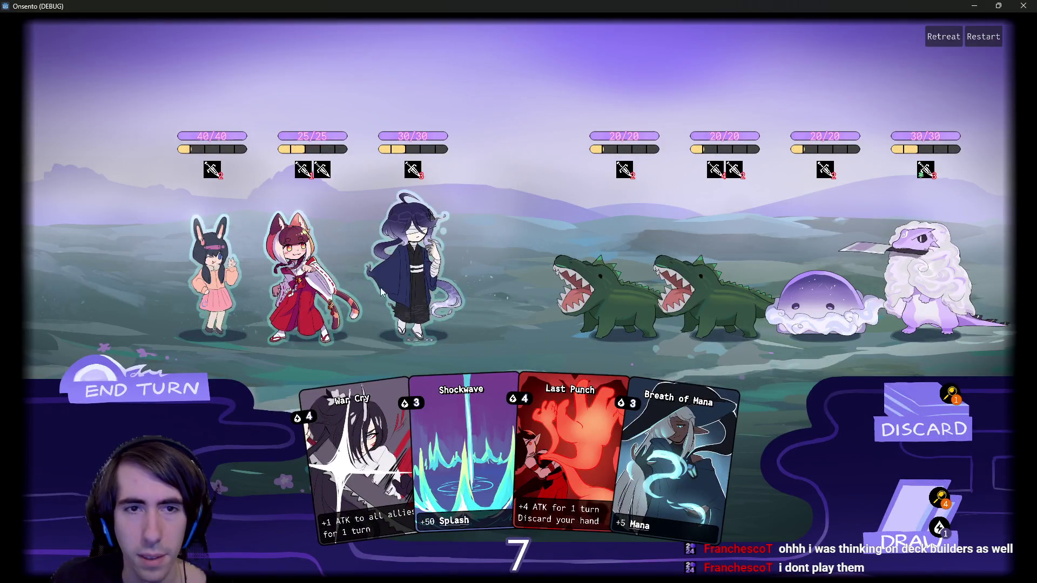
mouse_move(413, 410)
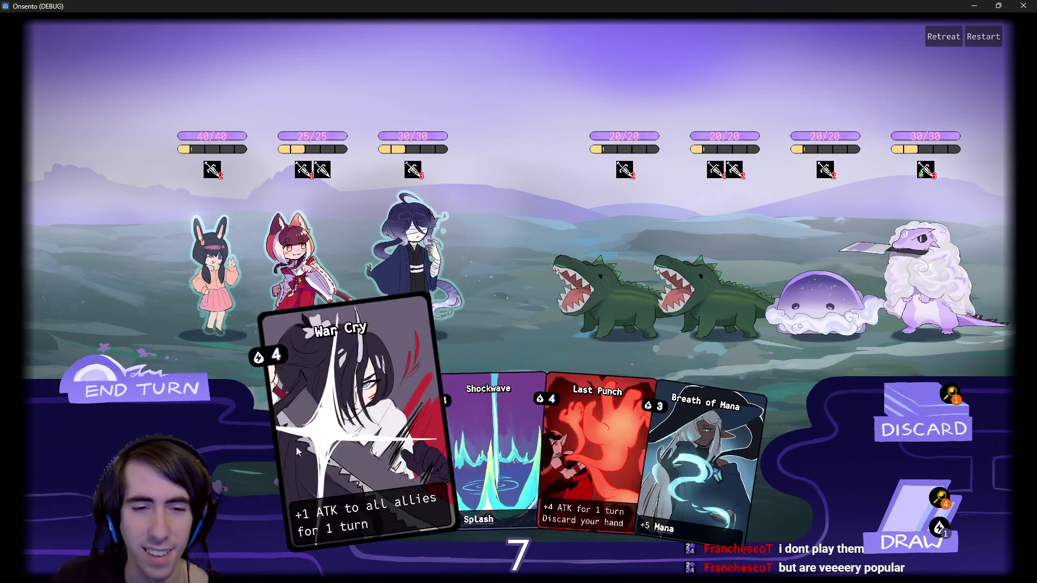
left_click_drag(313, 444, 412, 344)
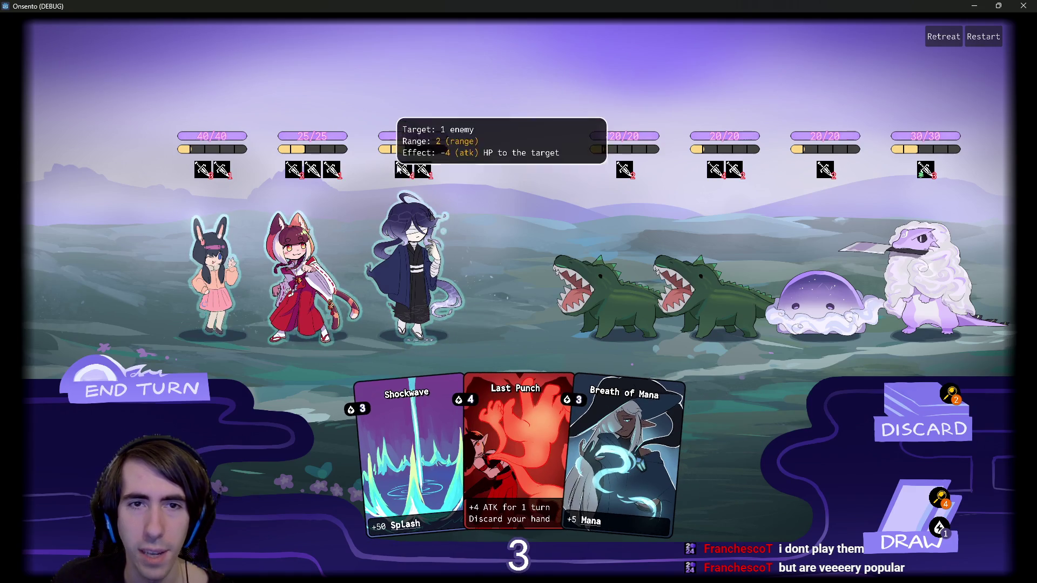
left_click(912, 518)
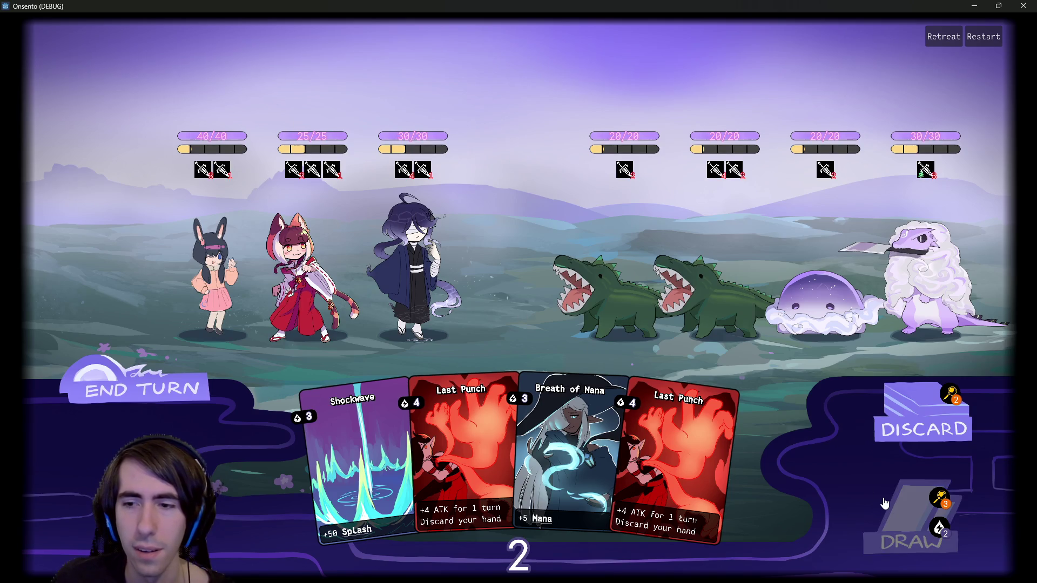
left_click(876, 497)
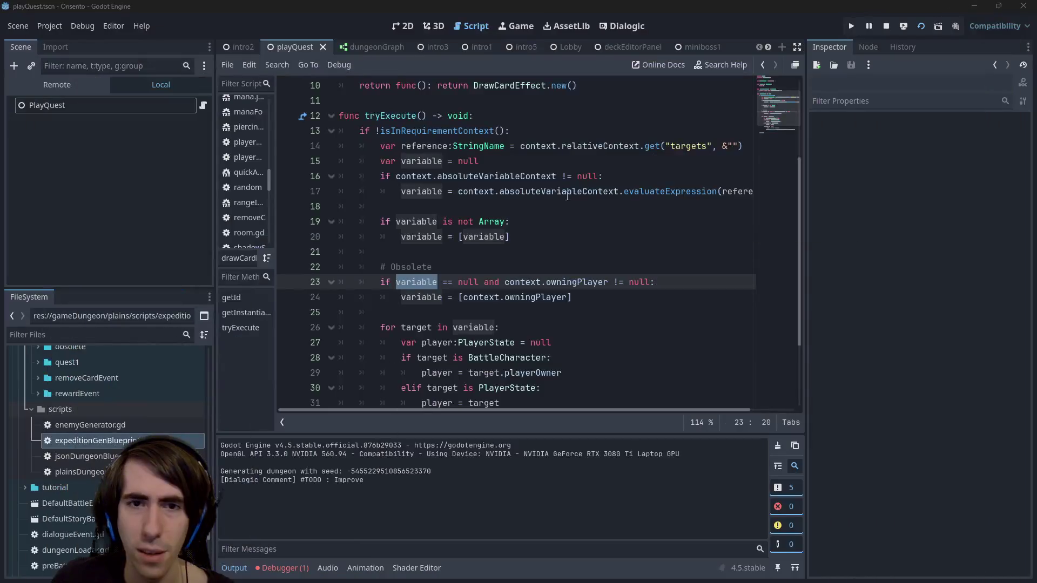
left_click(587, 283)
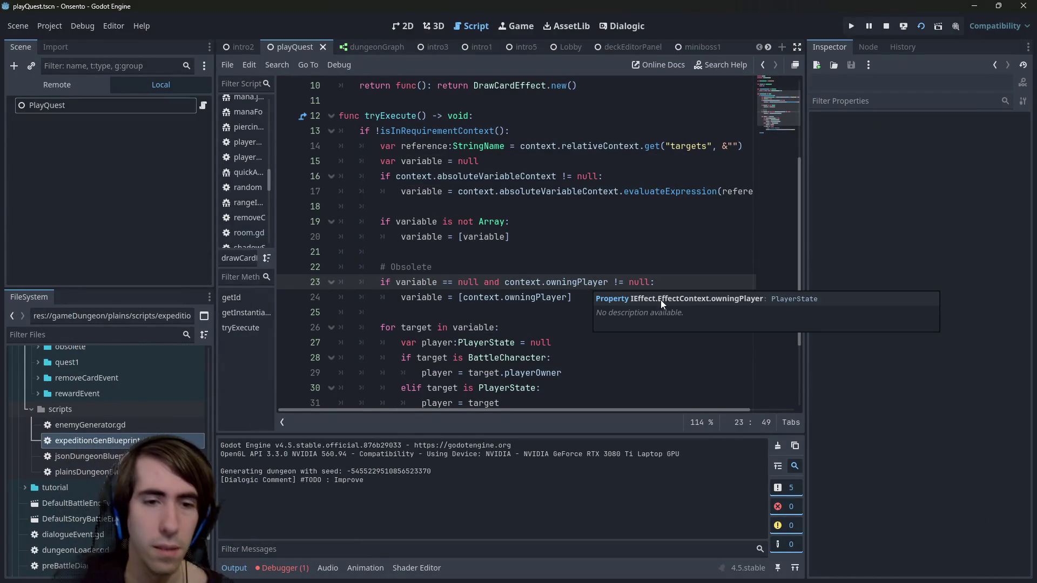
Check the debugger Errors tab, breakpoint drawCardEffect.gd line 16, and run the project with F5
left_click(294, 565)
left_click(302, 432)
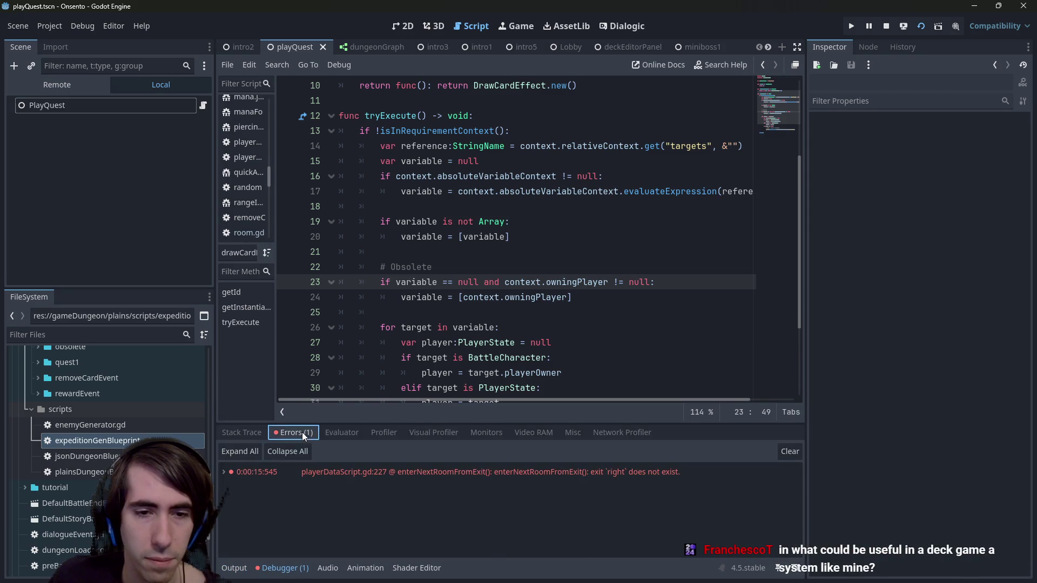
left_click(600, 296)
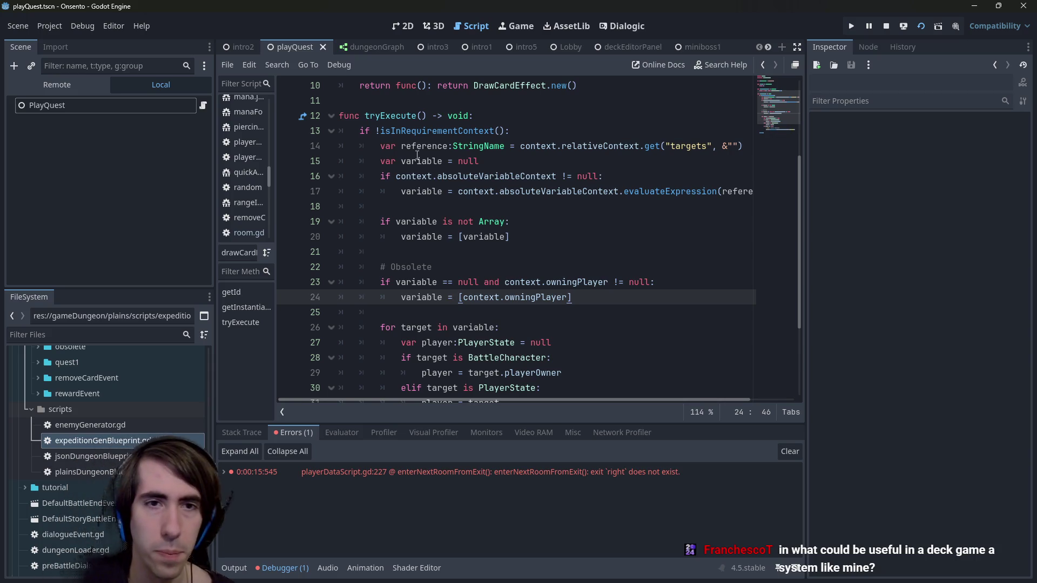
left_click(290, 178, "shift")
left_click(290, 178)
left_click(921, 26)
left_click(679, 157)
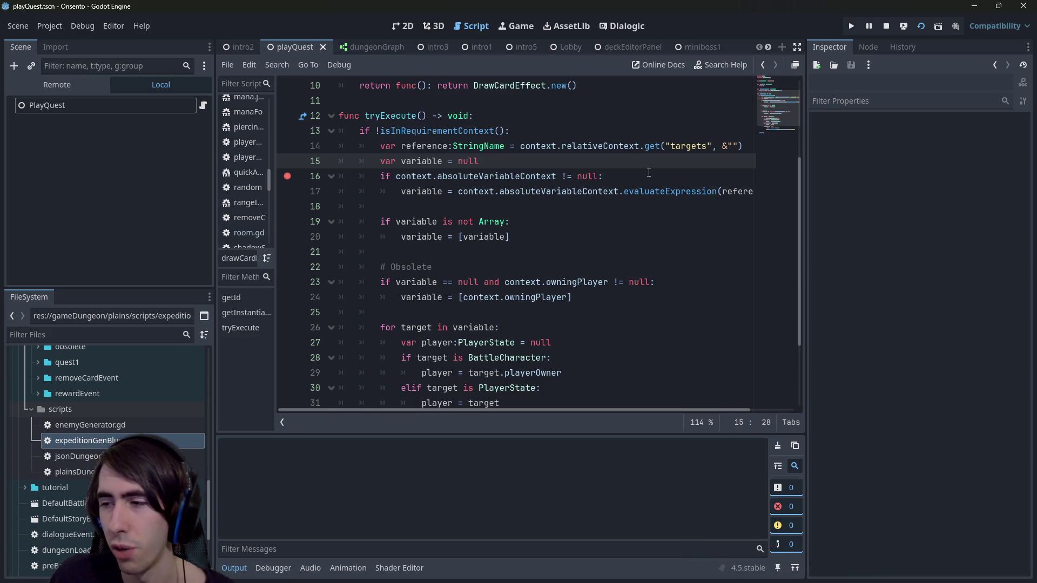
key("F5")
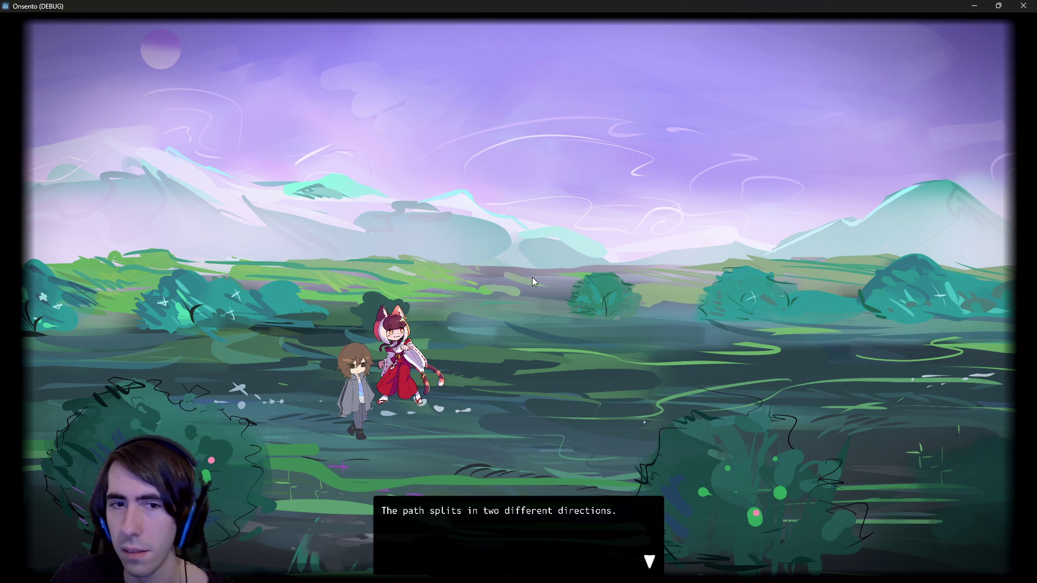
Take the small-footsteps path in the dialogue, then bring up the 'rogue game' image results
left_click(533, 277)
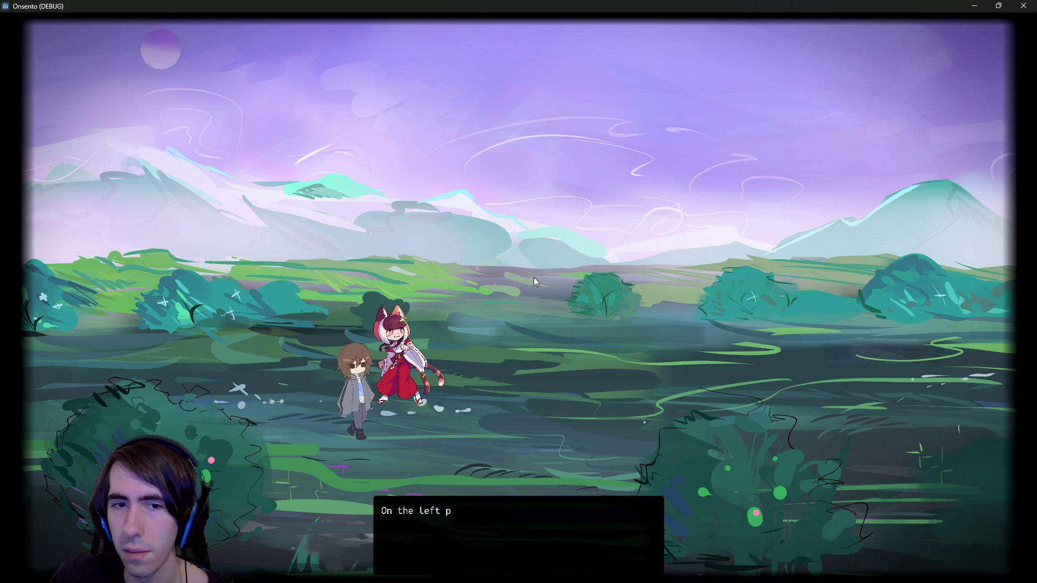
left_click(533, 277)
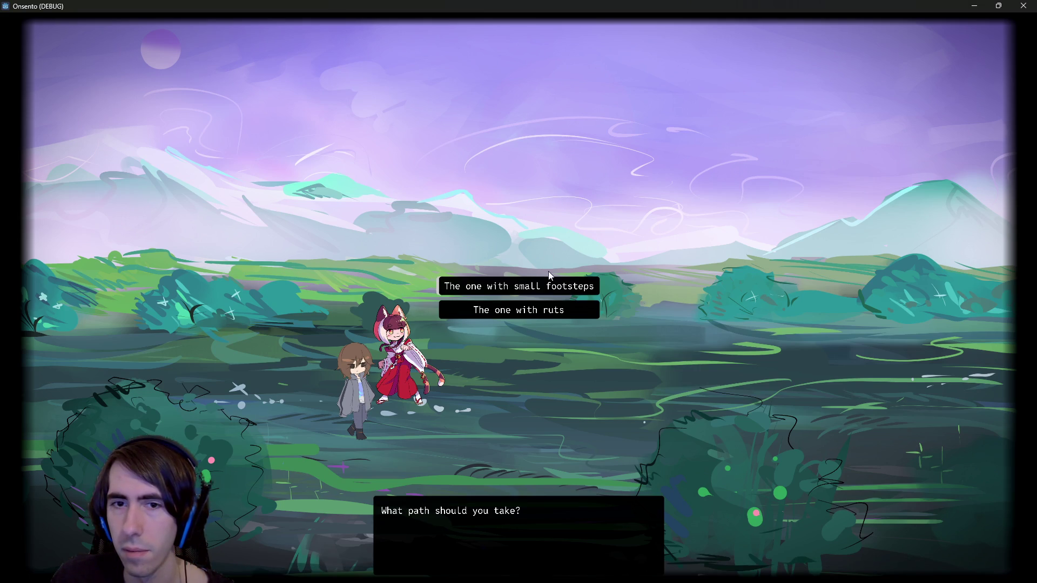
left_click(549, 281)
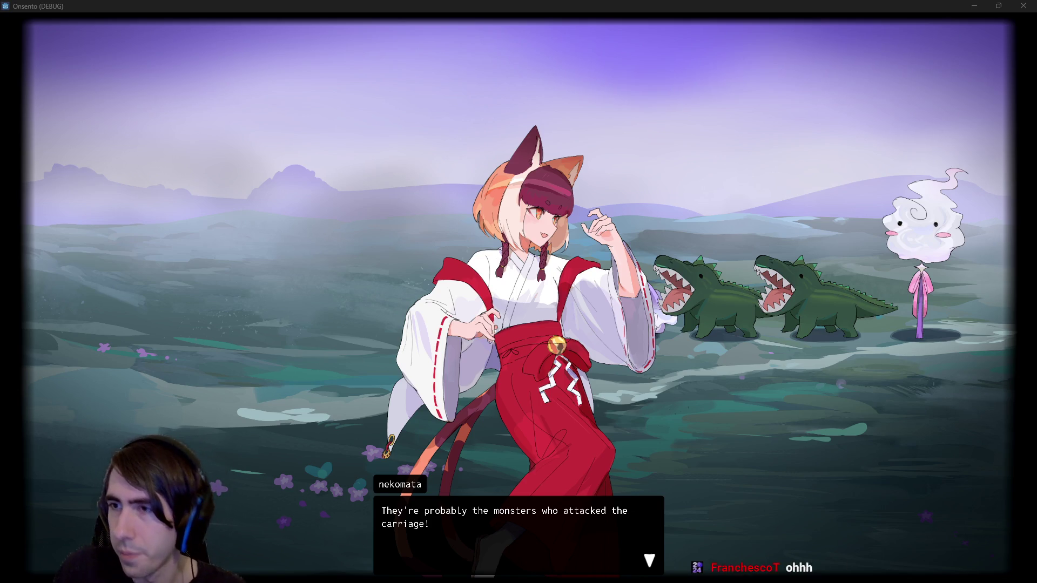
mouse_move(1036, 200)
left_mouse_down()
mouse_move(618, 176)
mouse_move(628, 153)
left_mouse_up()
left_click(511, 276)
double_click(519, 146)
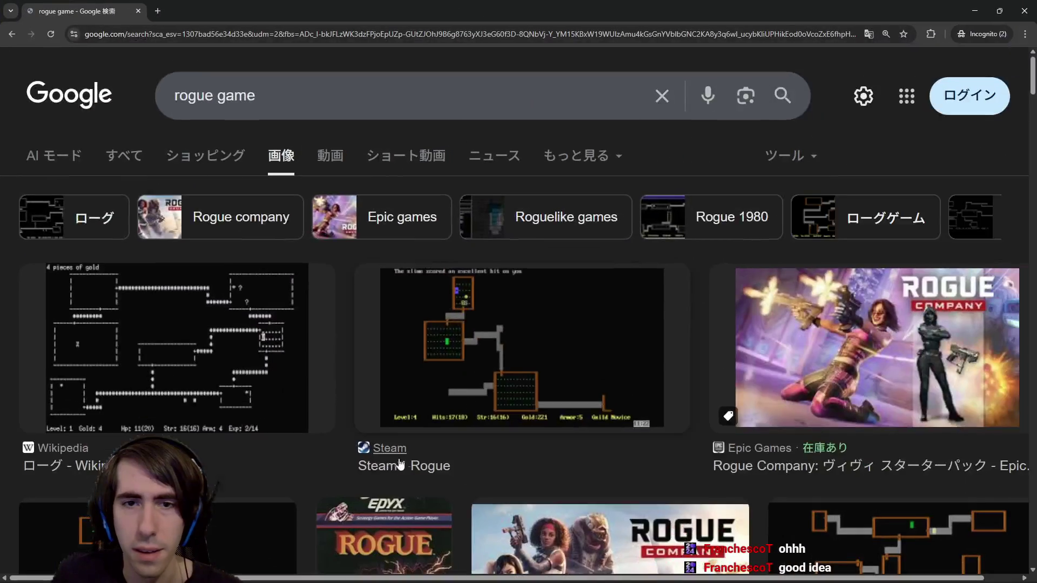
left_click(312, 337)
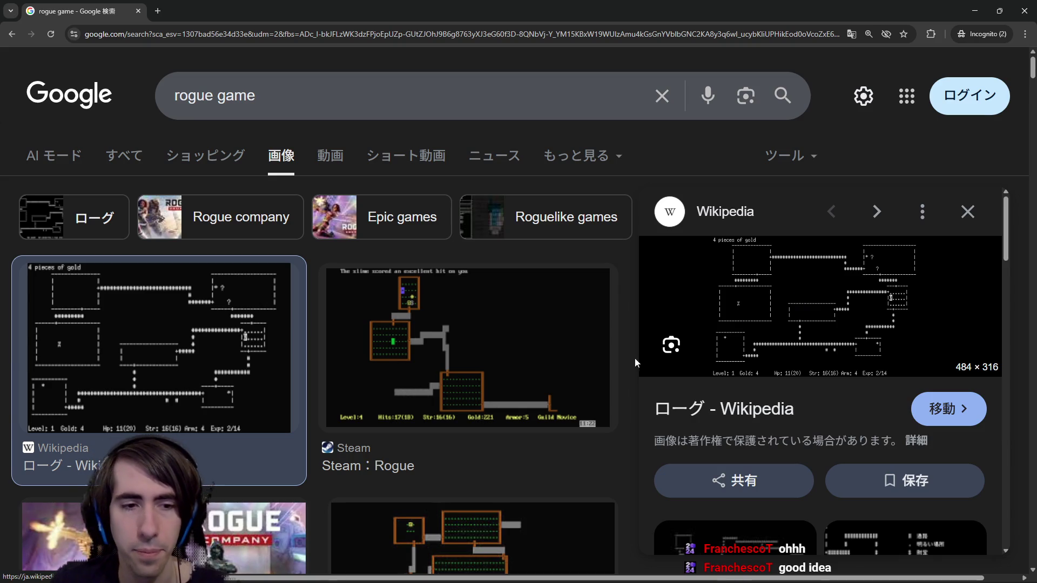
key("alt+Tab")
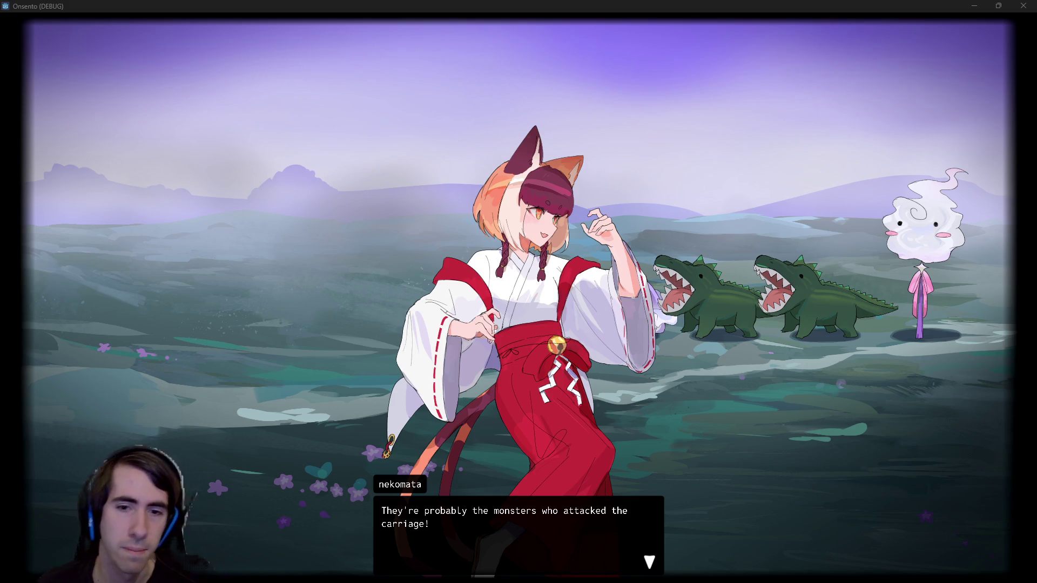
Dismiss the nekomata dialogue, draw six cards, and play the newly drawn card onto the field
left_click(535, 317)
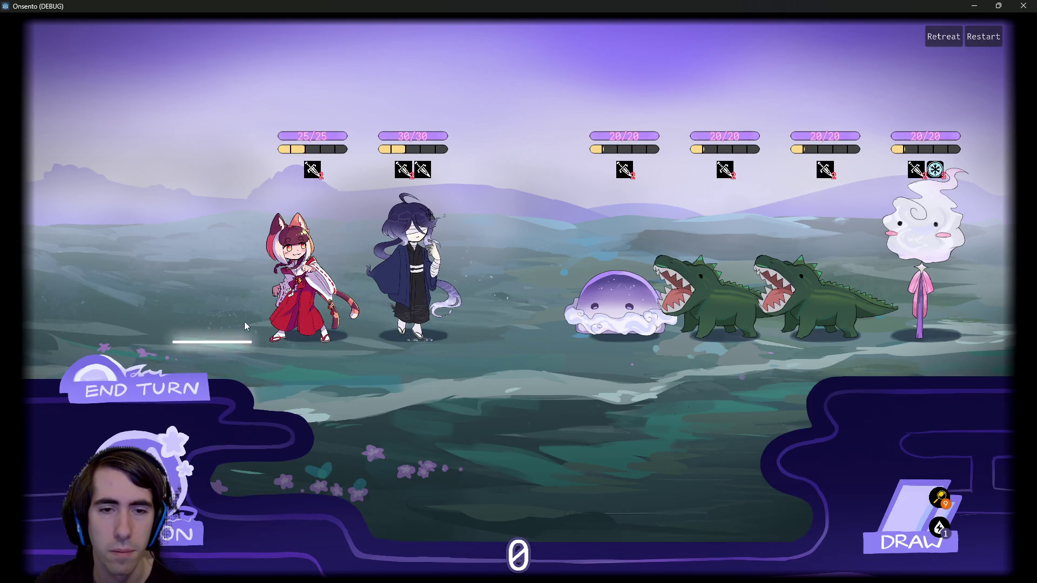
left_click(881, 496)
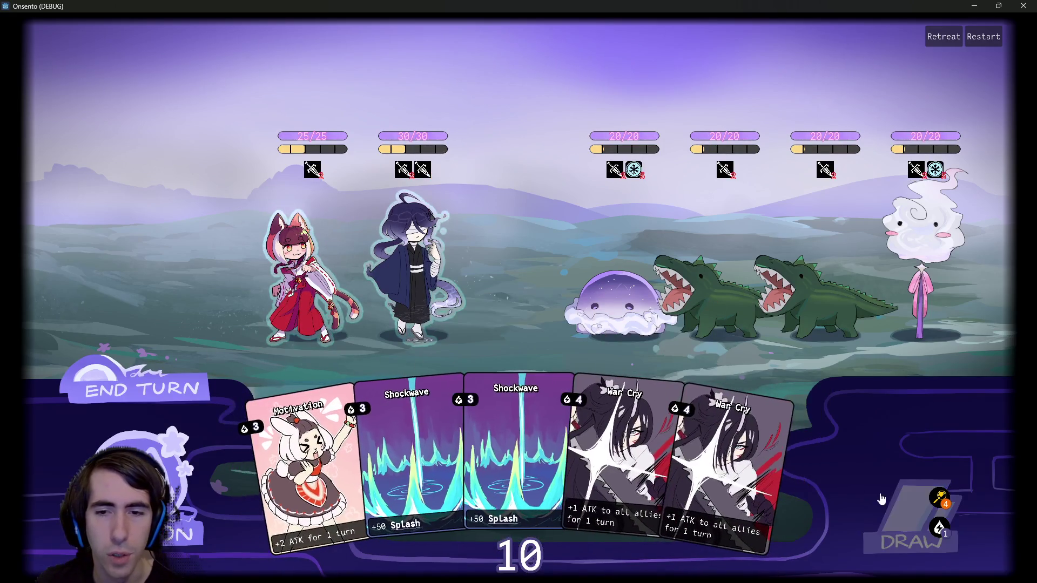
left_click(881, 497)
left_click_drag(756, 422, 506, 203)
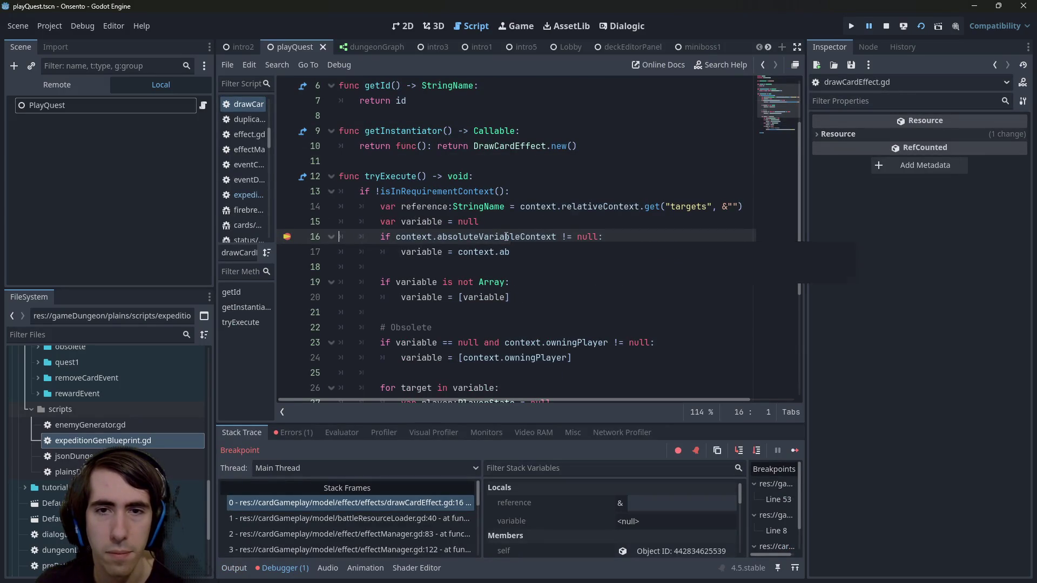
Step Over twice, then cut the 'variable is not Array' check from lines 19–20
left_click(758, 452)
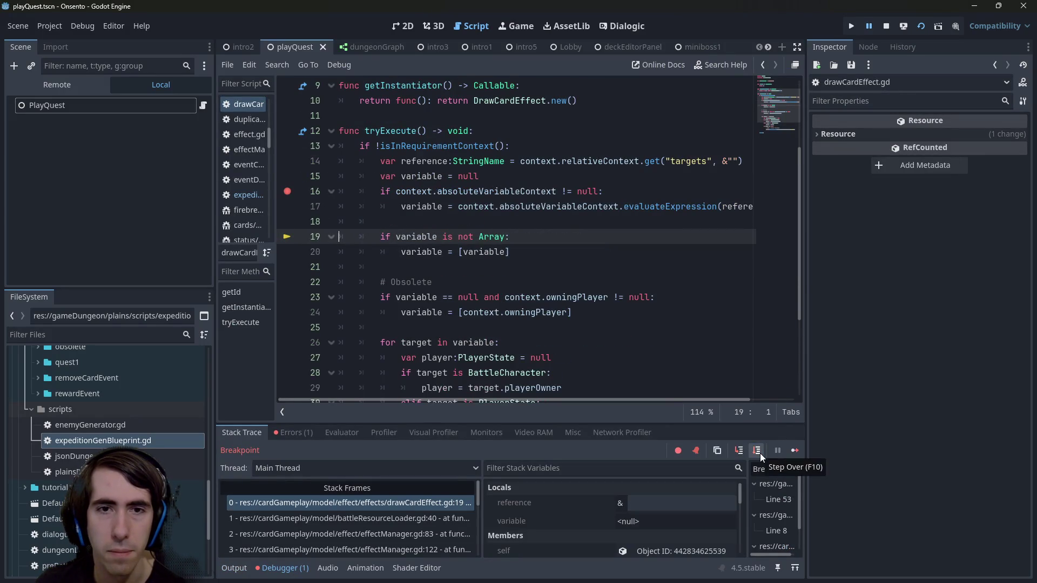
left_click(760, 453)
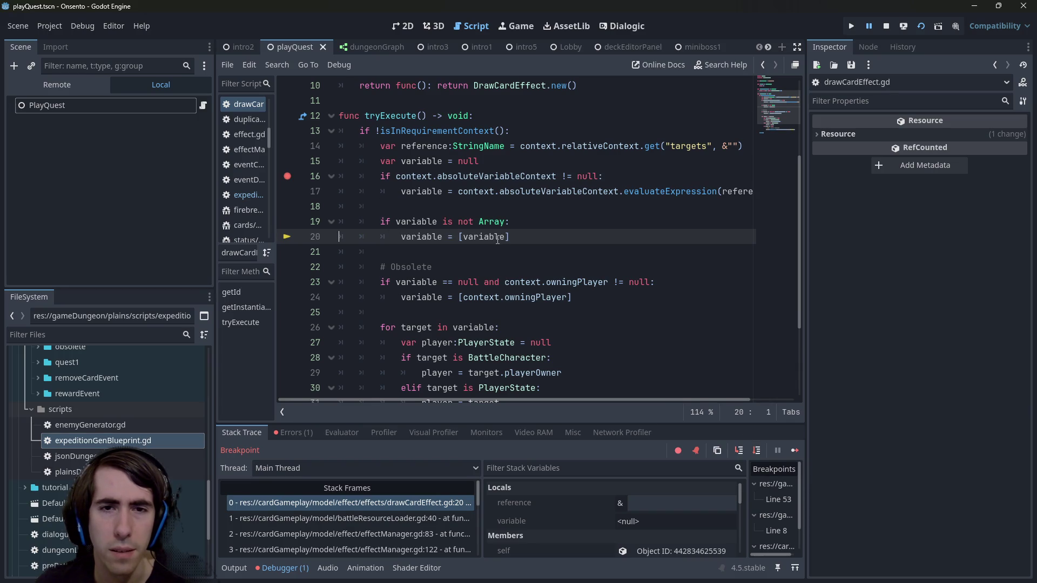
left_click_drag(509, 236, 280, 217)
key("ctrl+c")
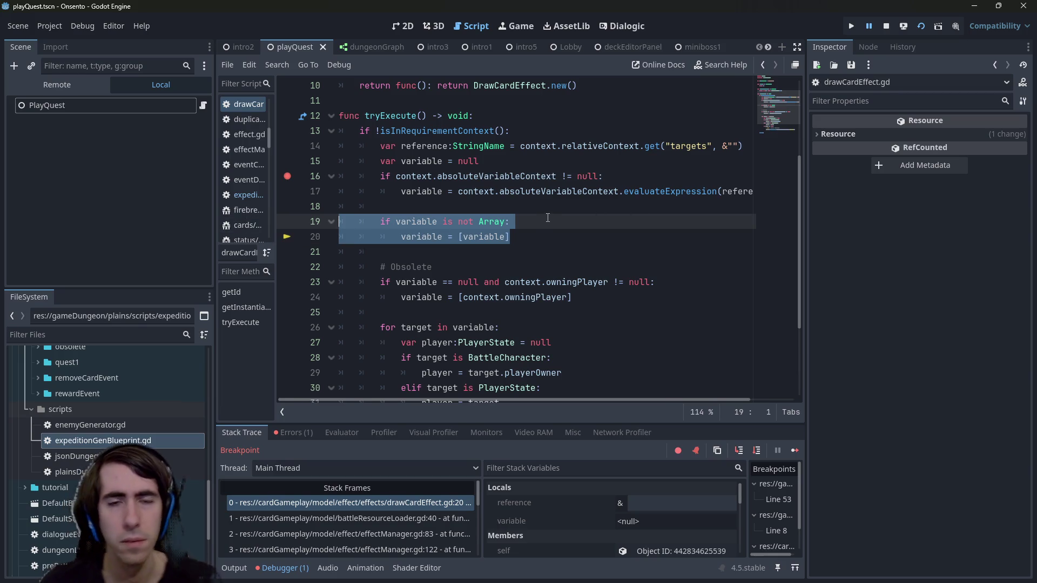
key("Delete")
key("BackSpace")
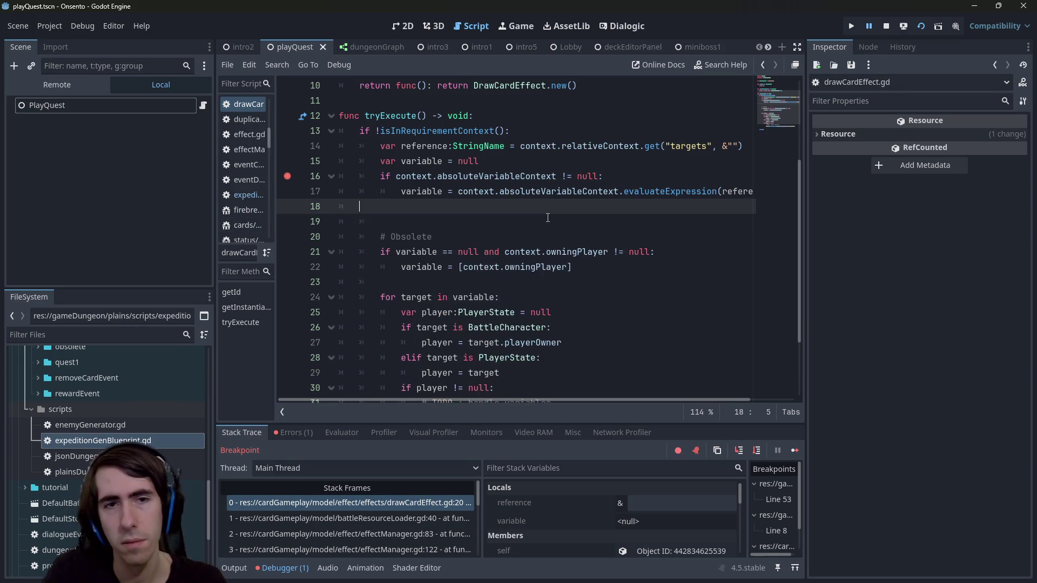
key("BackSpace")
Paste the array check below the obsolete owning-player fallback, save, and relaunch the scene
left_click(591, 250)
key("Return")
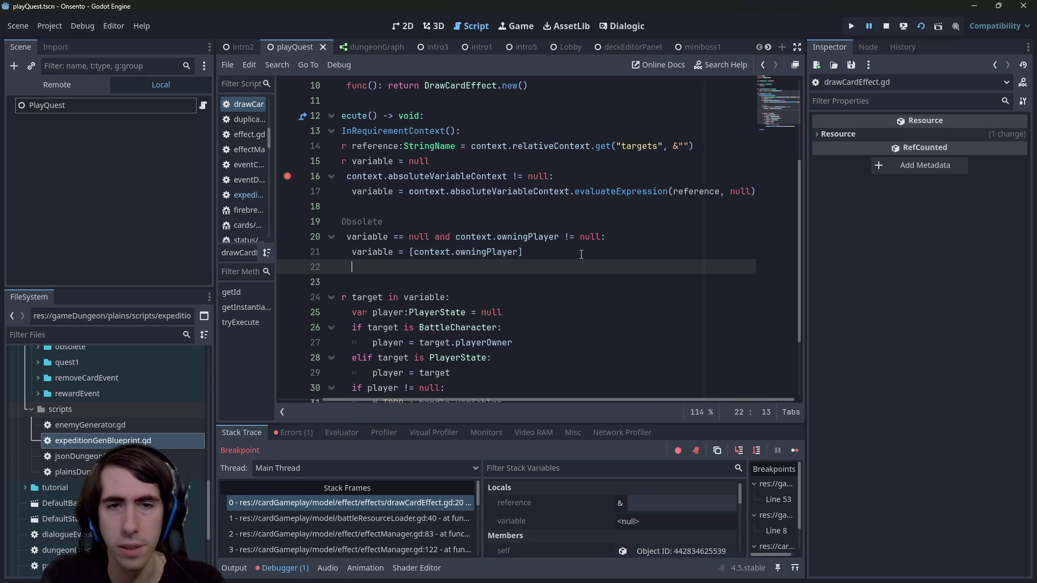
key("Return")
key("ctrl+v")
key("Up")
key("Up")
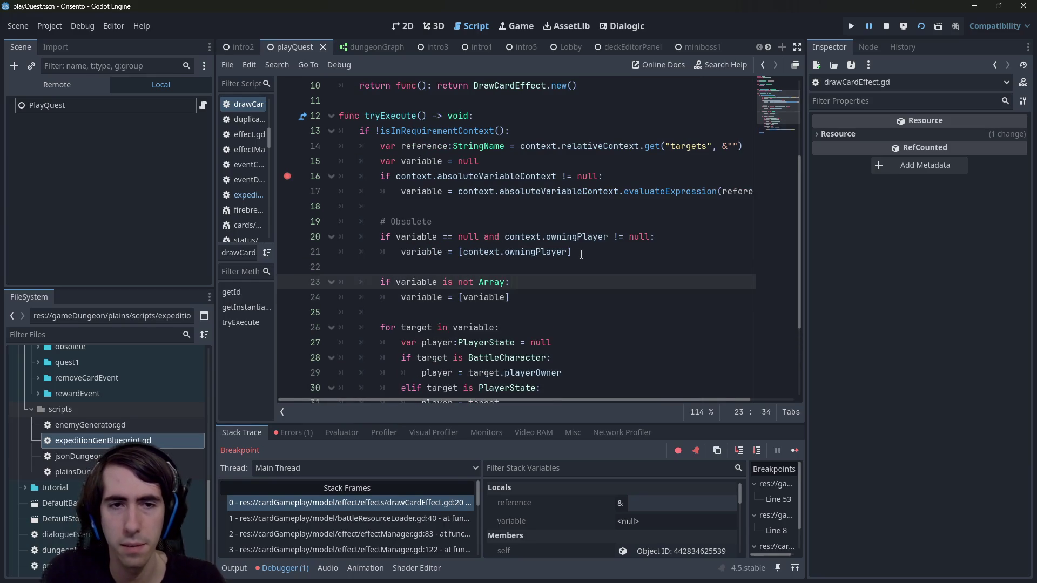
key("ctrl+s")
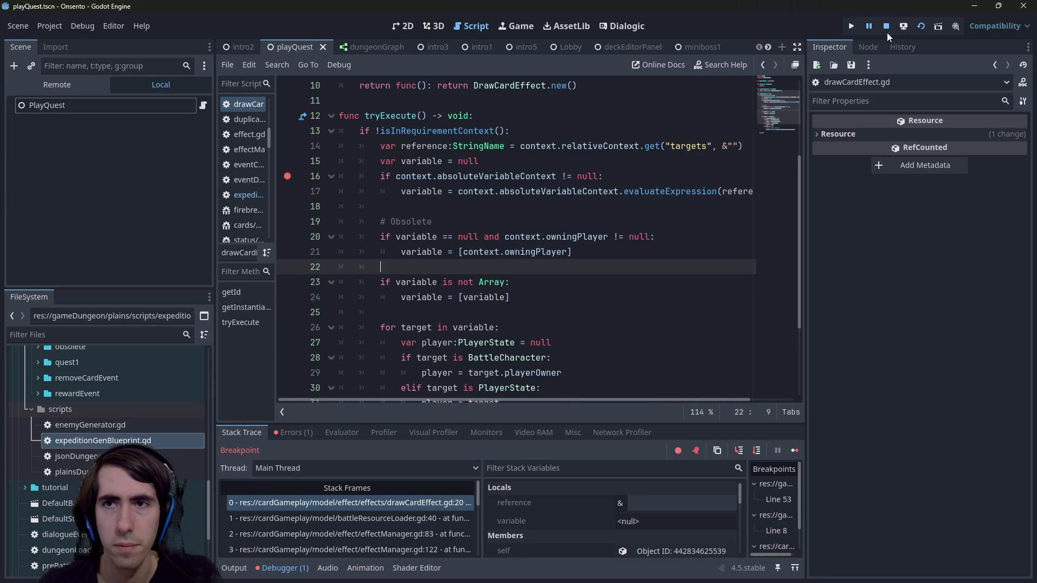
left_click(887, 28)
left_click(904, 27)
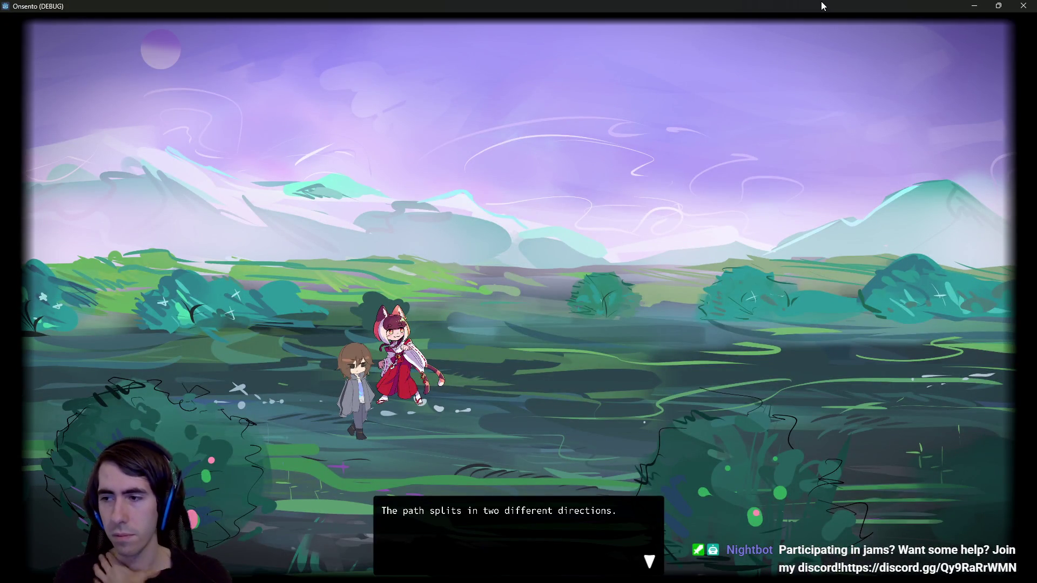
Follow the small-footsteps path through the dialogue and start the battle
left_click(295, 228)
left_click(294, 228)
left_click(358, 223)
left_click(477, 291)
left_click(477, 290)
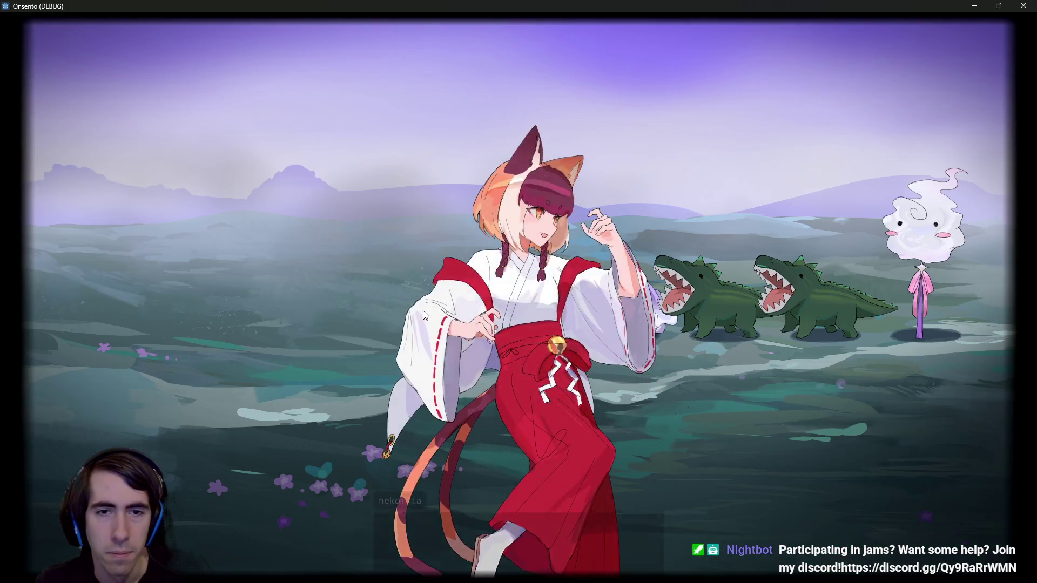
left_click(386, 314)
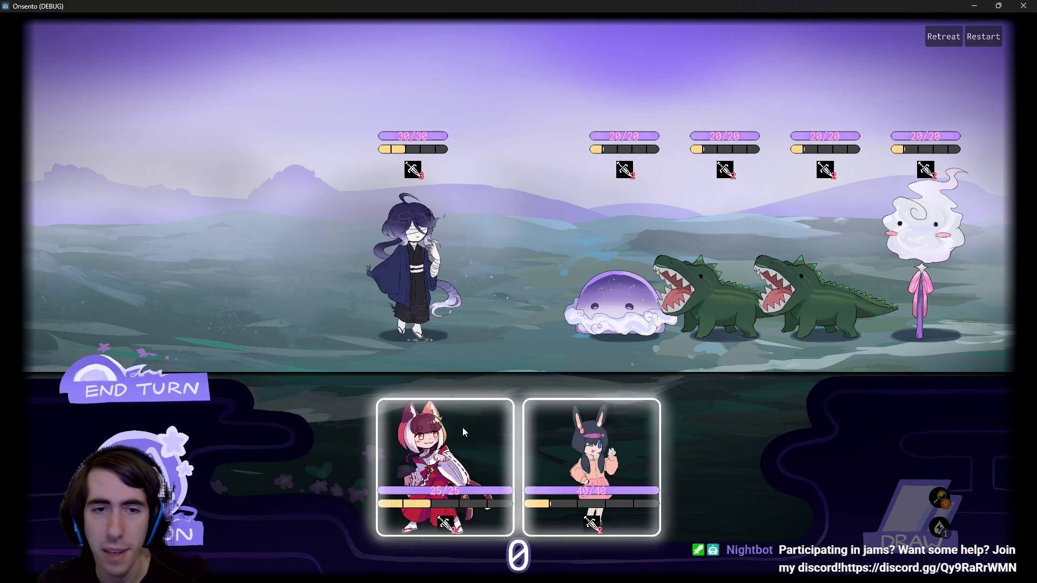
left_click(185, 379)
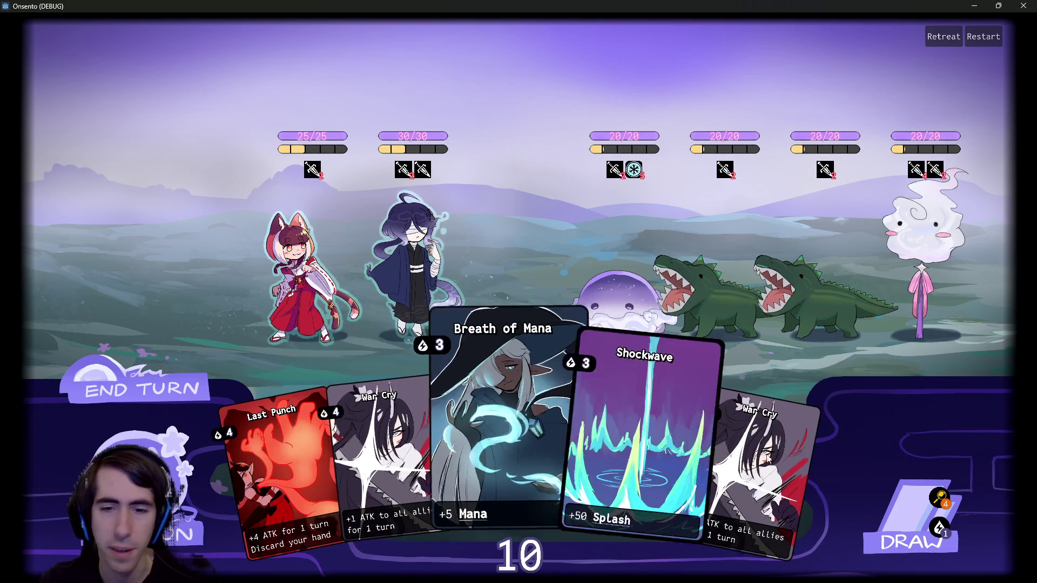
Draw three cards from the pile and play the Draw 2 card onto the battlefield
left_click(886, 527)
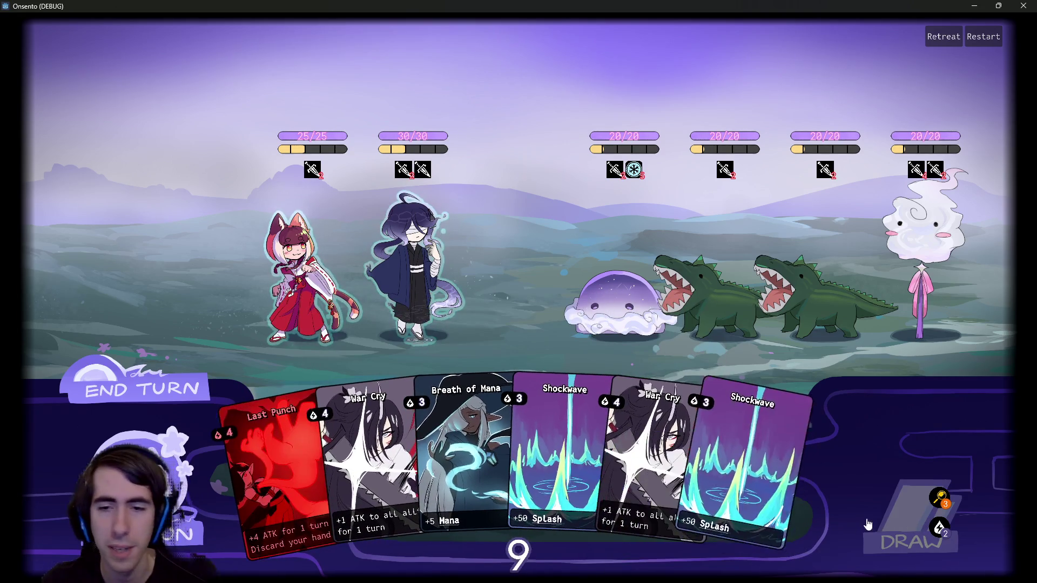
left_click(886, 527)
left_click(886, 526)
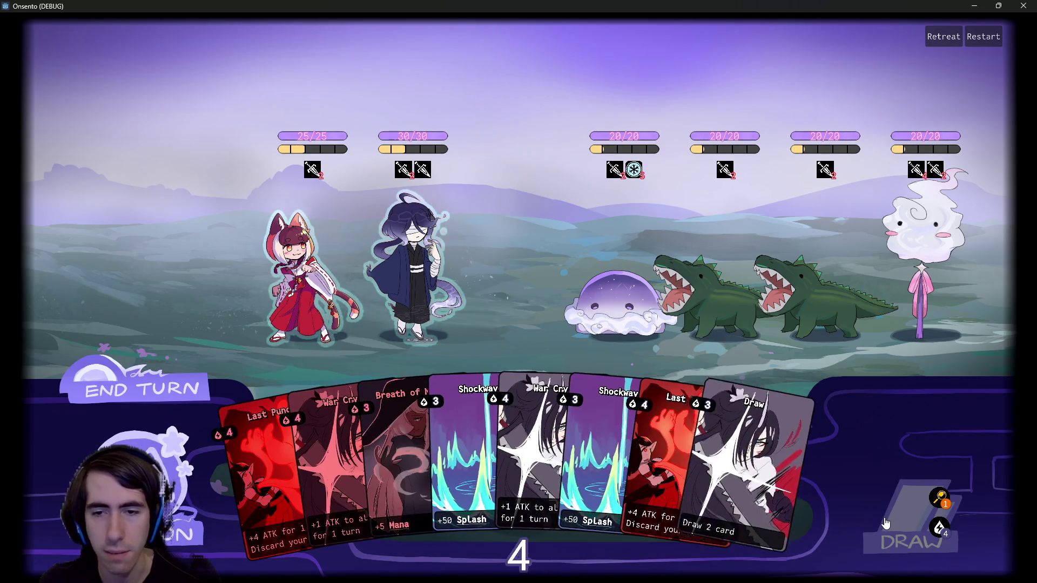
left_click_drag(808, 499, 495, 247)
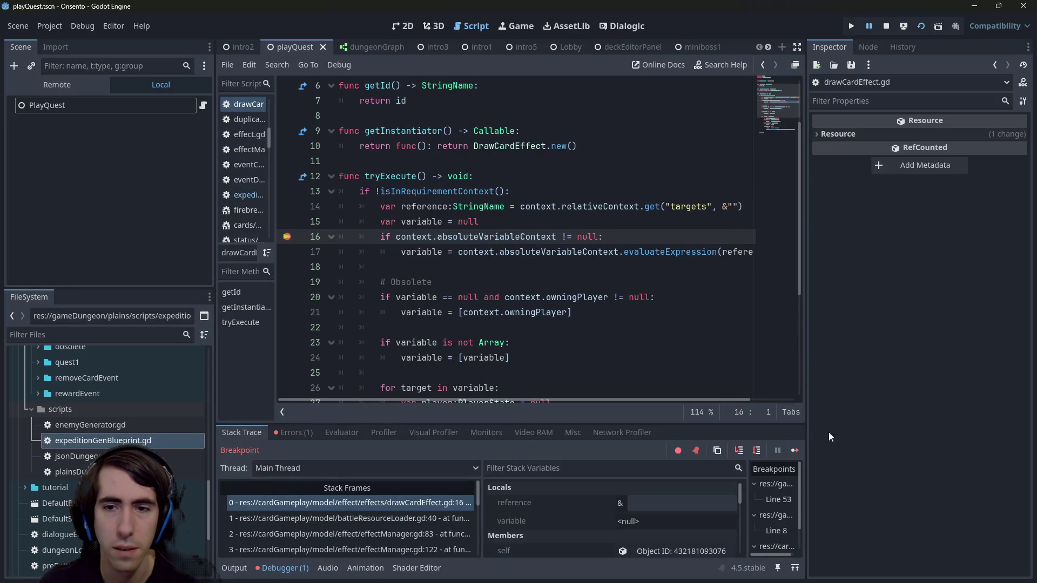
Step Over three times to confirm variable is a one-element Array, then Continue
left_click(757, 451)
left_click(757, 451)
left_click(756, 451)
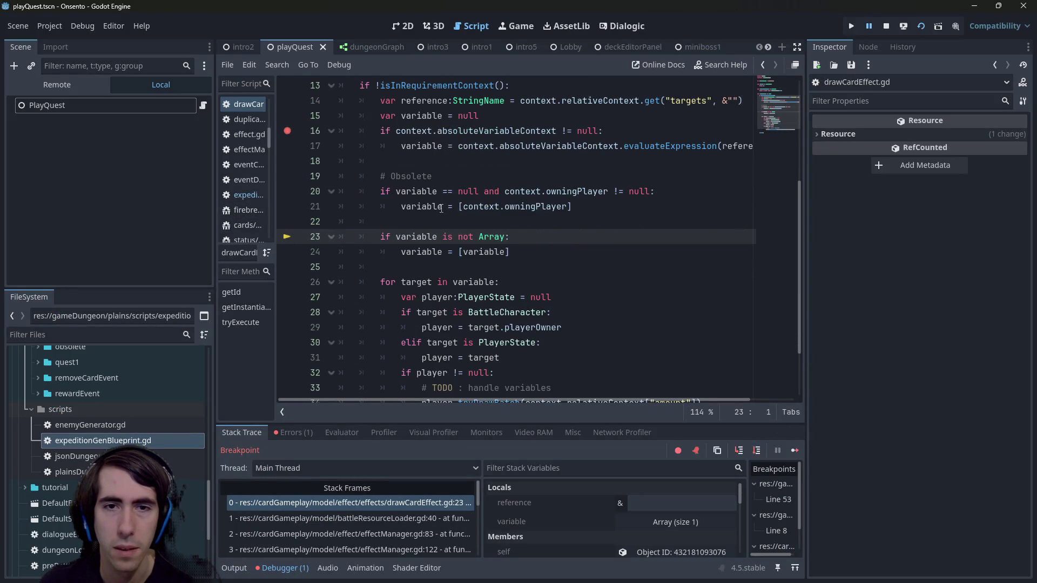
left_click(794, 450)
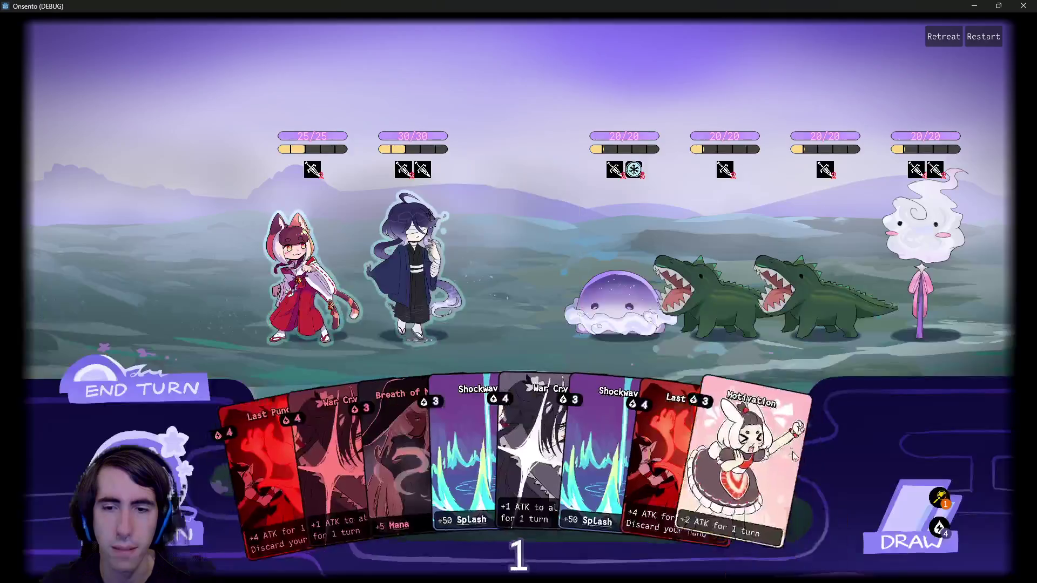
Restart the battle, close the game window, and run the current scene again
left_click(978, 39)
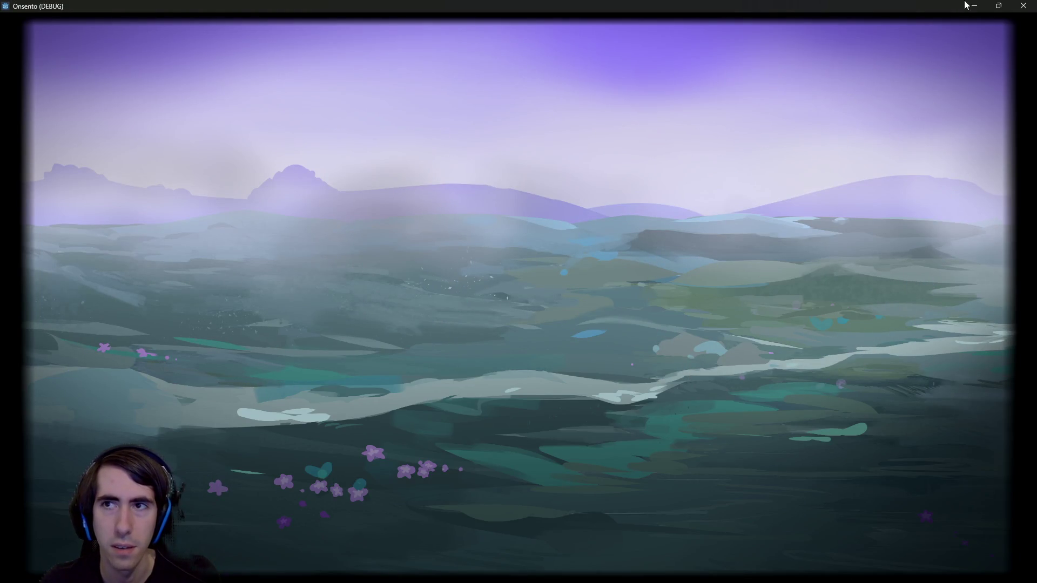
left_click(1024, 6)
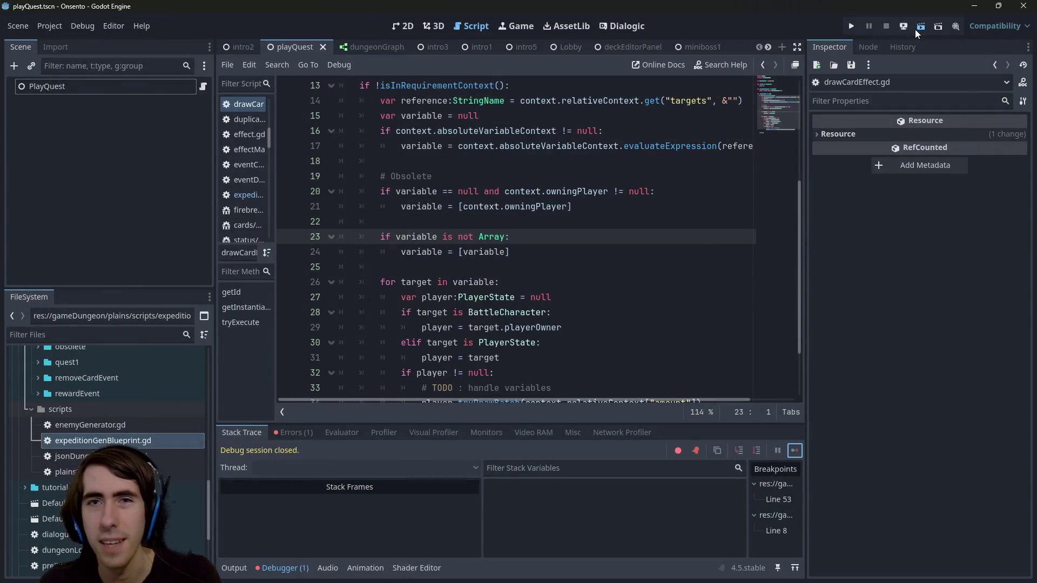
left_click(916, 28)
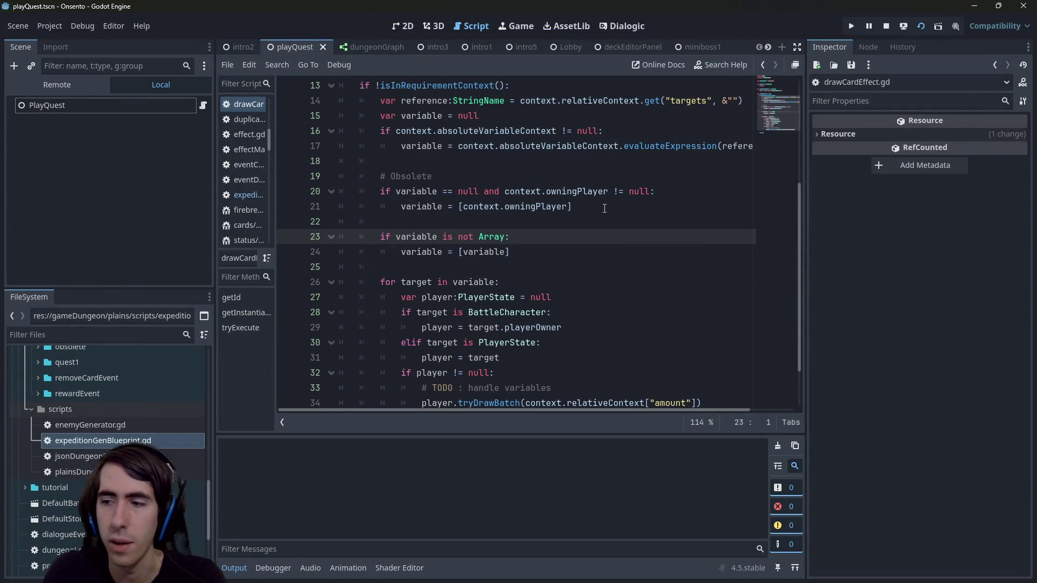
Run with F5, take the small-footsteps path, place the first character, then close the game
key("F5")
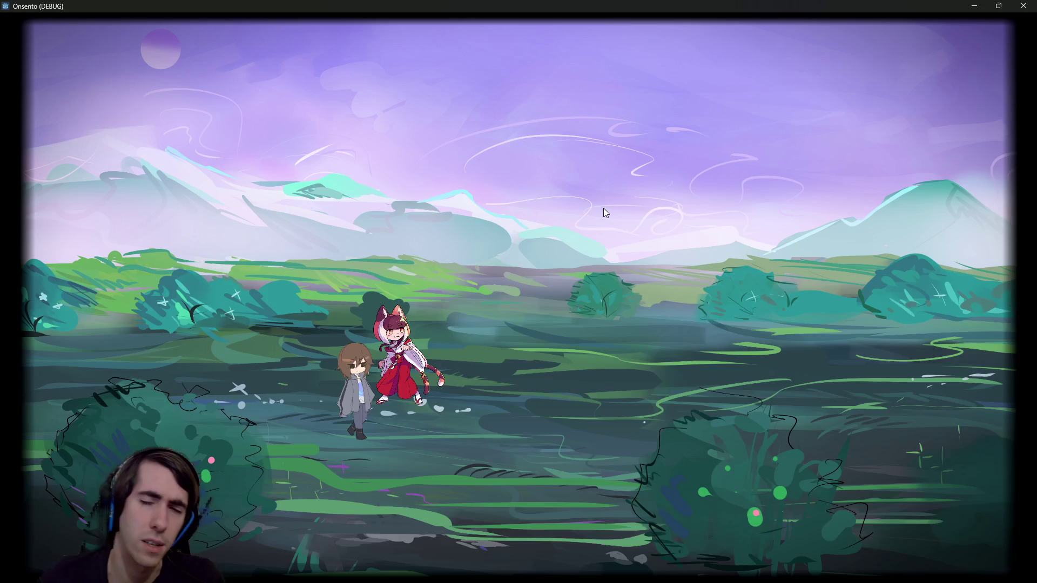
key("space")
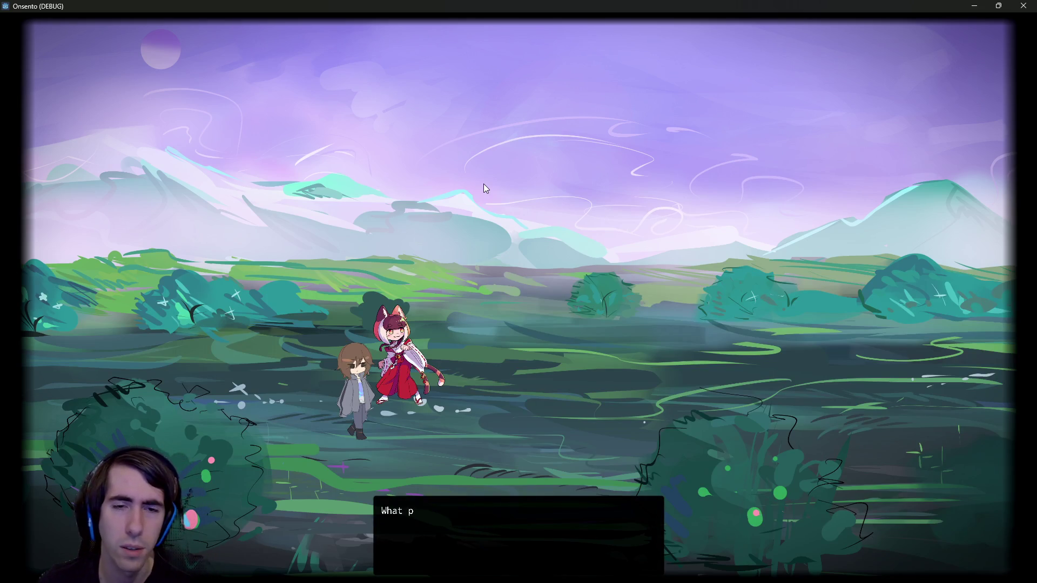
left_click(500, 287)
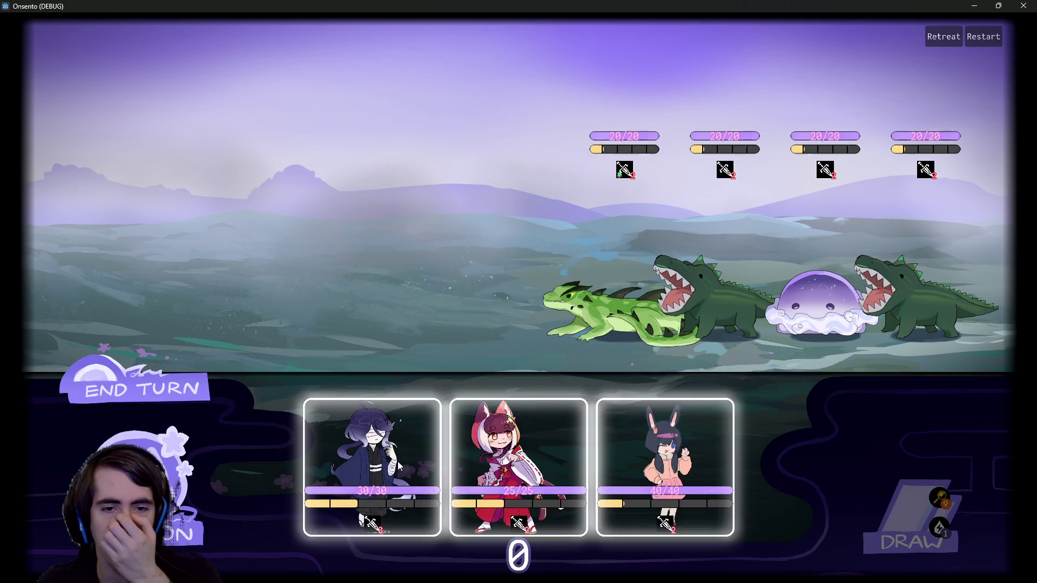
left_click(400, 465)
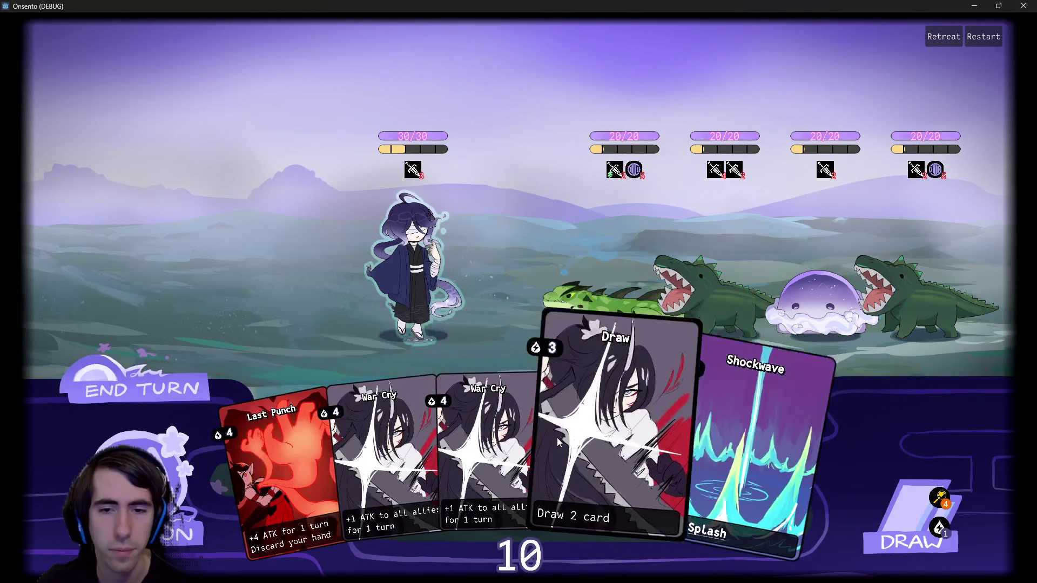
left_click(1023, 5)
left_click(533, 244)
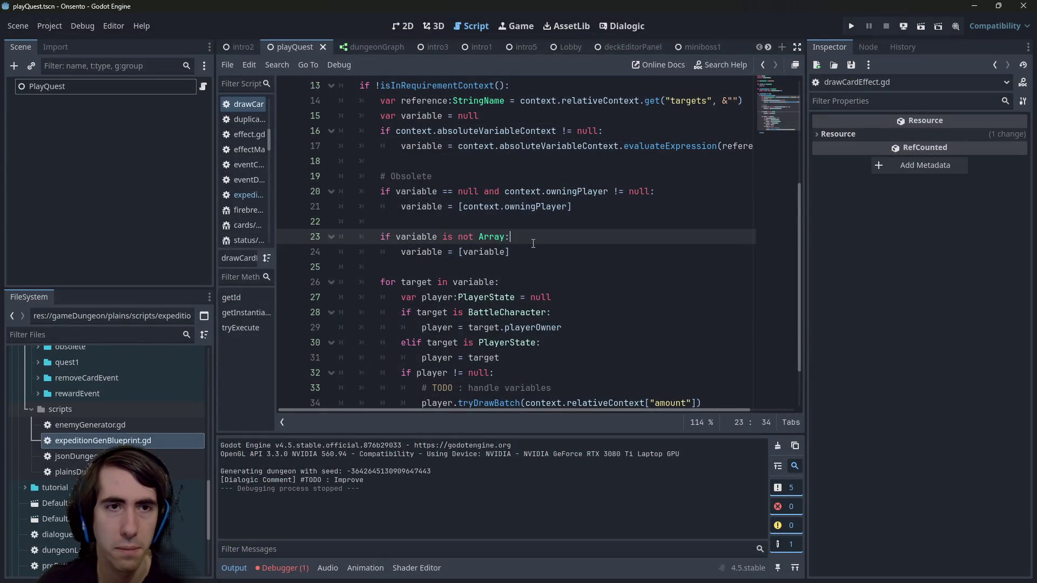
Rerun the scene, take the small-footsteps path into battle, and return to the editor
left_click(922, 25)
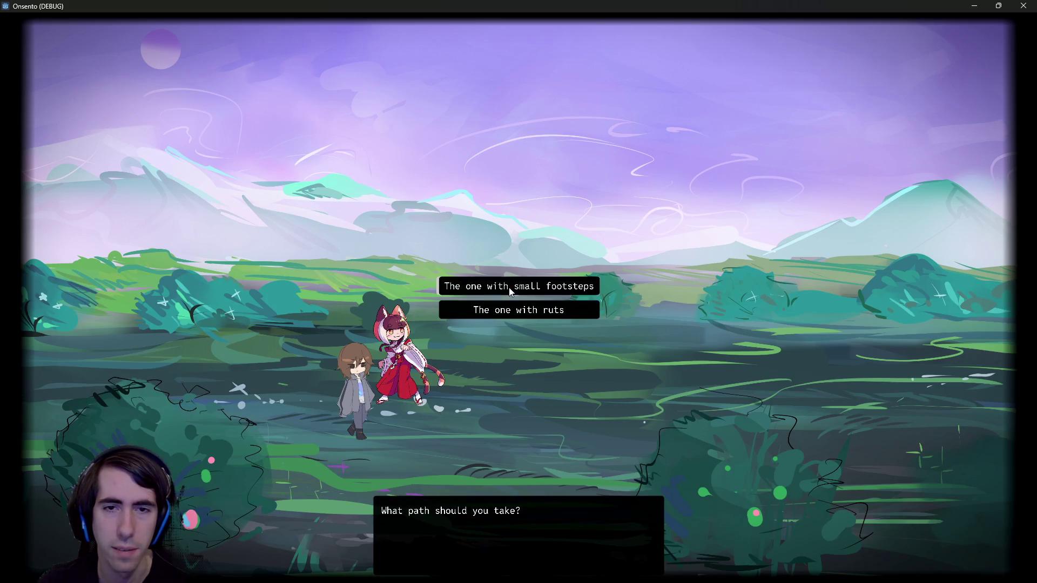
left_click(509, 287)
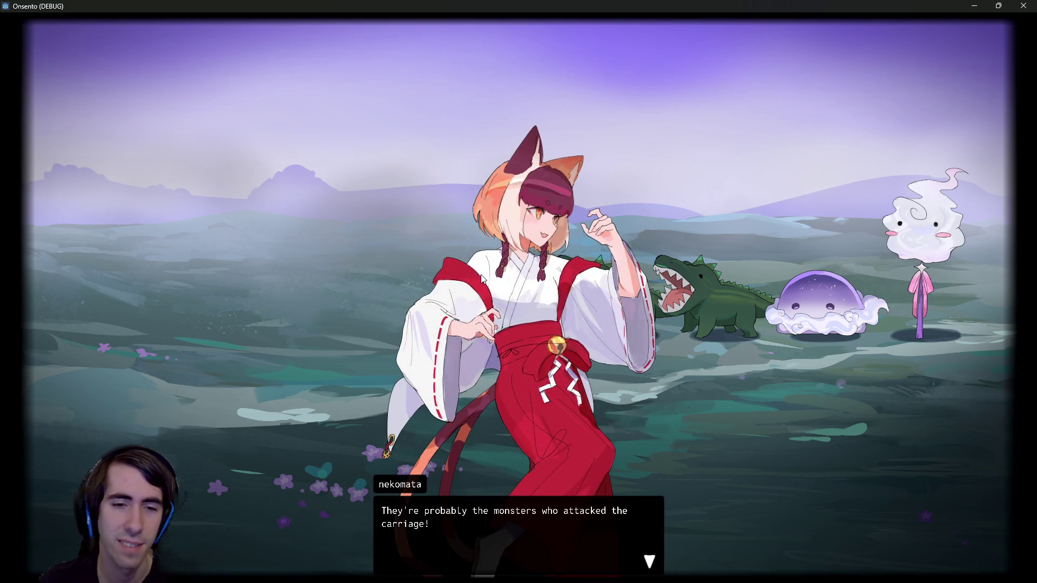
left_click(482, 279)
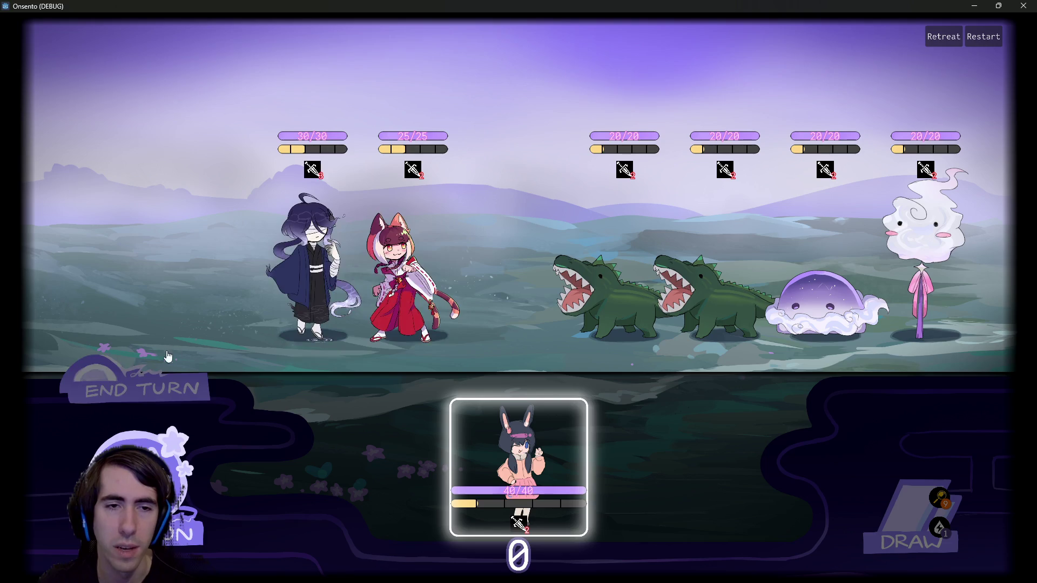
left_click(132, 404)
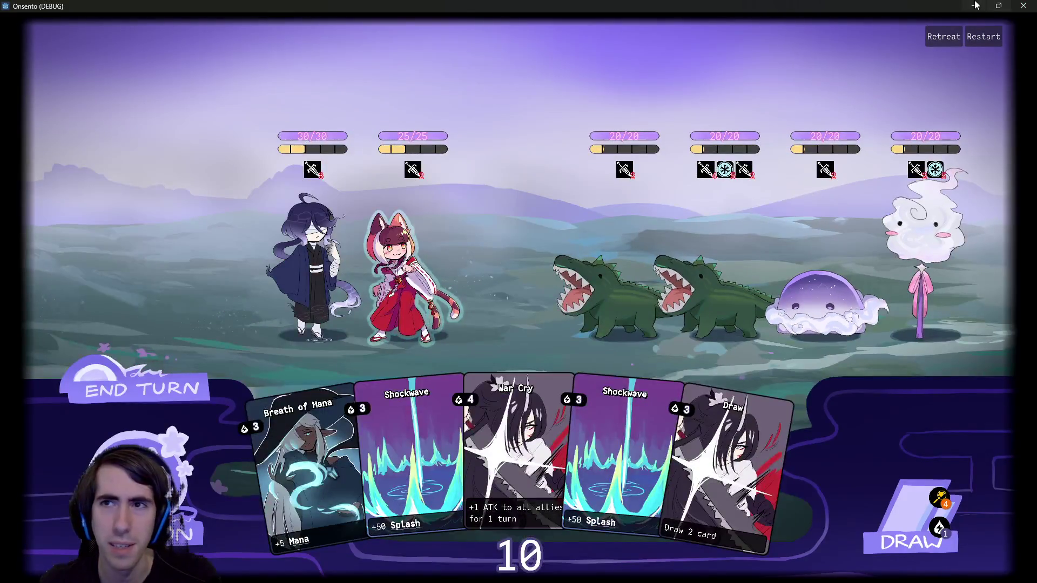
left_click(975, 5)
key("alt+shift+o")
Quick-open applyRawStatsChangeCommand.gd via 'applystat' and set a breakpoint on line 34
type("applystat")
key("Down")
key("Down")
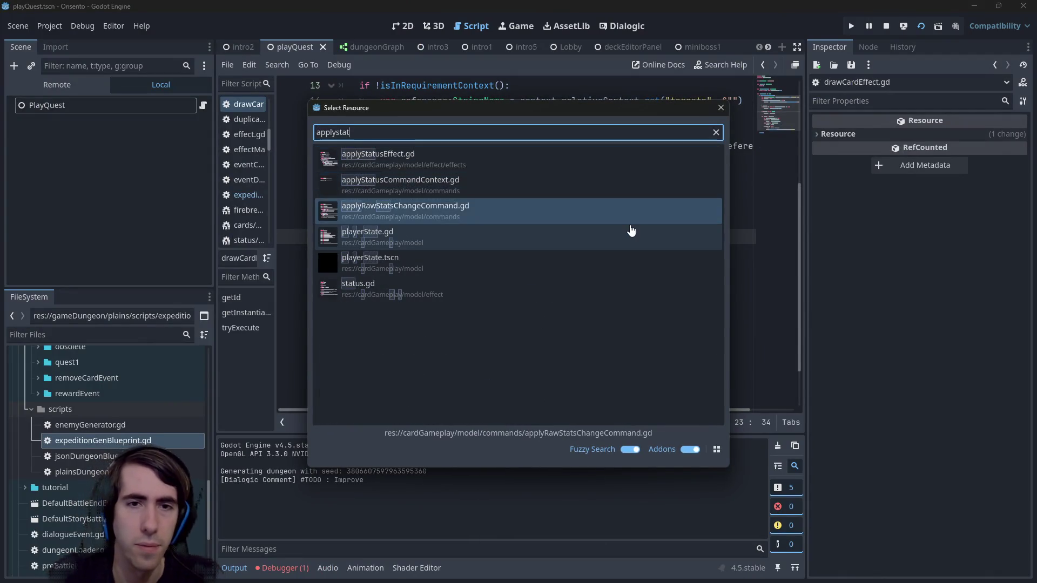
key("Return")
scroll(504, 208, "up", 10)
scroll(504, 208, "up", 20)
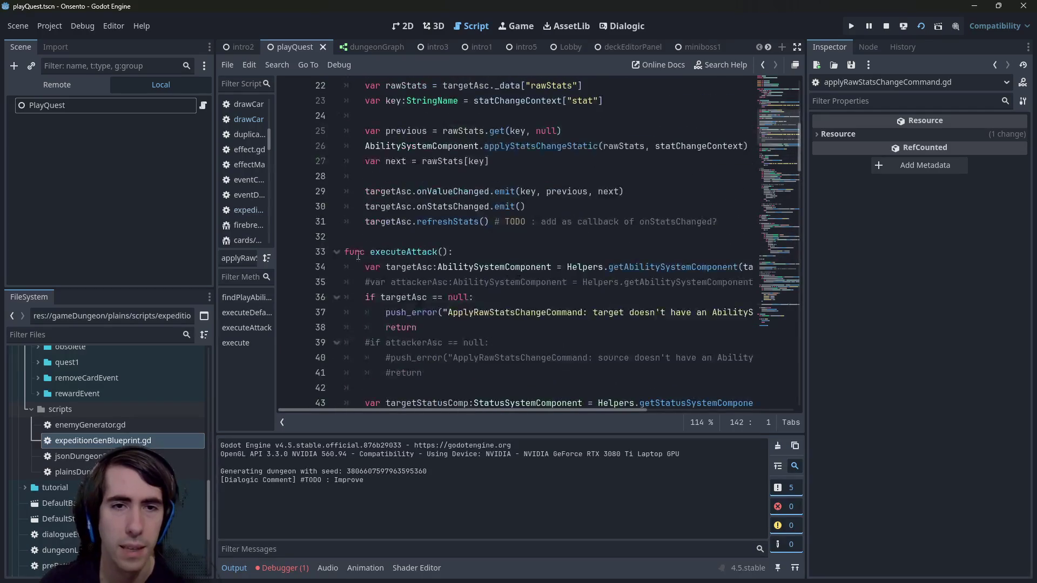
left_click(287, 266)
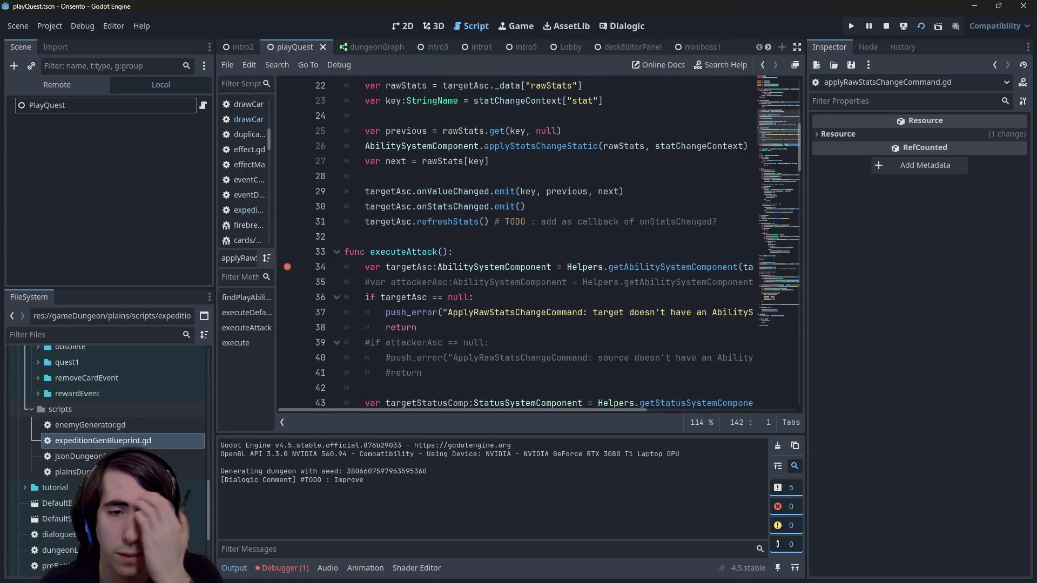
Check the debugger Errors tab, then make the fox girl attack to hit the breakpoint
left_click(282, 567)
left_click(301, 433)
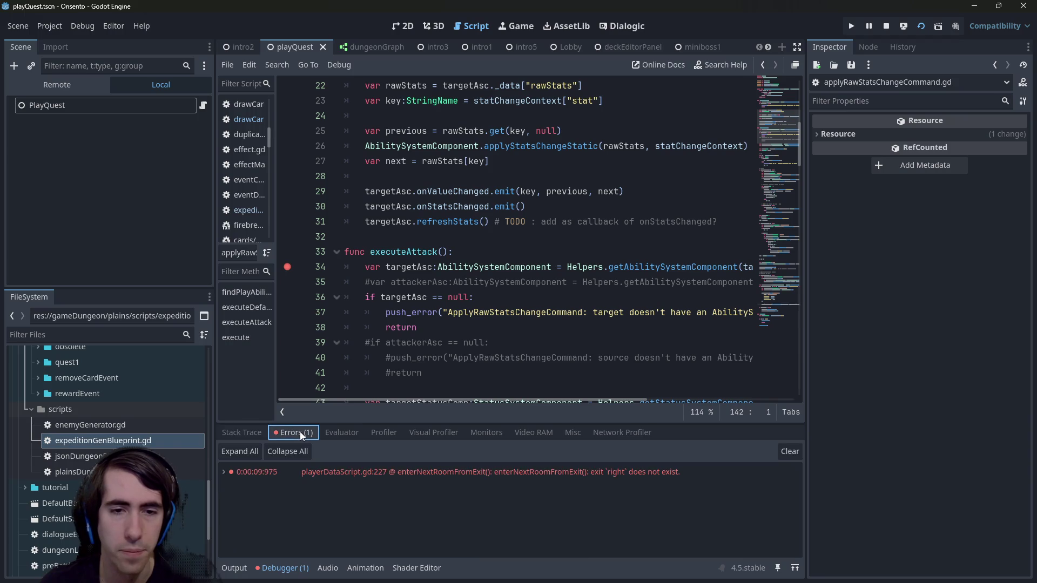
key("alt+Tab")
left_click(380, 226)
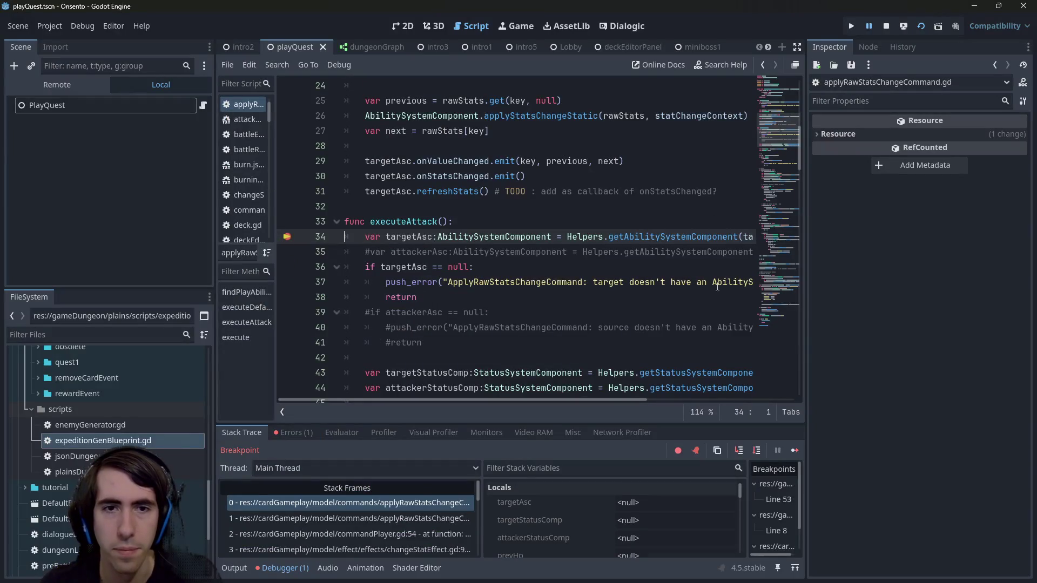
Step over executeAttack line by line from line 34 to line 50
left_click(758, 450)
left_click(758, 450)
left_click(759, 450)
left_click(758, 450)
left_click(757, 451)
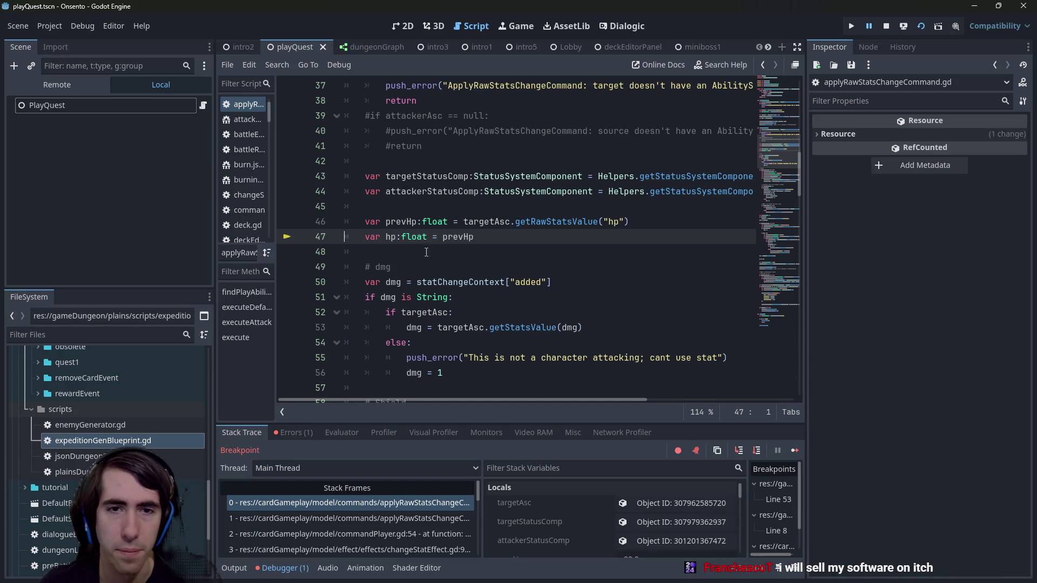
key("F10")
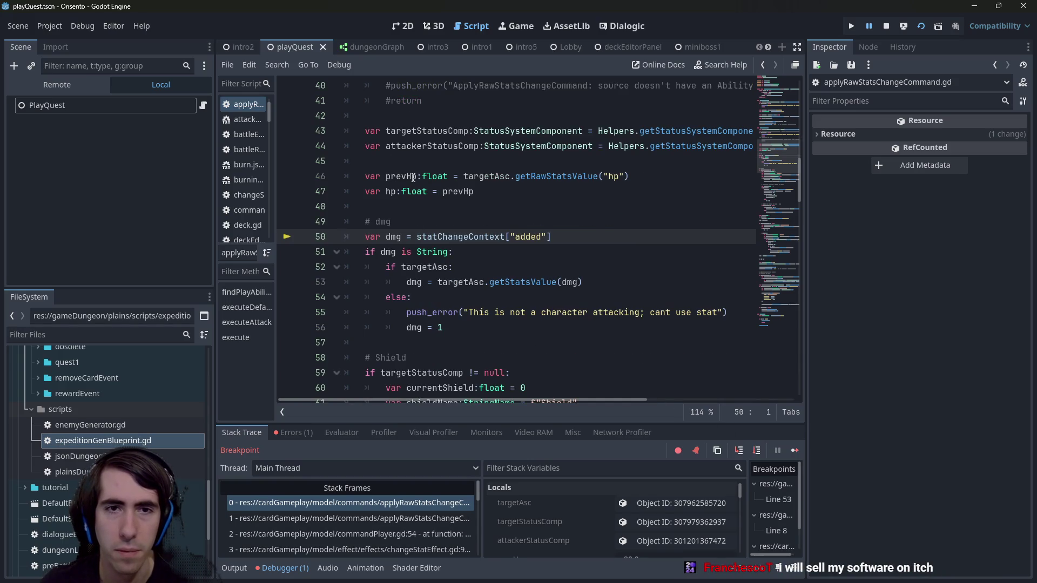
Continue stepping from line 50 through line 59 to line 60, inspecting variable values
mouse_move(387, 191)
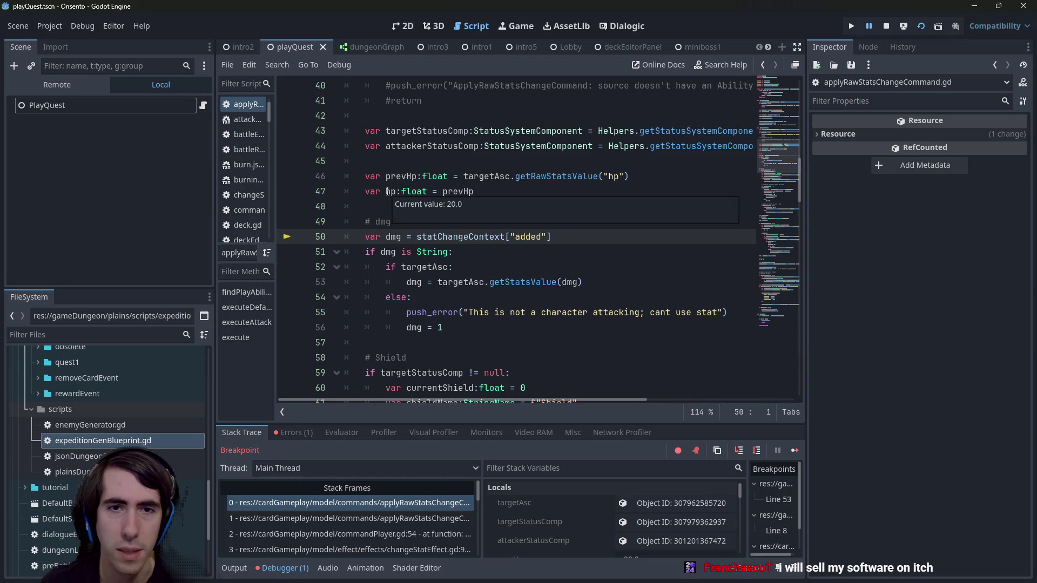
left_click(763, 450)
left_click(763, 451)
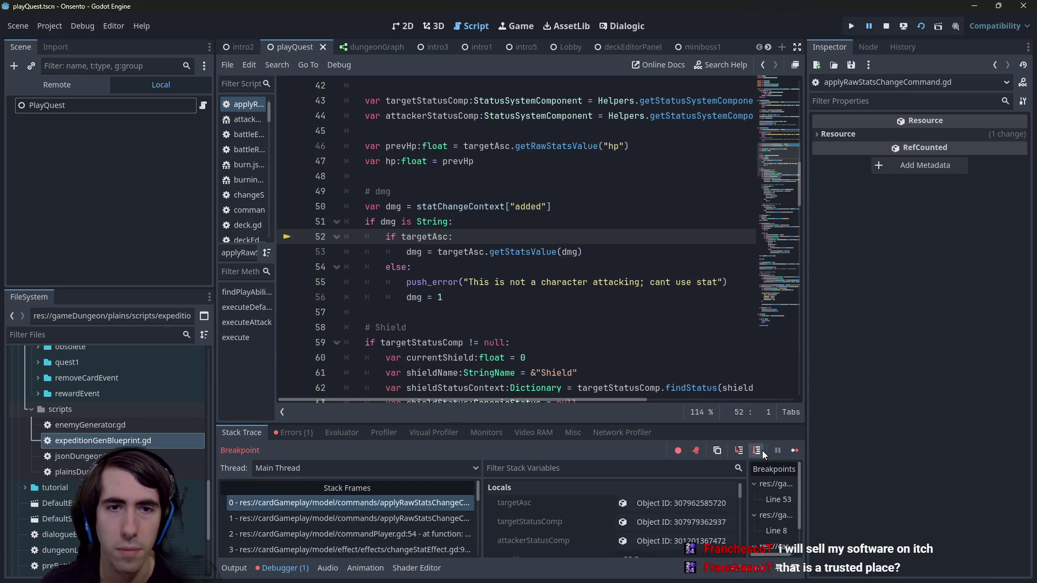
left_click(762, 451)
left_click(762, 450)
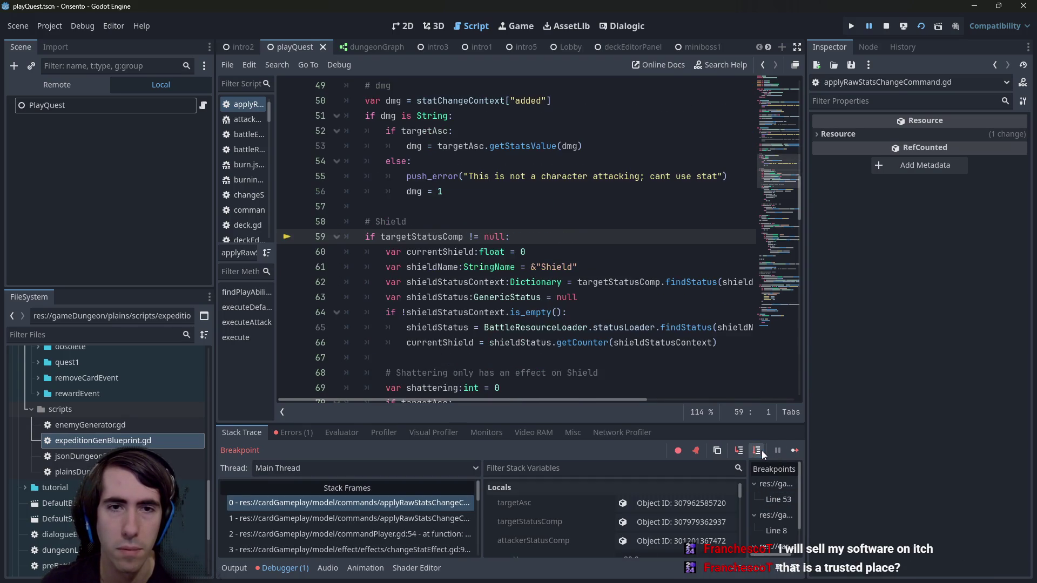
left_click(761, 450)
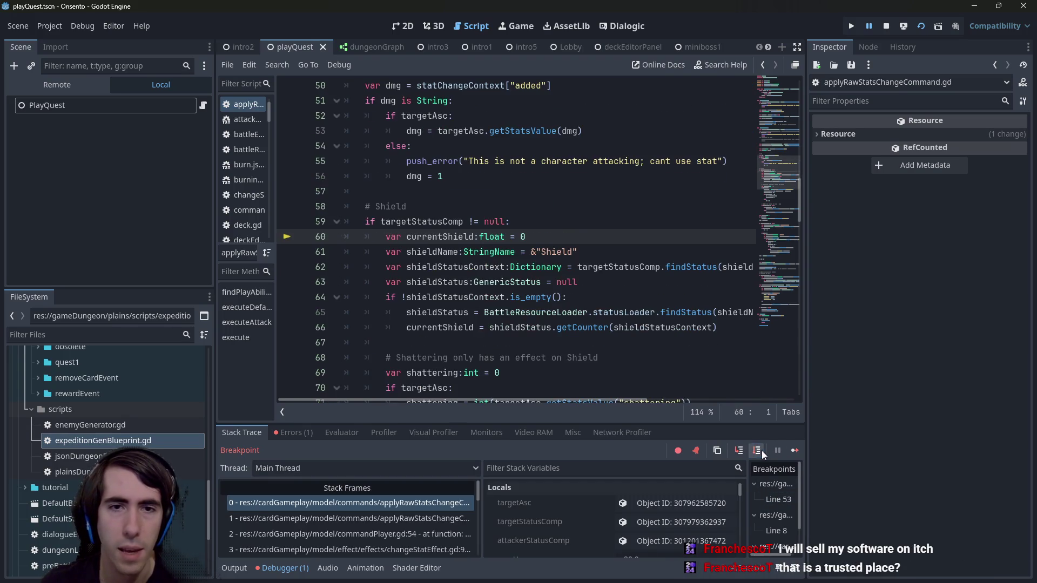
Return to the damage calculation on line 53 and select its dmg argument to check its value
left_click(387, 101)
scroll(459, 216, "up", 3)
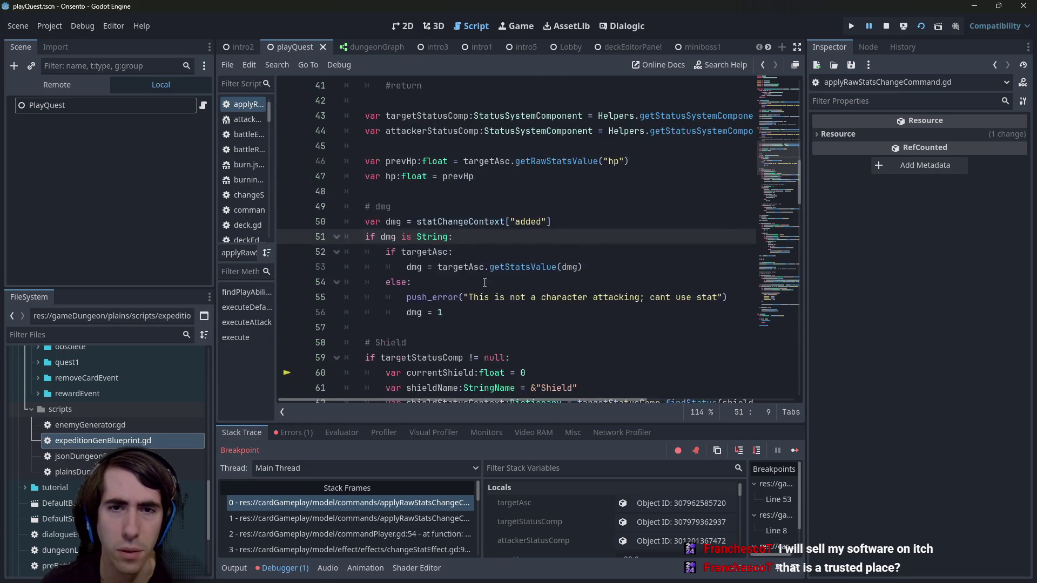
left_click(527, 267)
mouse_move(527, 270)
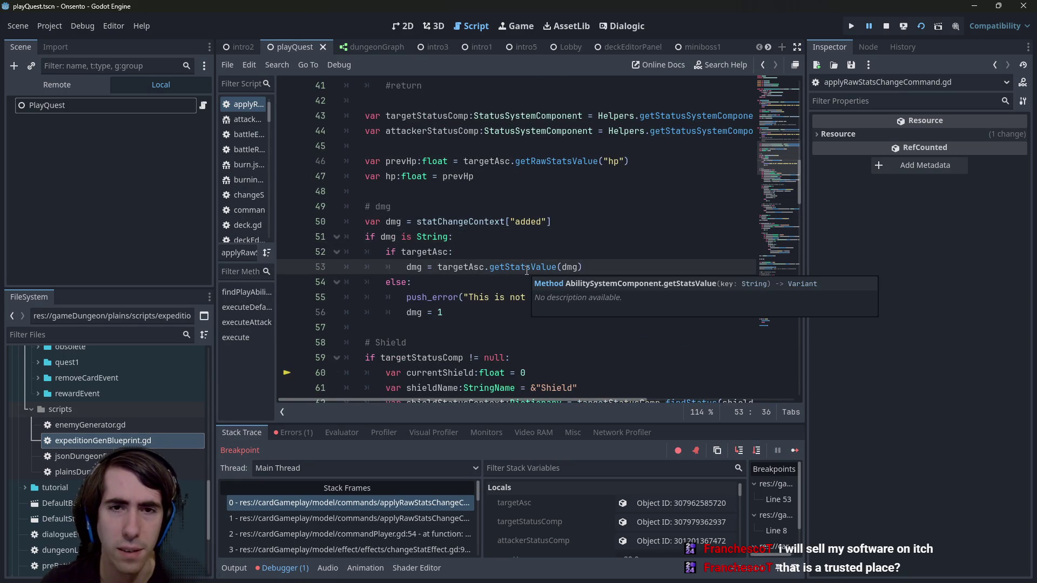
mouse_move(473, 267)
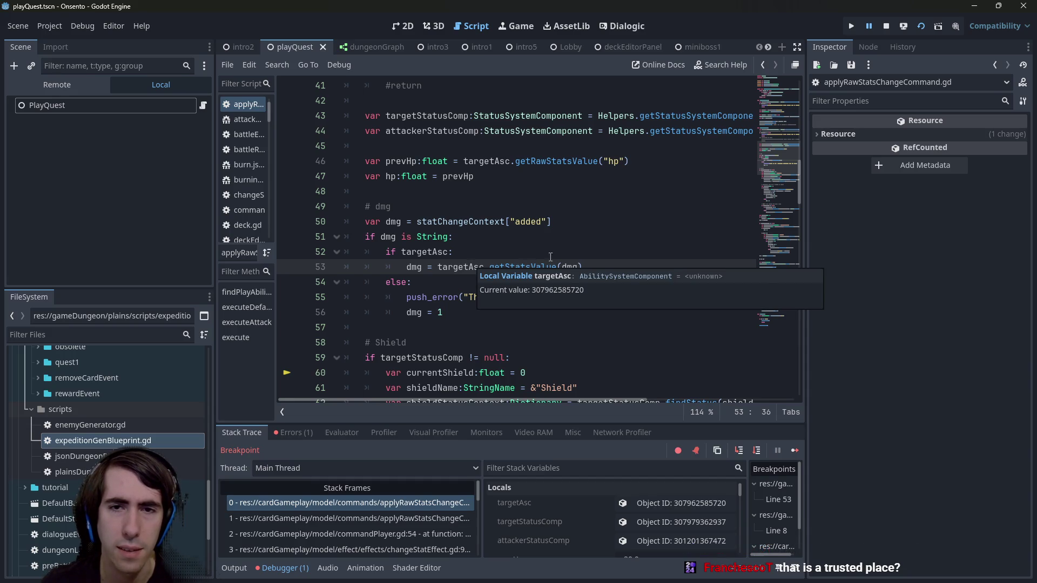
double_click(570, 267)
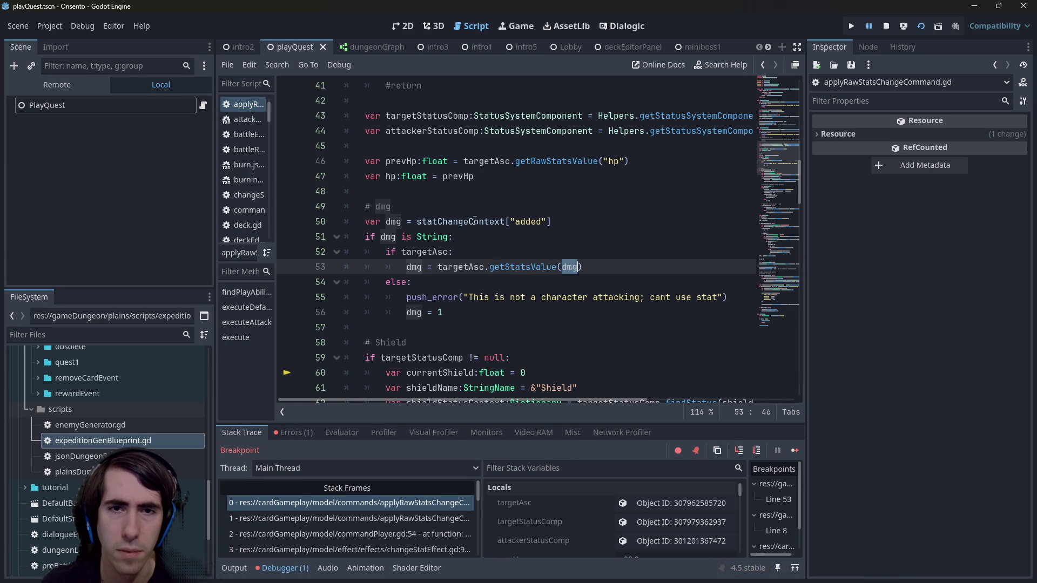
mouse_move(475, 220)
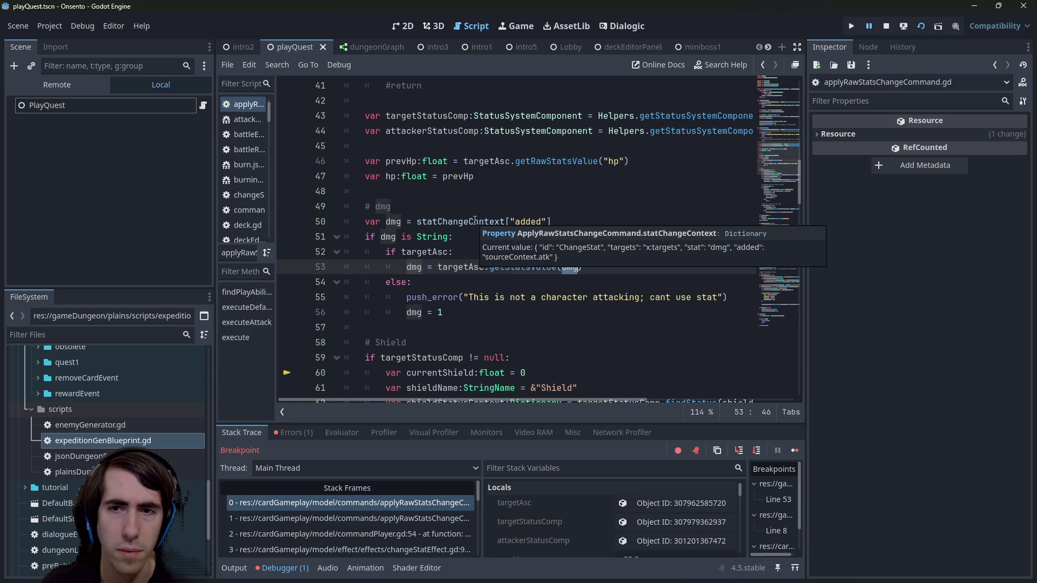
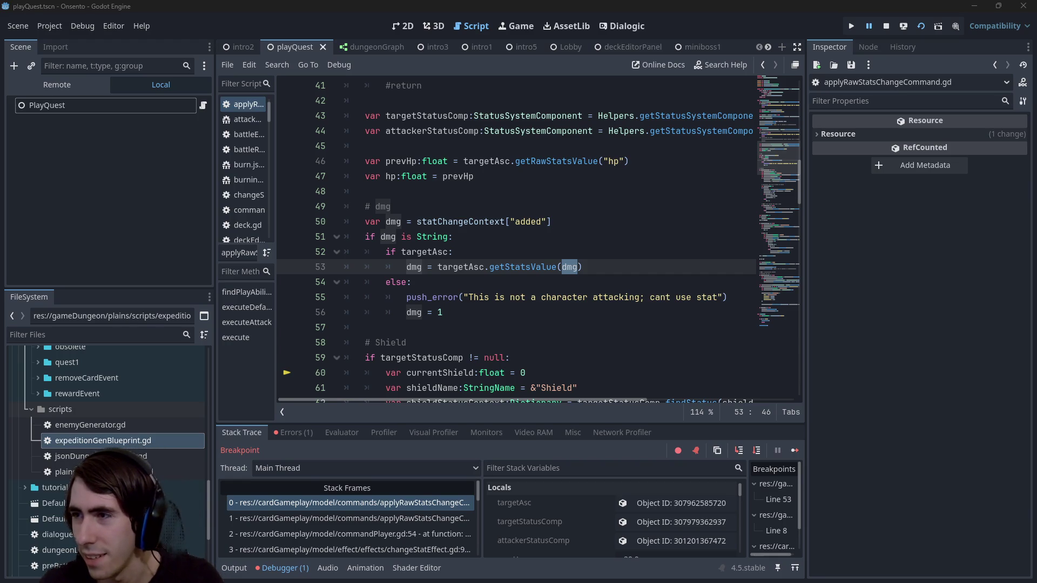
Switch to the Chrome window showing the Google results for 'obscufate'
key("alt+Tab")
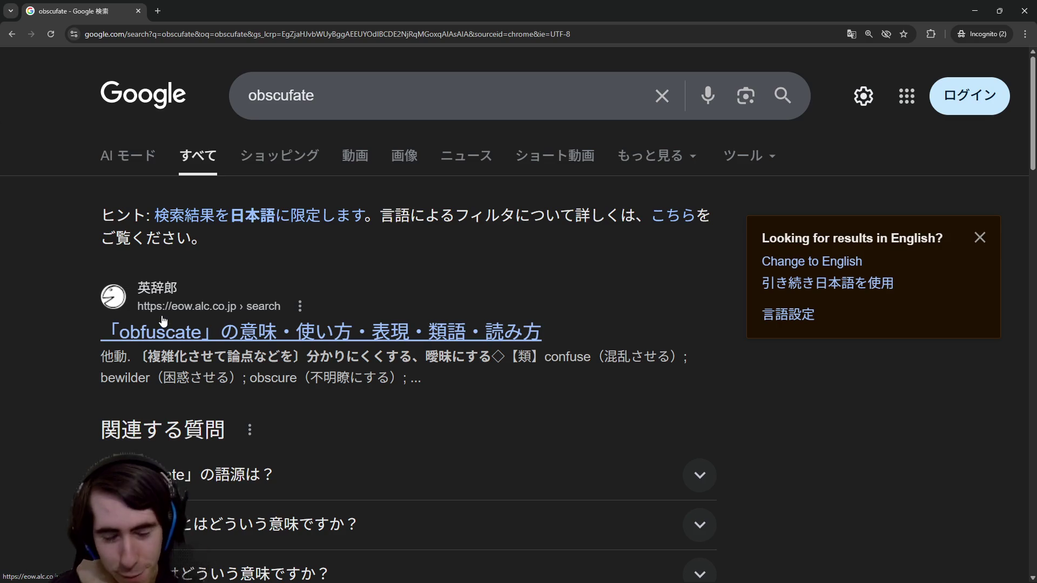
Skim the 'obscufate' search results and go back to the paused Godot script
scroll(163, 321, "down", 5)
key("alt+Tab")
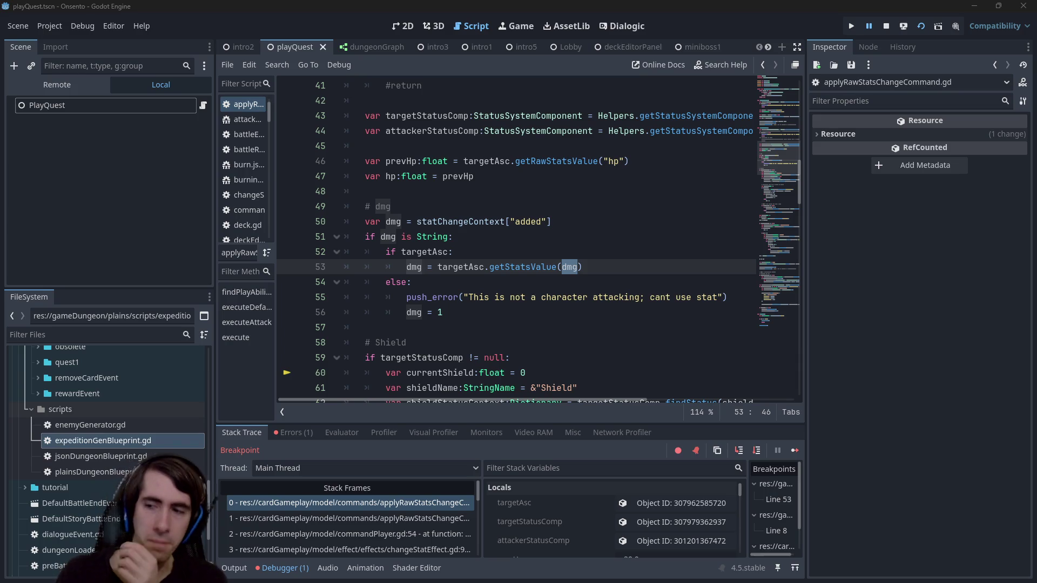
Set a breakpoint on line 53, resume the game, and end the turn to hit it
left_click(660, 271)
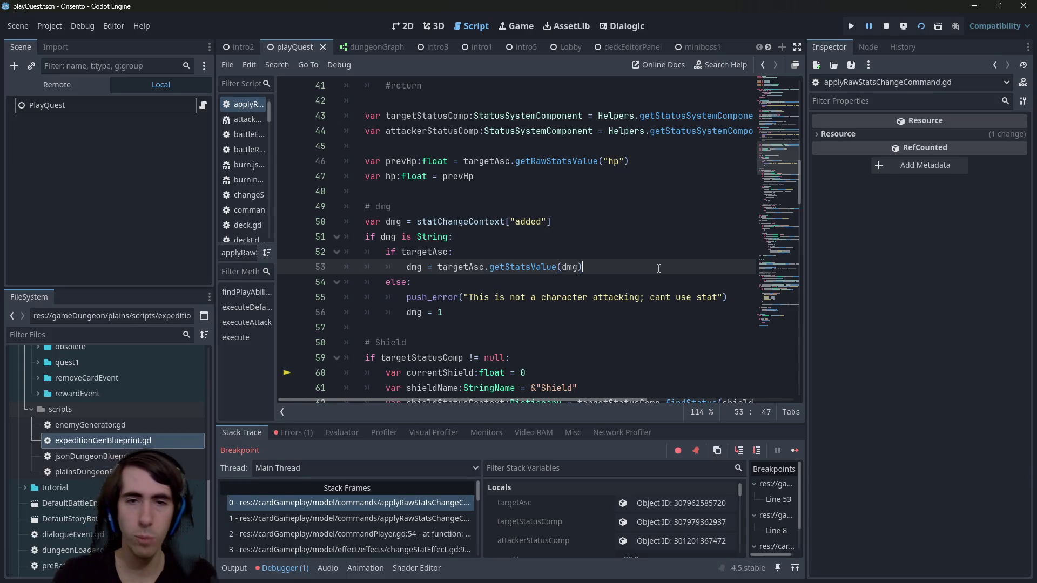
left_click(303, 265)
left_click(287, 267)
left_click(793, 451)
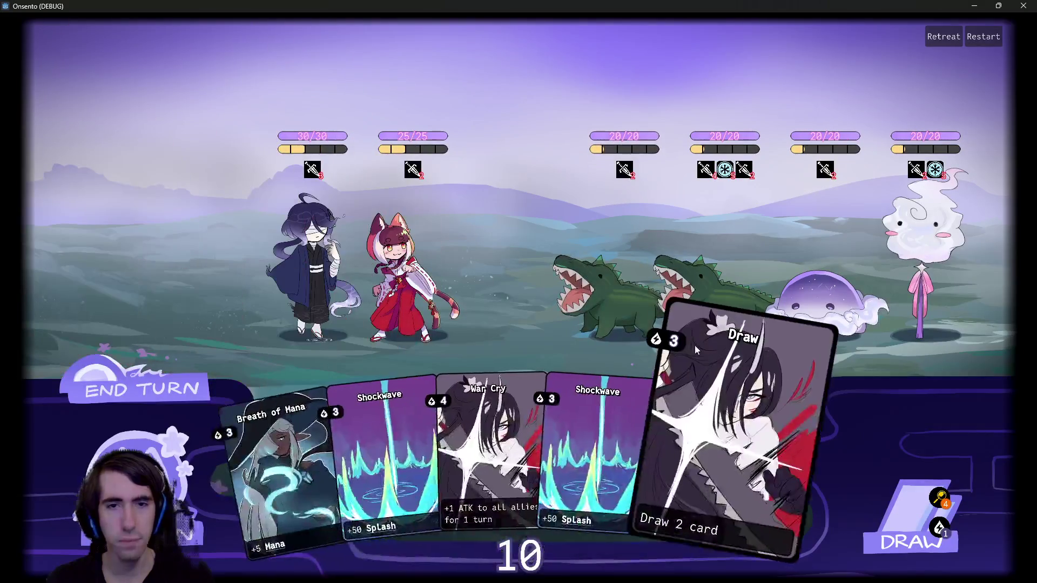
left_click(142, 389)
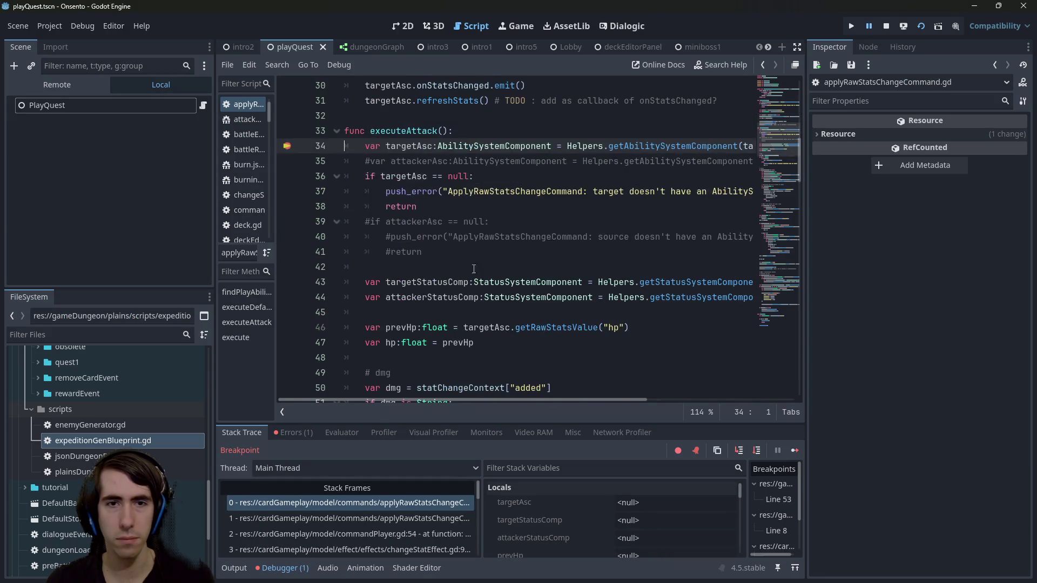
left_click(792, 449)
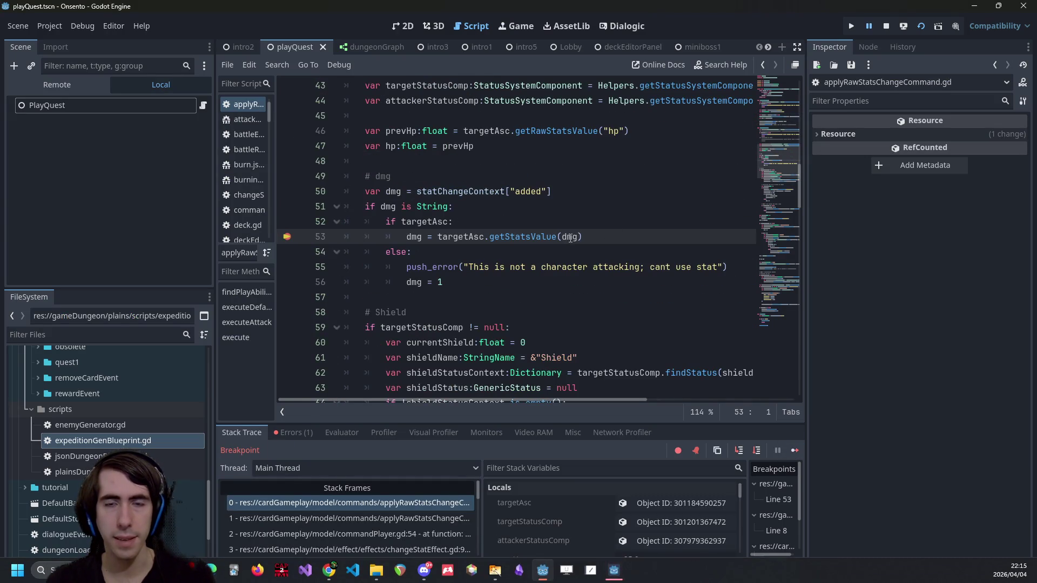
Check the value of dmg at the breakpoint, then minimise the game window
mouse_move(571, 237)
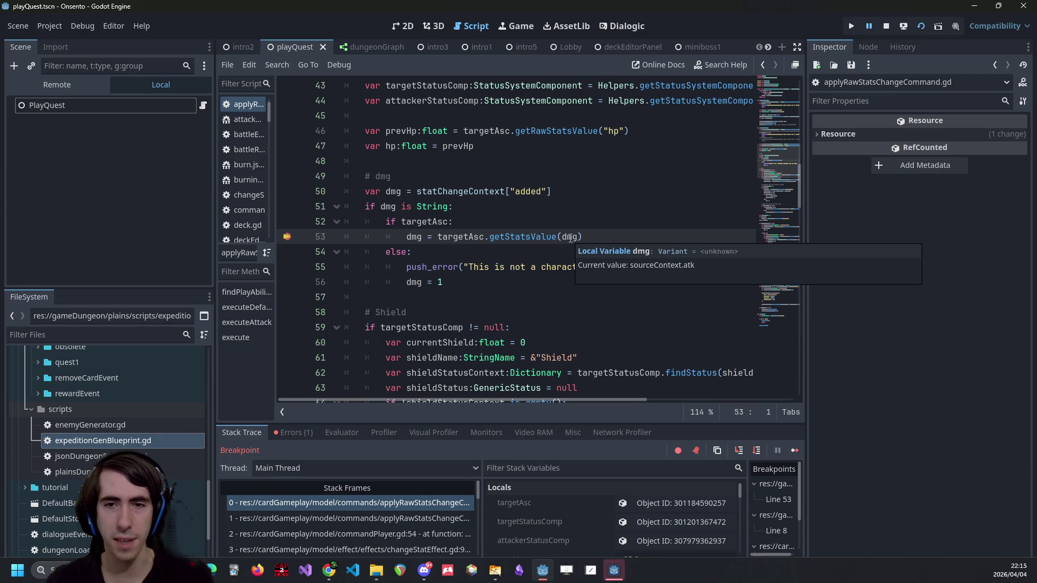
scroll(675, 505, "down", 2)
scroll(664, 495, "up", 3)
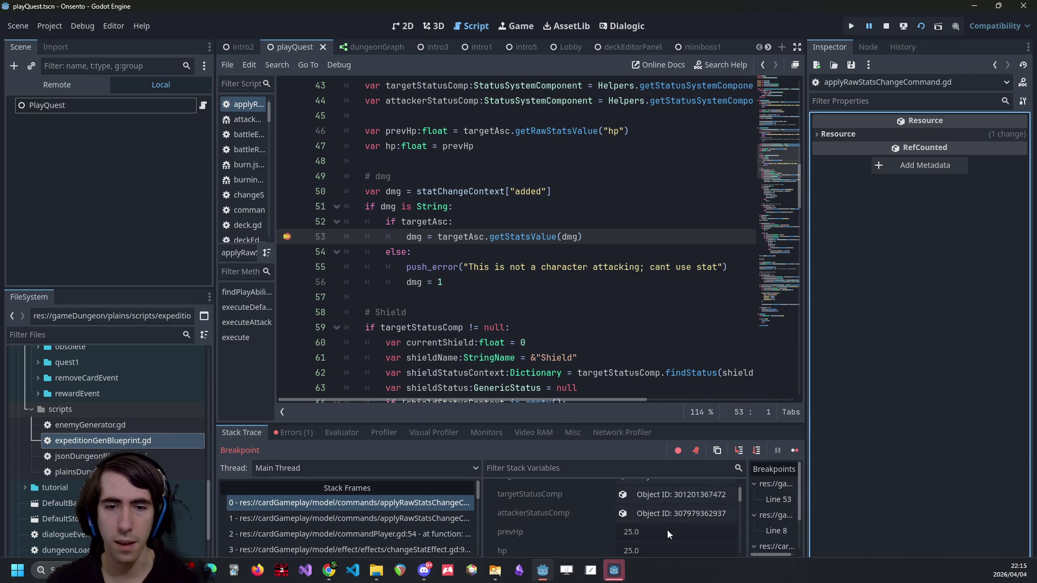
left_click(616, 572)
left_click(616, 571)
Read prevHp and hp (25.0) and dmg in Stack Variables, then inspect the command object
scroll(652, 518, "down", 5)
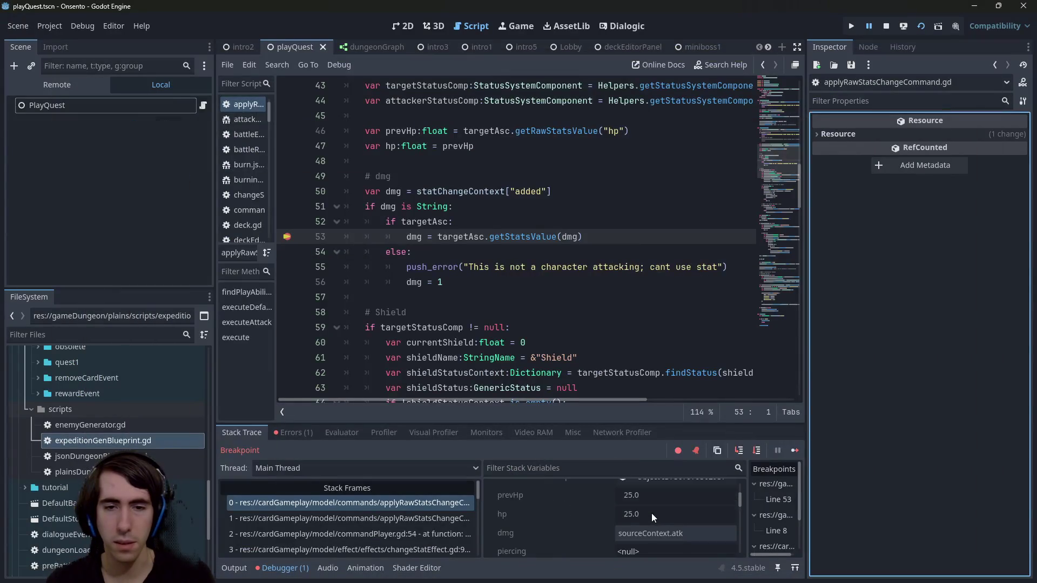
scroll(648, 527, "down", 1)
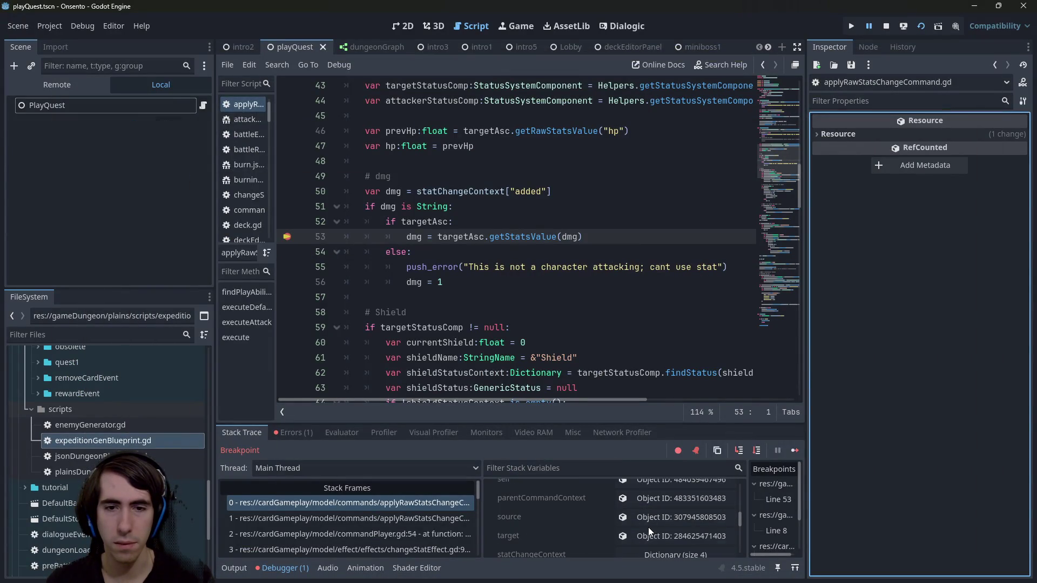
scroll(650, 516, "down", 2)
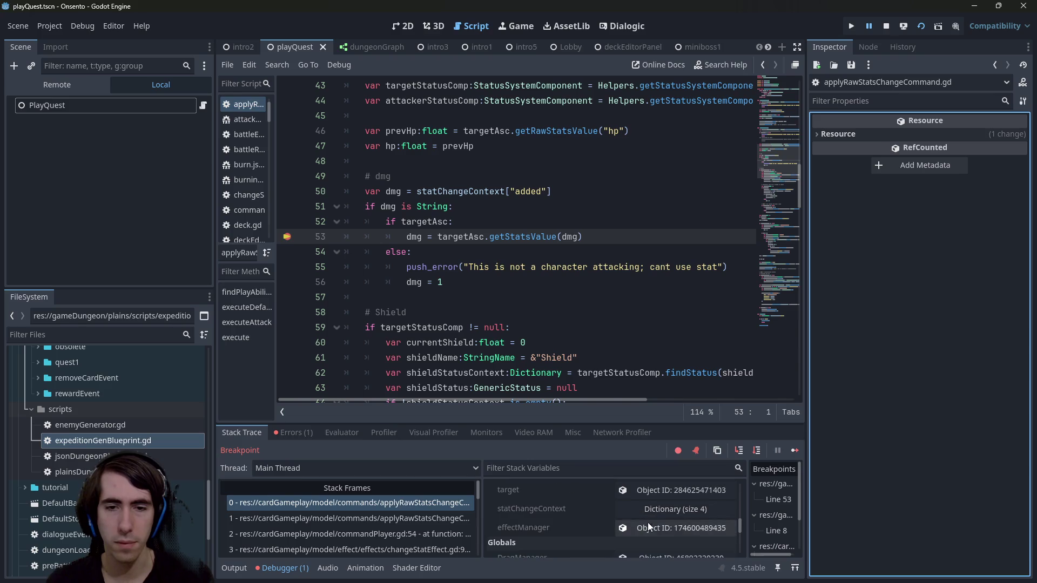
left_click(649, 511)
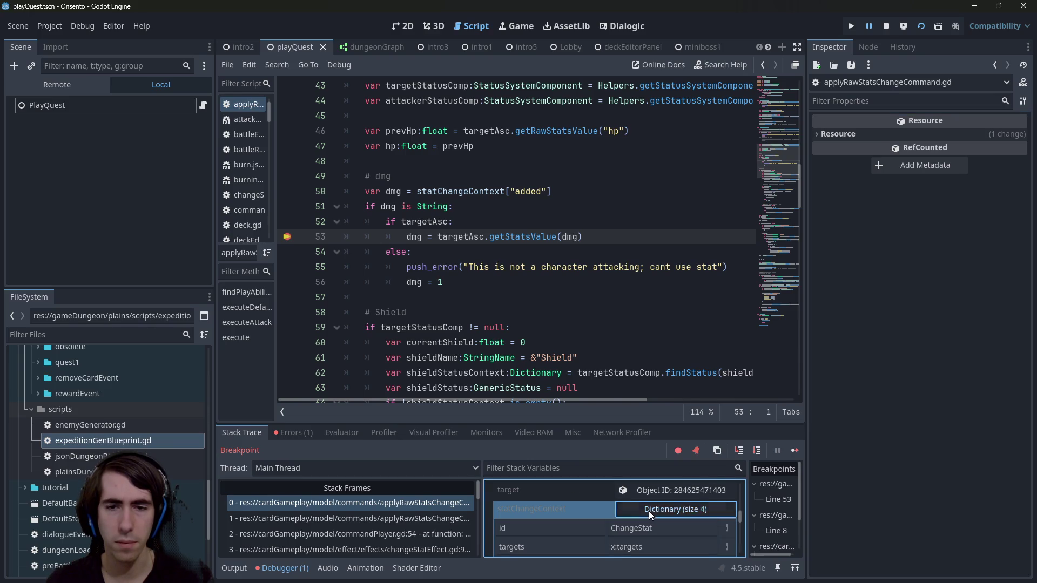
scroll(649, 511, "down", 3)
scroll(650, 511, "up", 3)
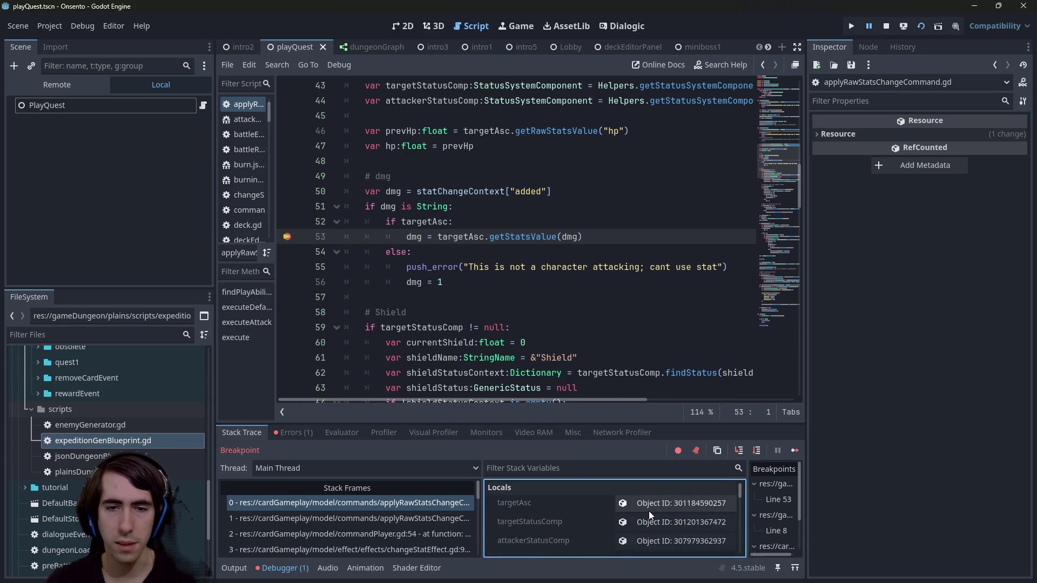
scroll(649, 511, "down", 4)
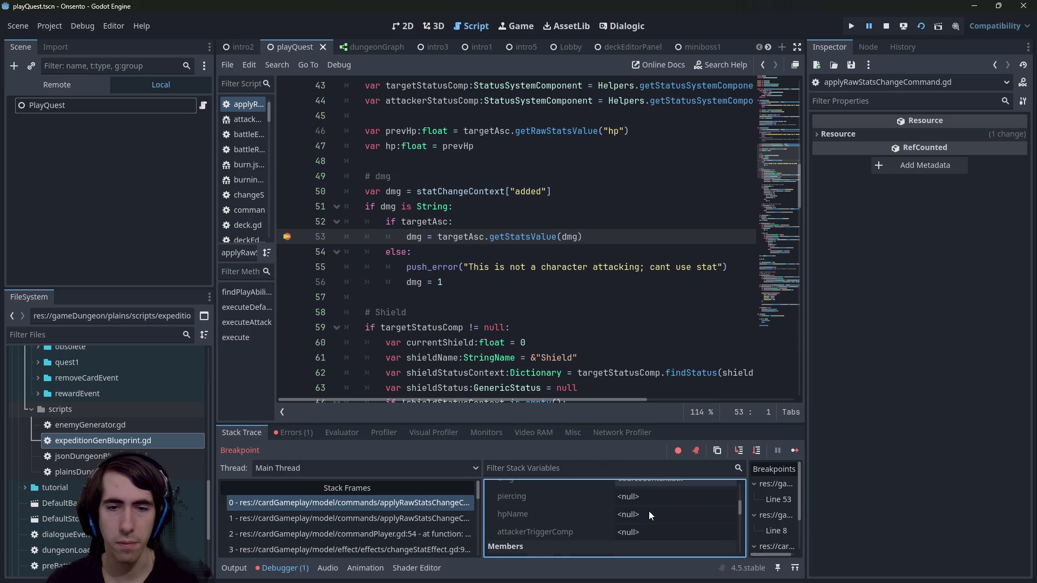
scroll(649, 510, "down", 3)
scroll(650, 510, "up", 3)
scroll(650, 510, "down", 3)
left_click(651, 510)
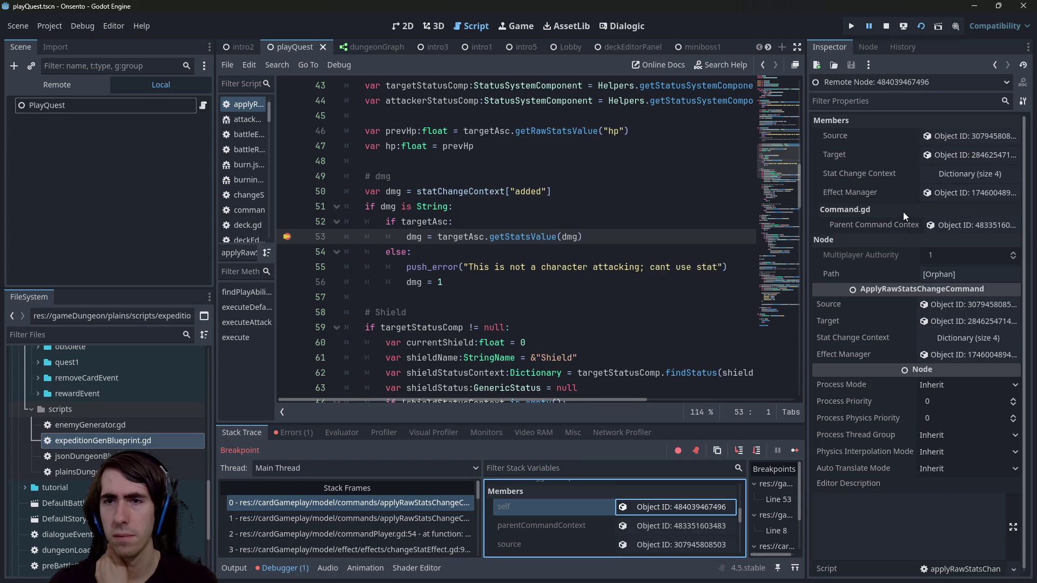
Inspect the EffectManager node and select targetAsc on line 53
left_click(937, 193)
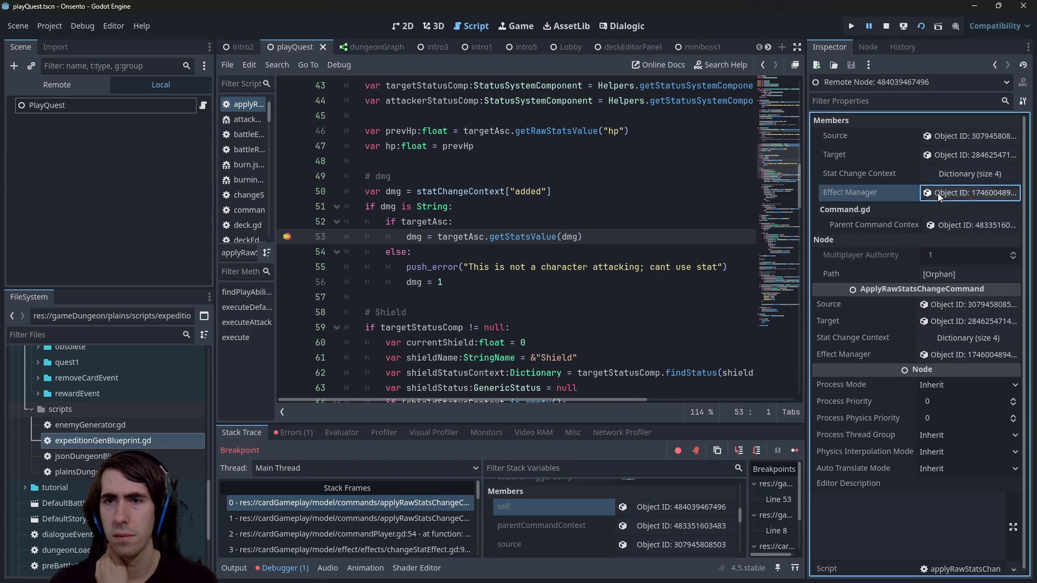
double_click(459, 237)
scroll(459, 241, "up", 1)
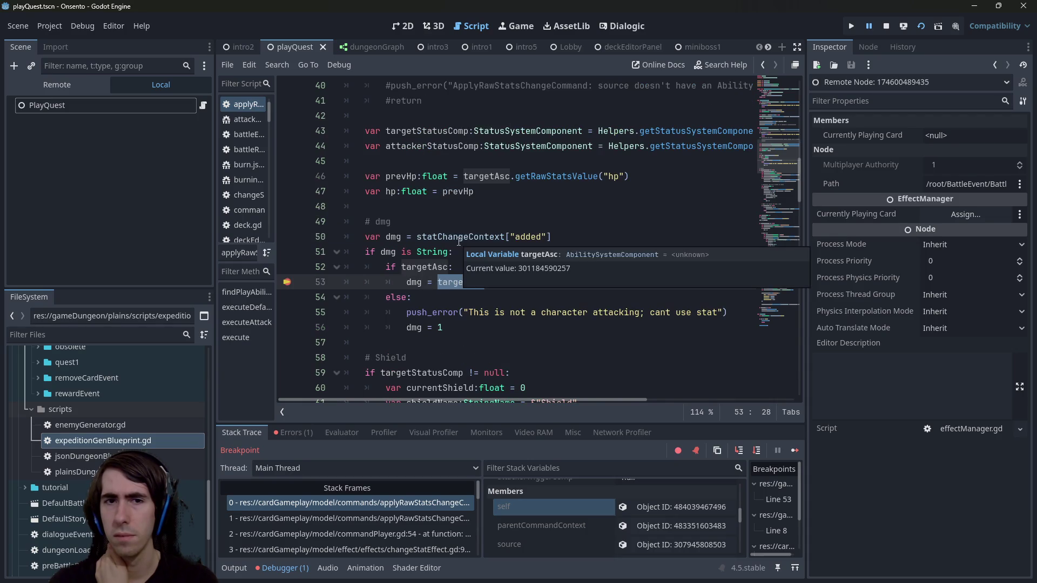
scroll(486, 233, "up", 5)
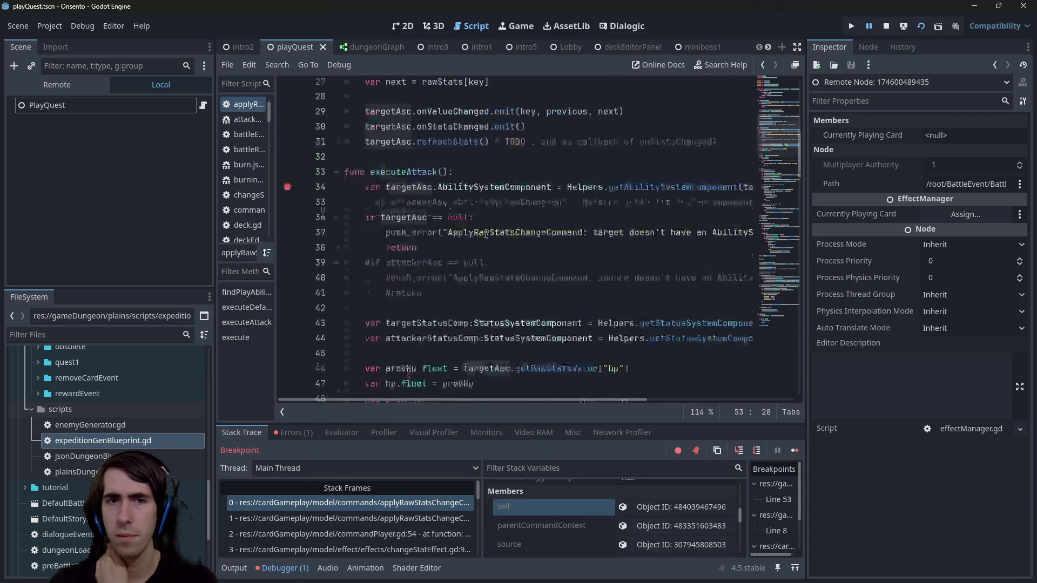
scroll(485, 233, "down", 9)
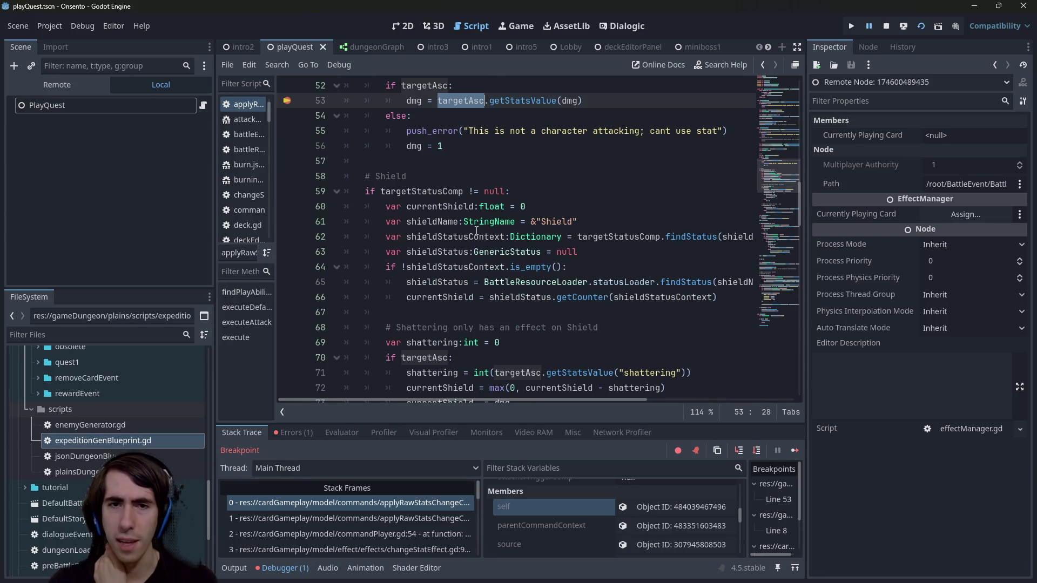
scroll(476, 230, "down", 2)
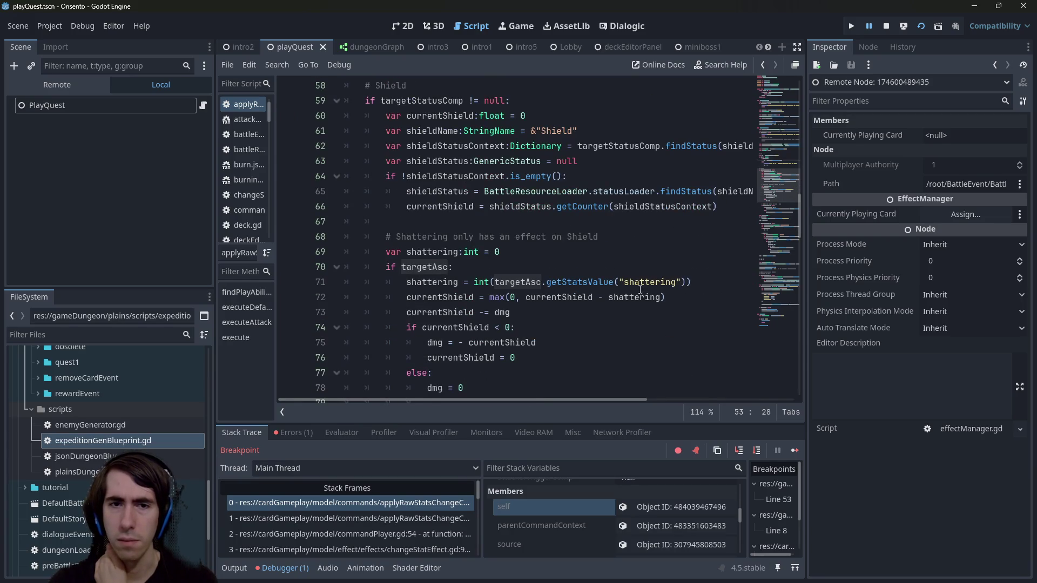
scroll(642, 287, "up", 7)
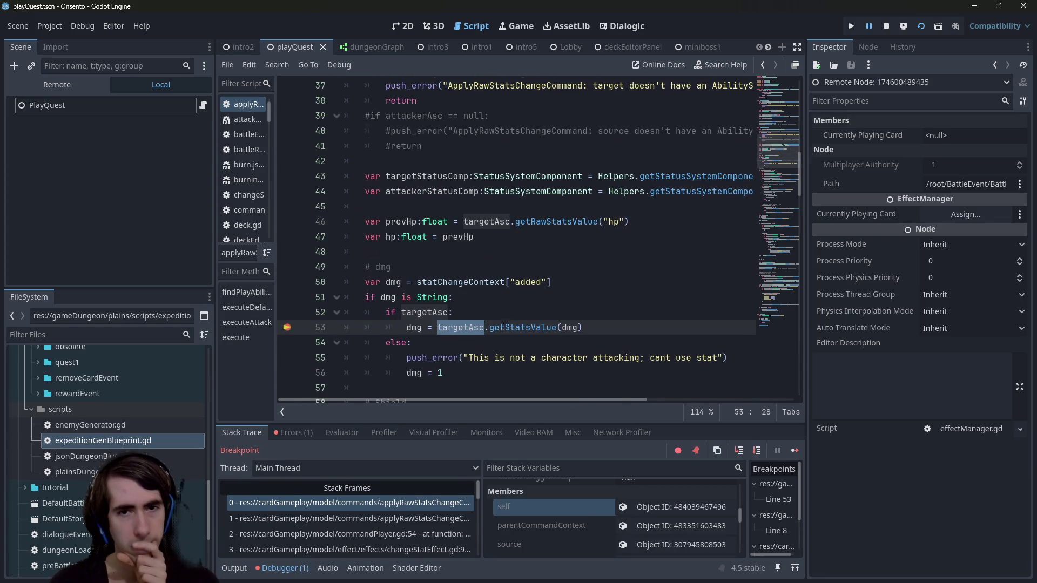
scroll(504, 326, "up", 4)
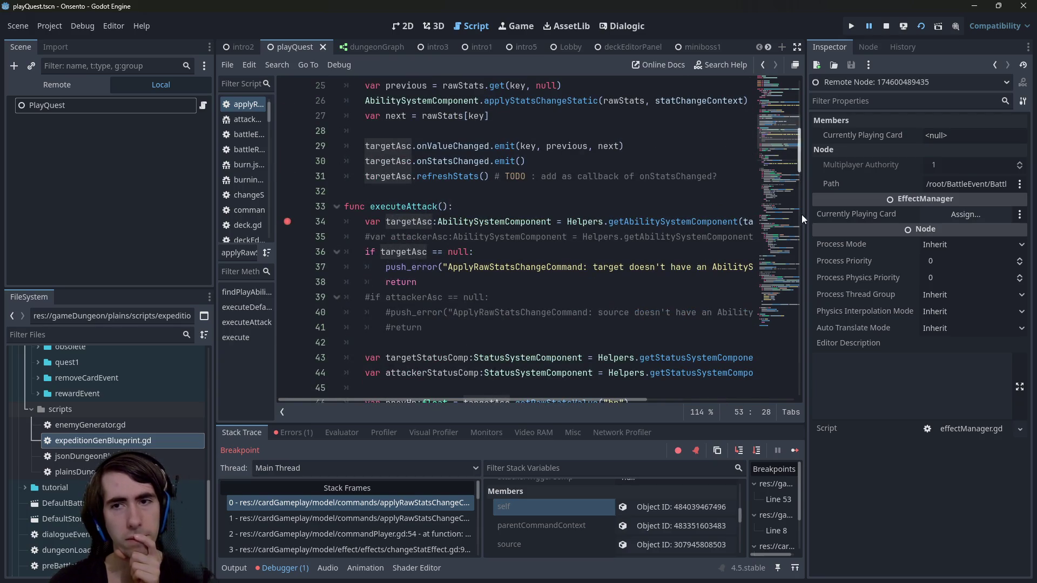
Widen the code view and scroll through the script around the breakpoint
mouse_move(805, 215)
left_mouse_down()
mouse_move(891, 215)
mouse_move(787, 215)
mouse_move(821, 216)
left_mouse_up()
scroll(495, 284, "up", 5)
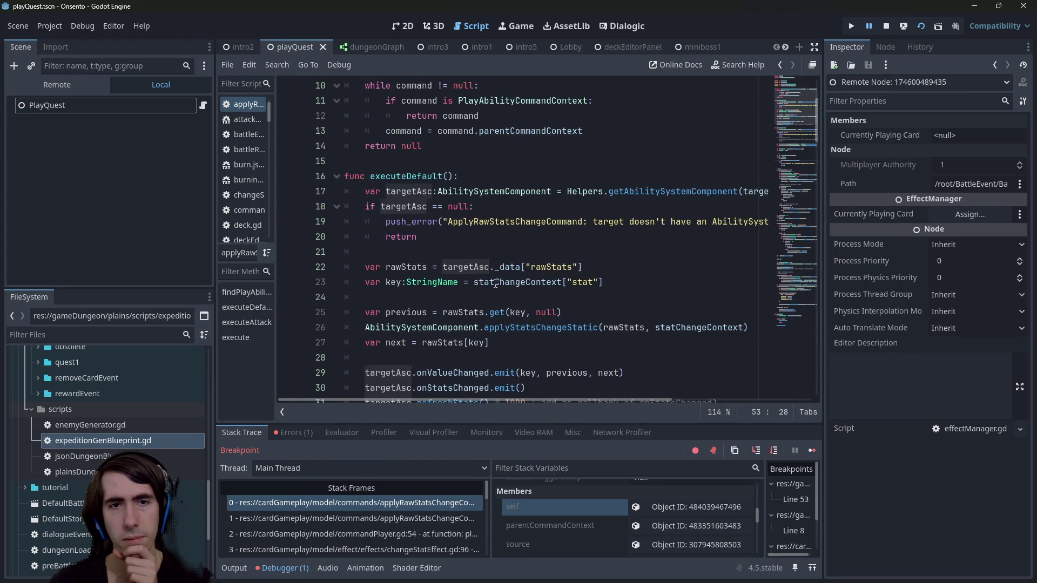
scroll(495, 284, "up", 3)
scroll(492, 287, "down", 5)
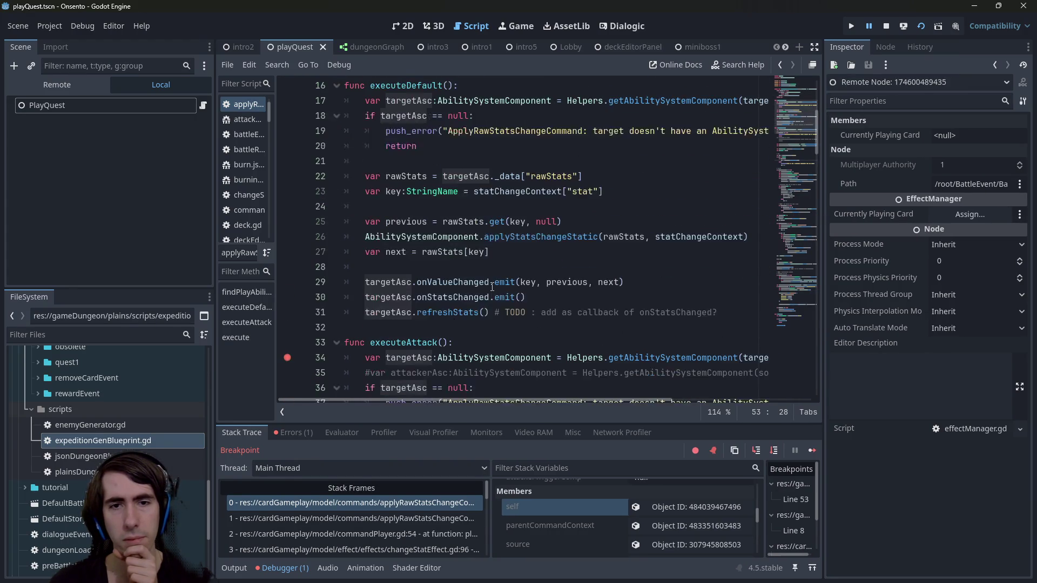
scroll(492, 287, "down", 2)
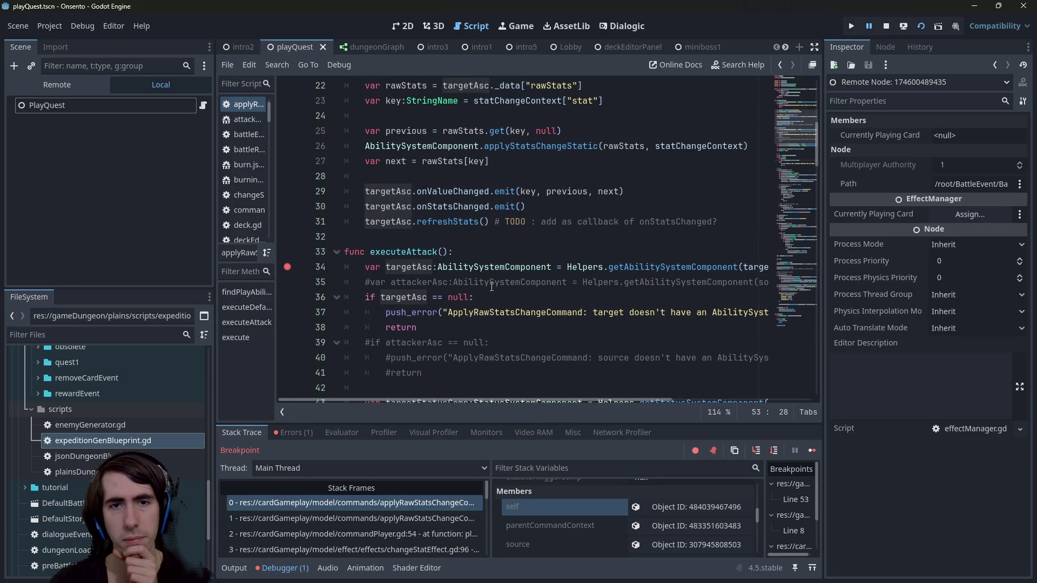
scroll(491, 287, "down", 9)
scroll(489, 289, "up", 1)
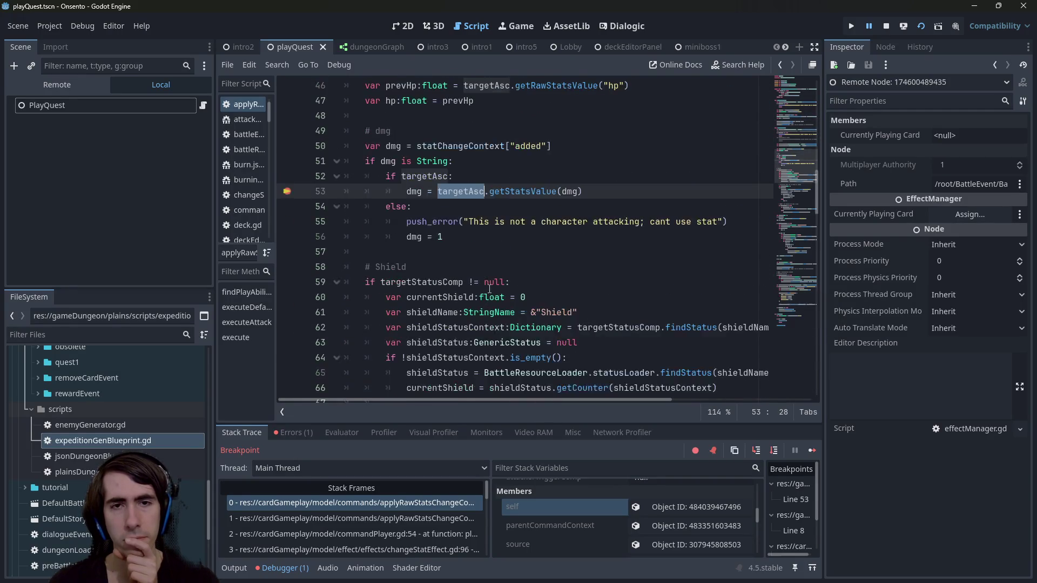
scroll(489, 289, "up", 2)
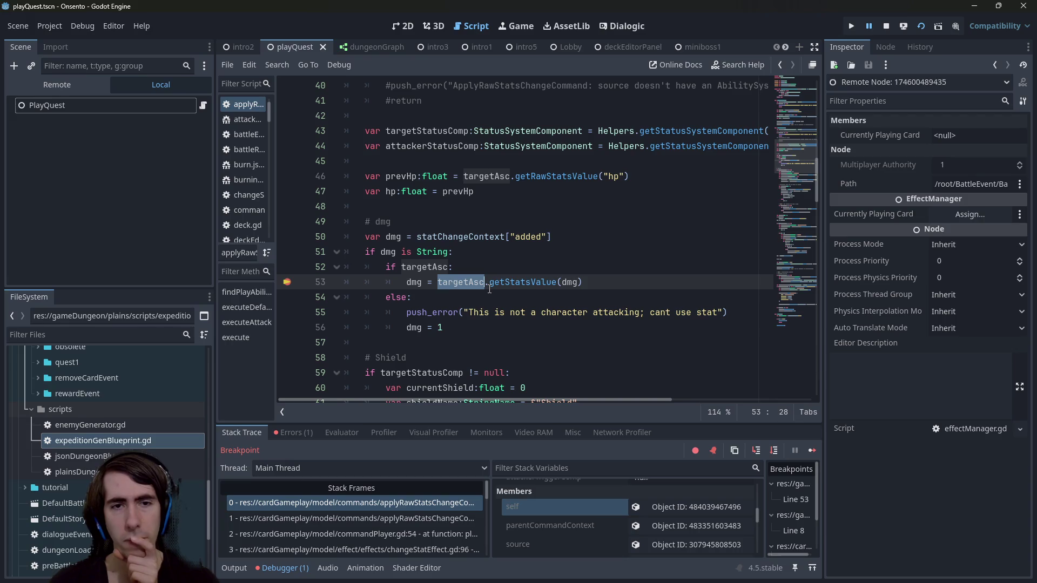
mouse_move(482, 284)
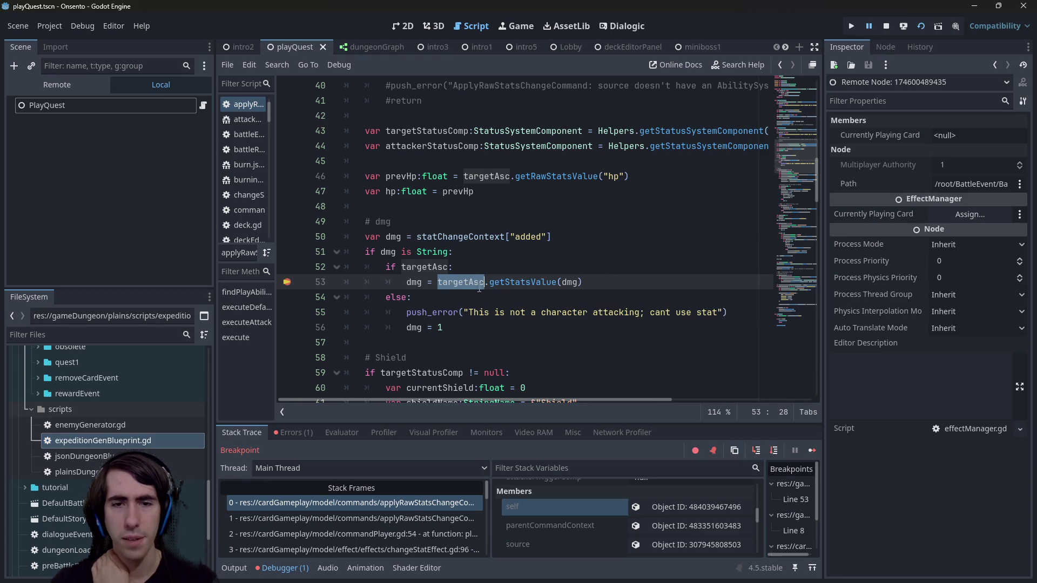
scroll(634, 507, "up", 2)
Inspect the targetAsc ability component, expand its Data dictionary, and reselect targetAsc on line 53
scroll(634, 508, "up", 3)
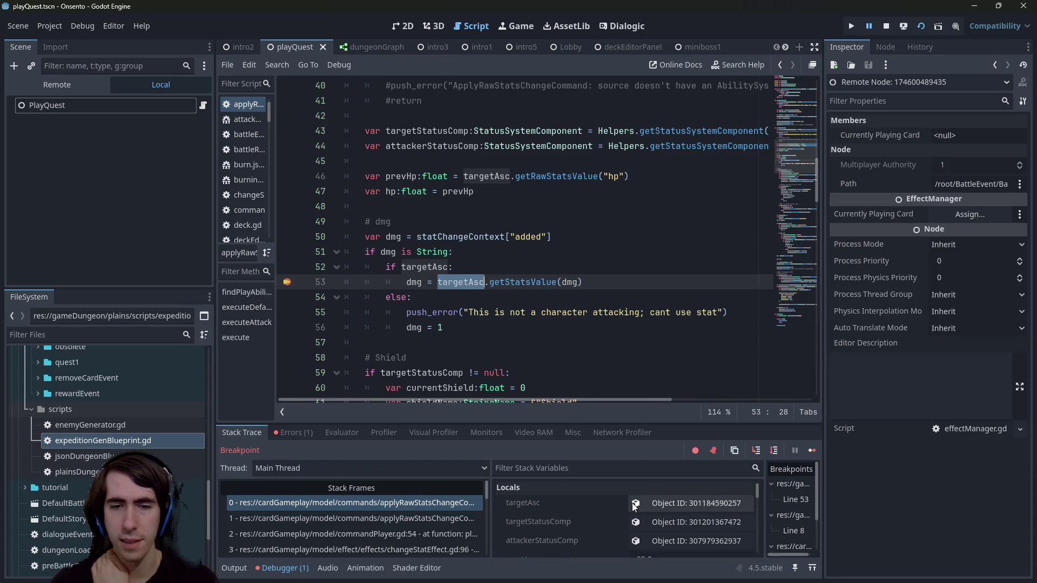
left_click(648, 502)
left_click(938, 137)
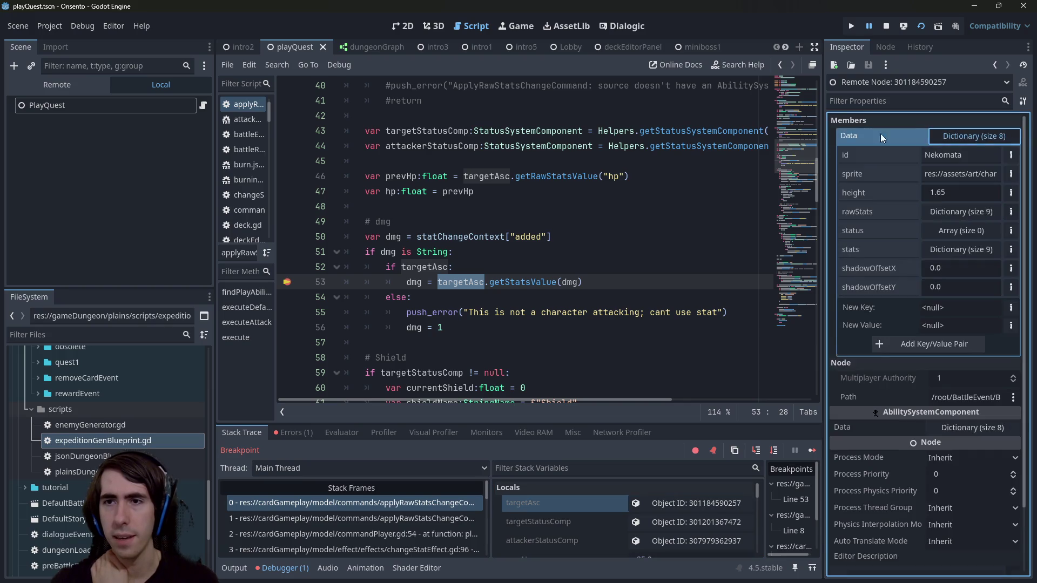
mouse_move(821, 140)
left_mouse_down()
mouse_move(705, 151)
mouse_move(794, 157)
mouse_move(761, 175)
mouse_move(466, 200)
mouse_move(683, 216)
mouse_move(657, 223)
left_mouse_up()
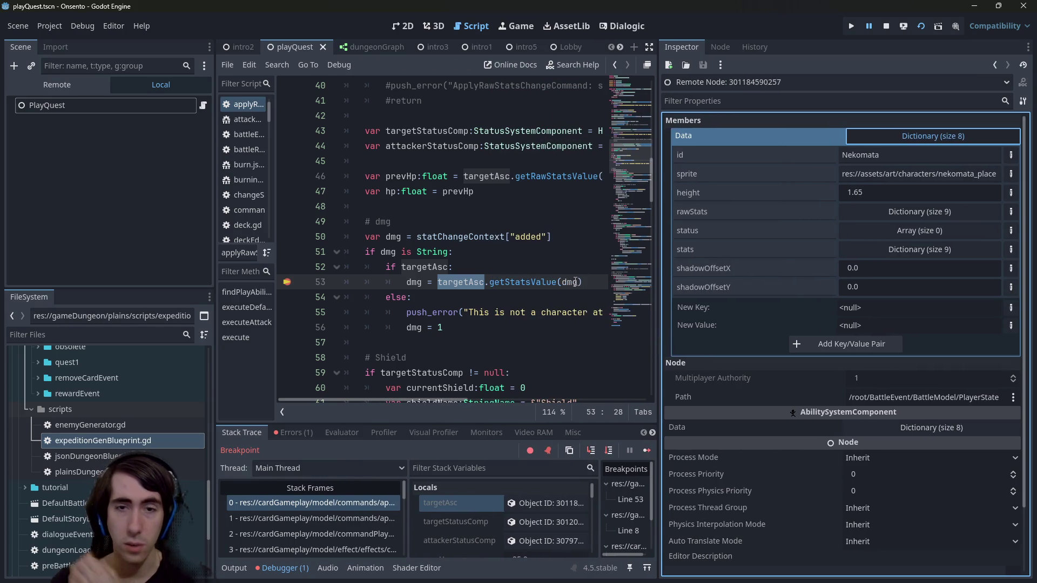
left_click(568, 252)
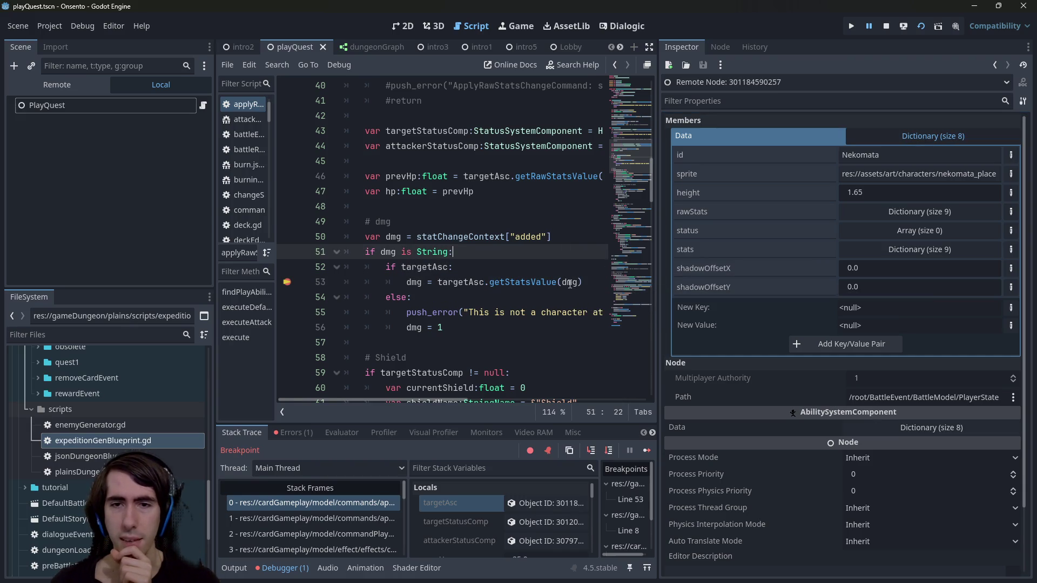
mouse_move(568, 283)
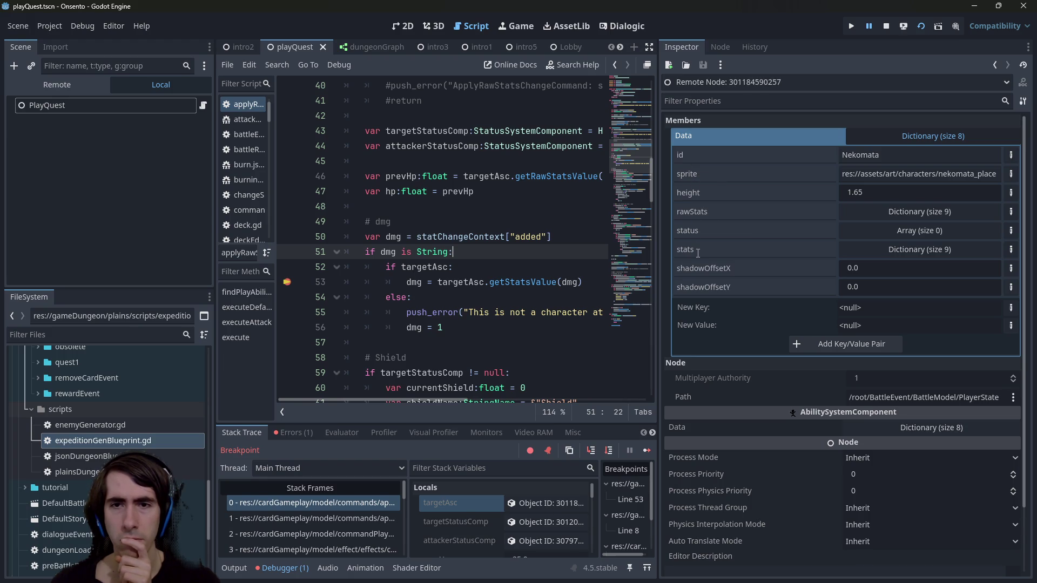
double_click(478, 281)
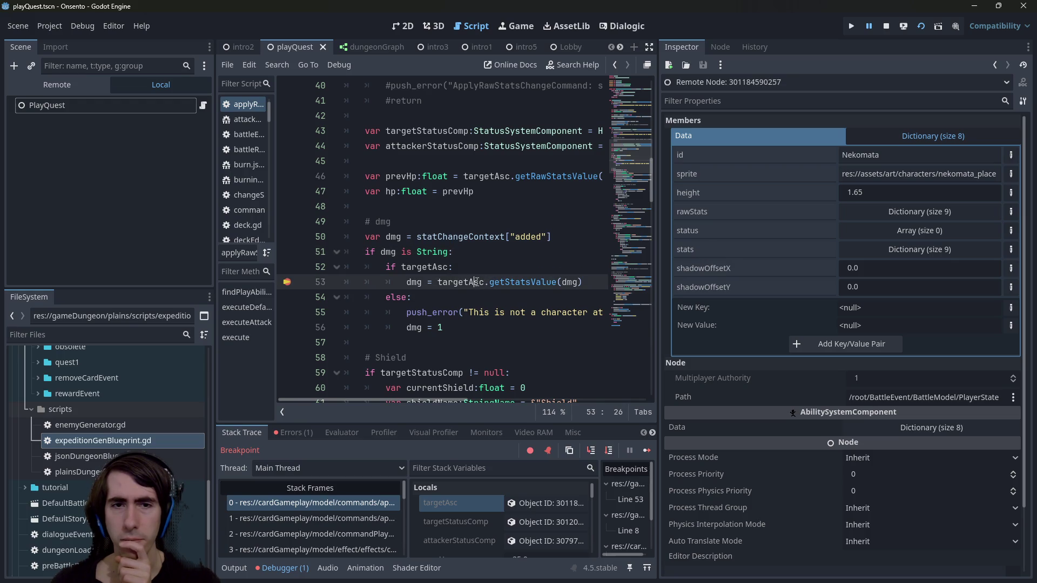
mouse_move(478, 281)
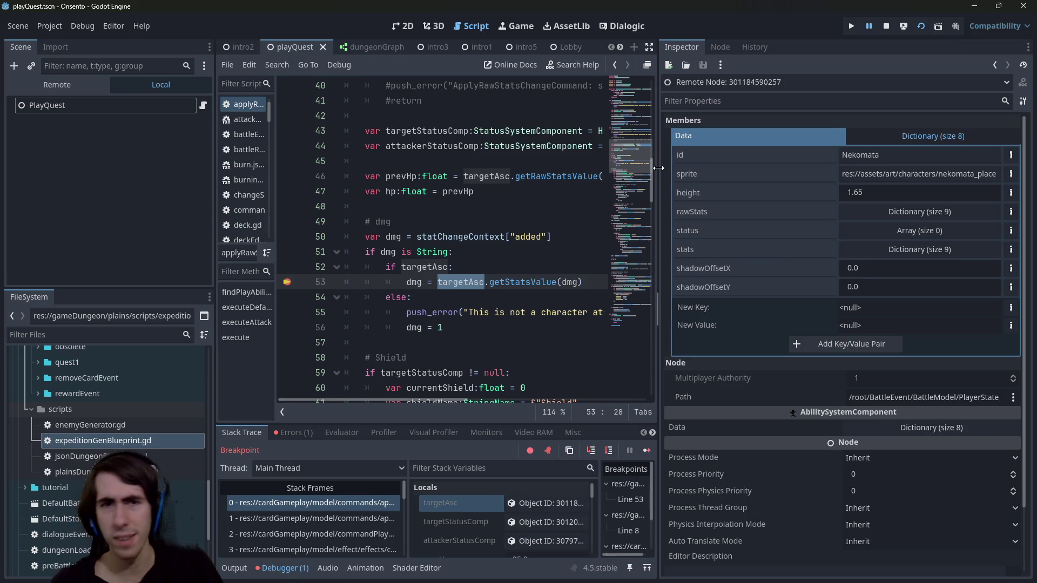
Widen the Inspector and expand the Nekomata character's stats to read atk and hp
left_click_drag(658, 168, 734, 168)
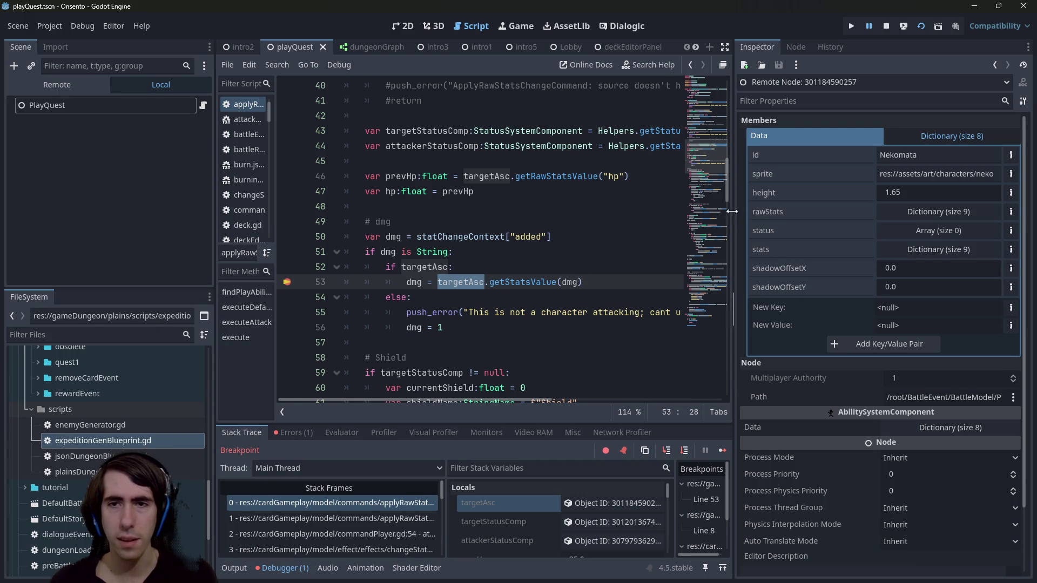
left_click_drag(731, 215, 695, 215)
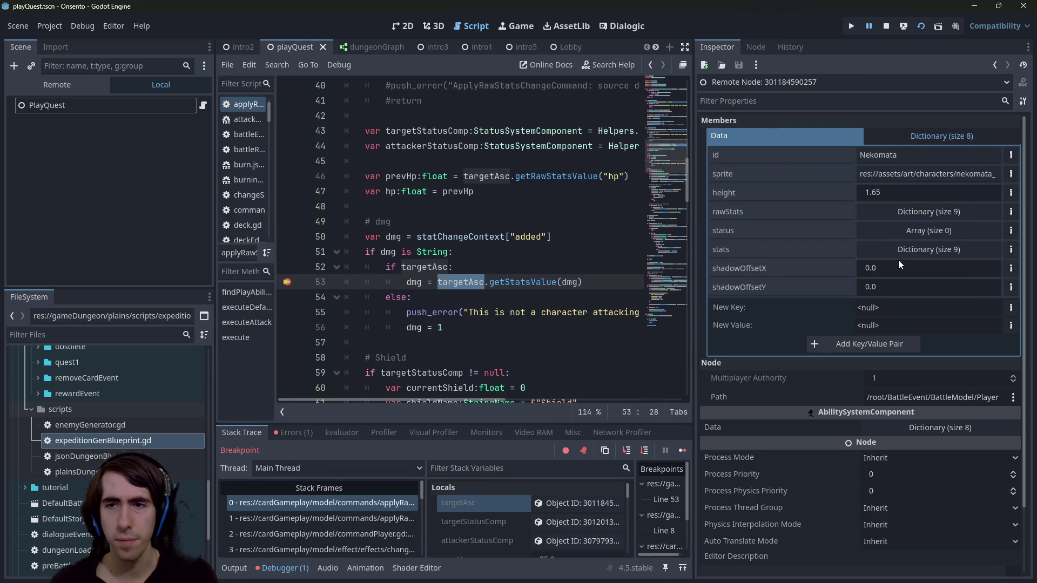
left_click(901, 251)
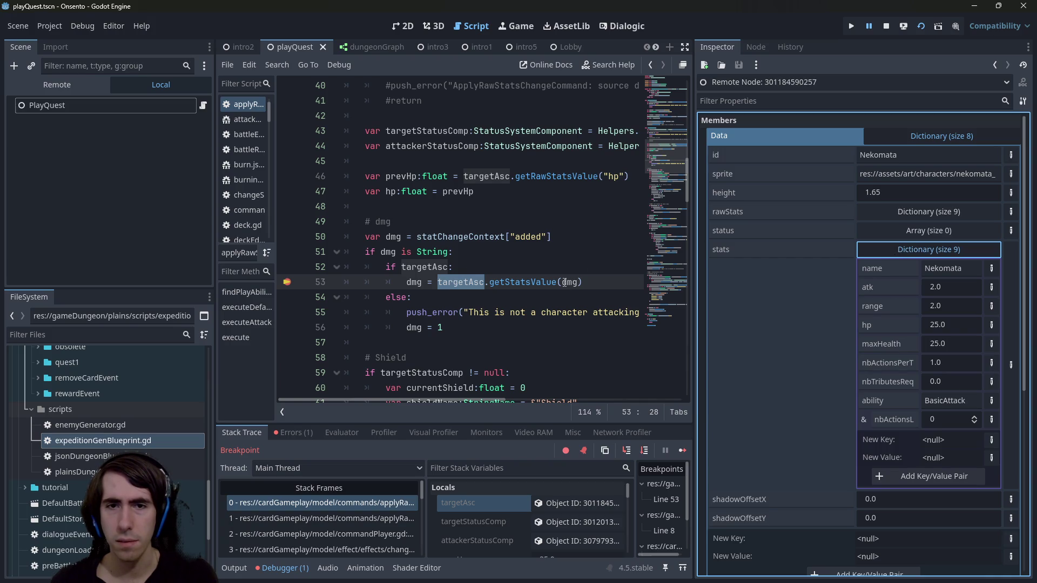
mouse_move(565, 282)
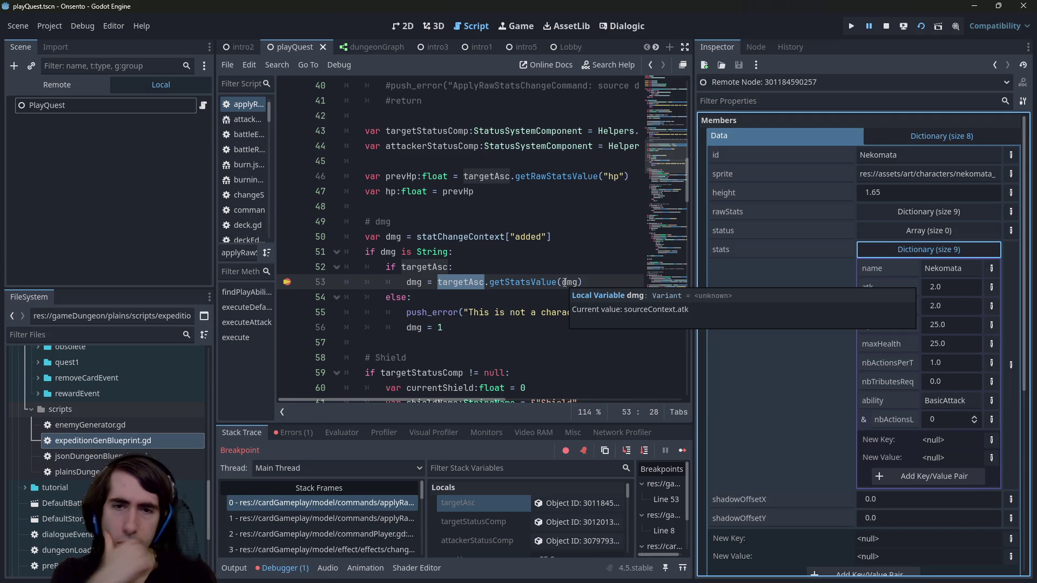
mouse_move(465, 400)
left_mouse_down()
mouse_move(538, 404)
mouse_move(454, 398)
left_mouse_up()
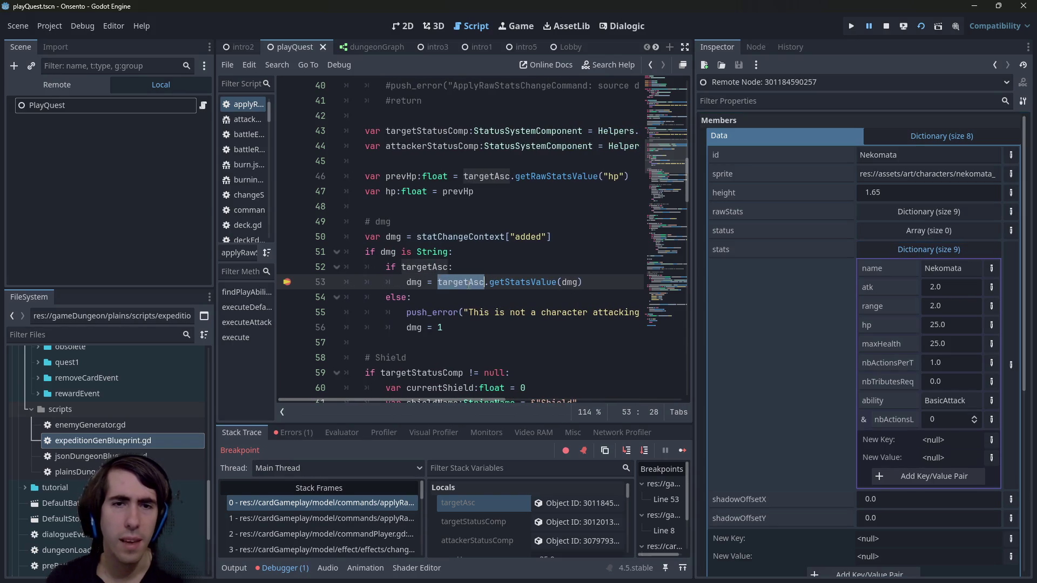
mouse_move(464, 281)
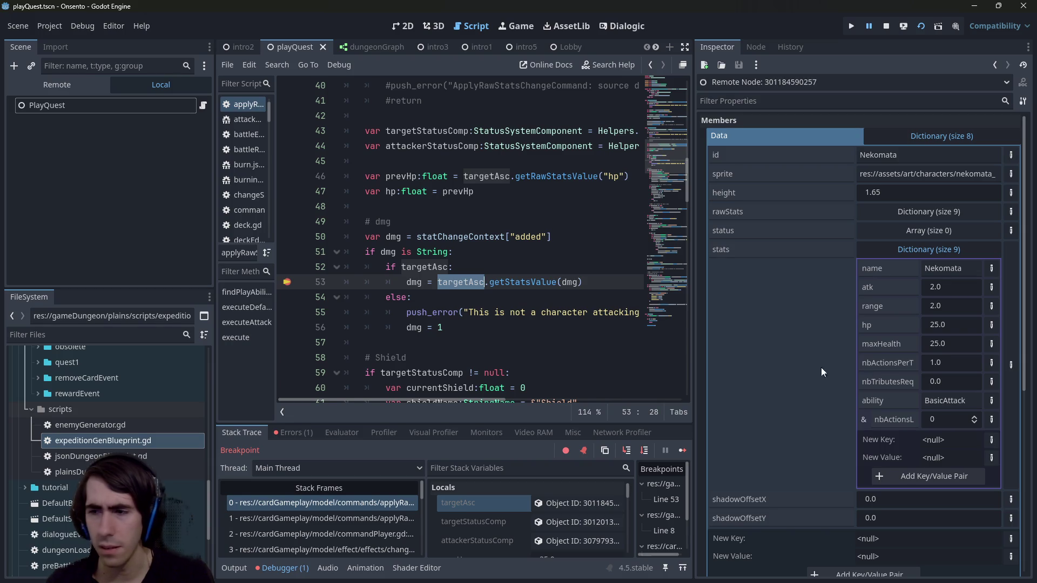
Right-click res:// in FileSystem, then switch to the terminal showing git status
scroll(129, 432, "up", 15)
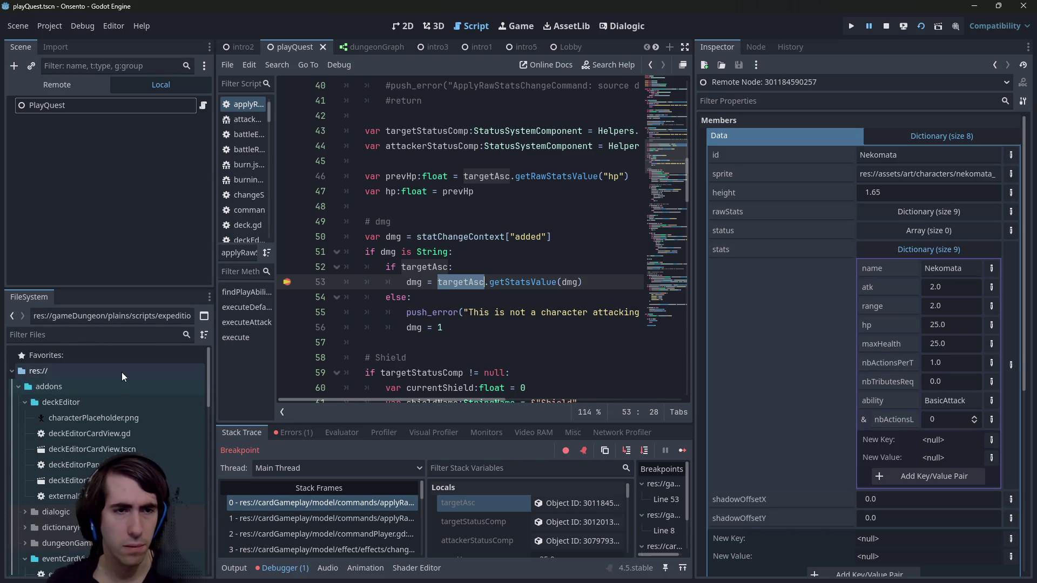
right_click(116, 377)
key("Escape")
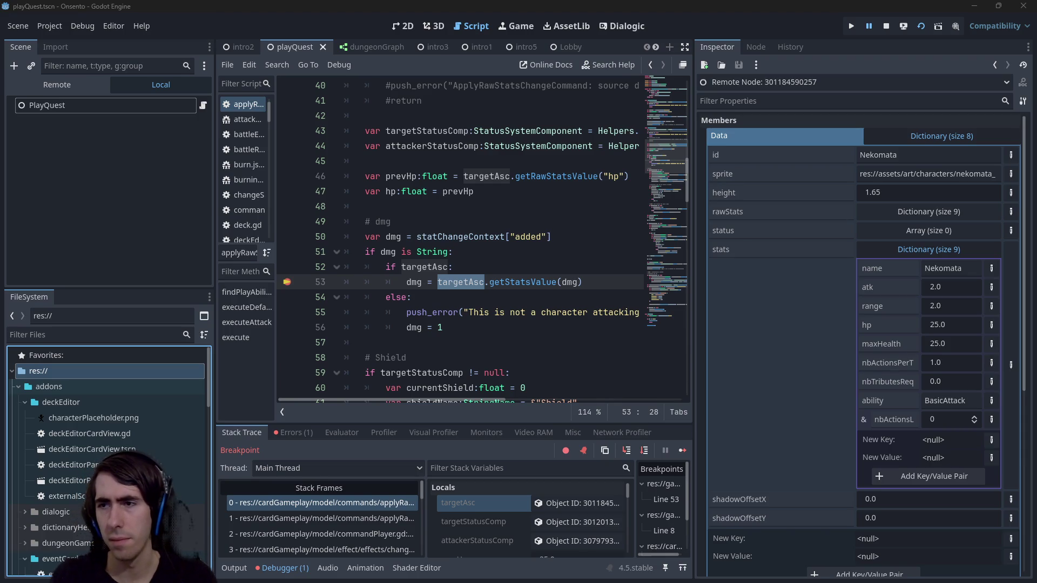
key("alt+Tab")
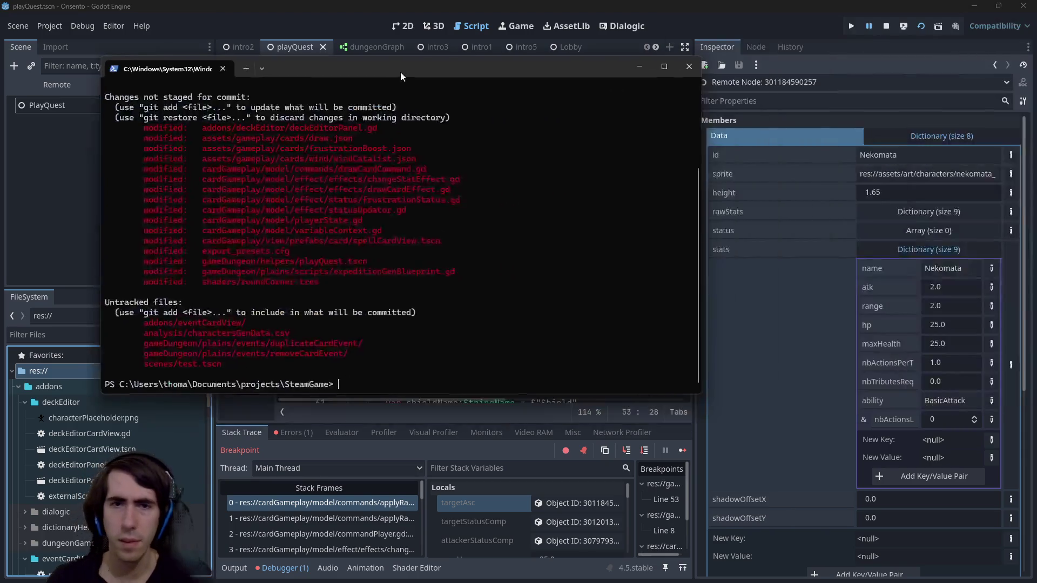
Run git diff on the copied changeStatEffect.gd path
left_click_drag(400, 76, 527, 176)
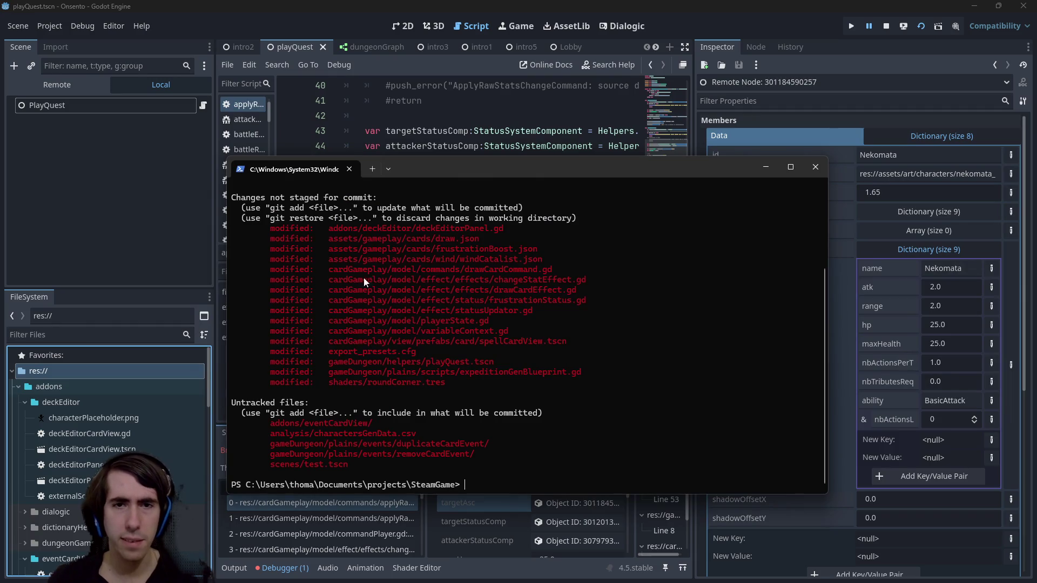
mouse_move(465, 280)
left_mouse_down()
mouse_move(552, 280)
mouse_move(324, 292)
mouse_move(325, 280)
left_mouse_up()
left_click(579, 280)
right_click(325, 276)
type("gut d")
key("BackSpace")
key("BackSpace")
key("BackSpace")
type("git diff")
type("cardGameplay/model/effect/effects/changeStatEffect.gd")
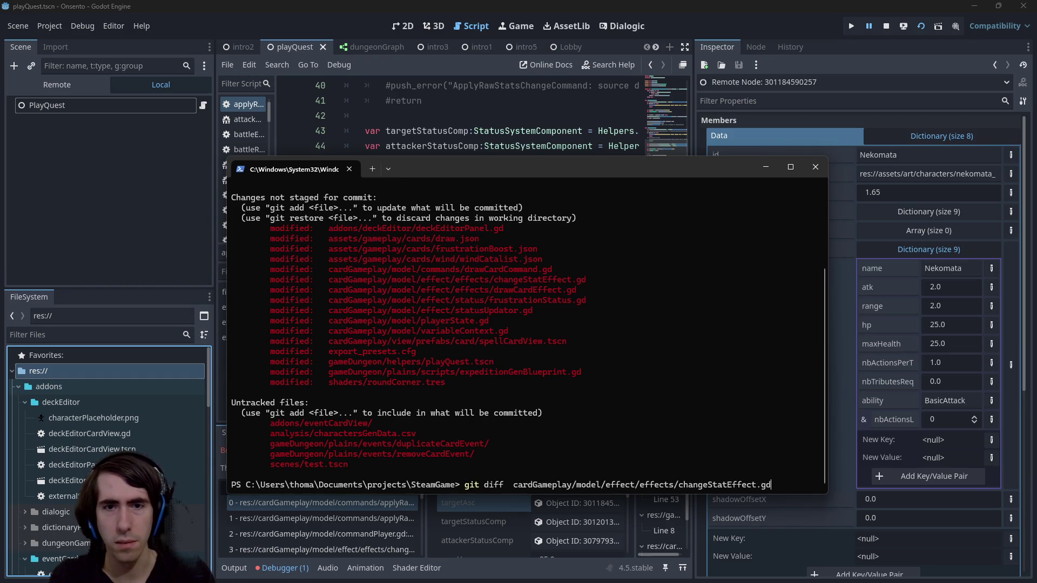
key("Return")
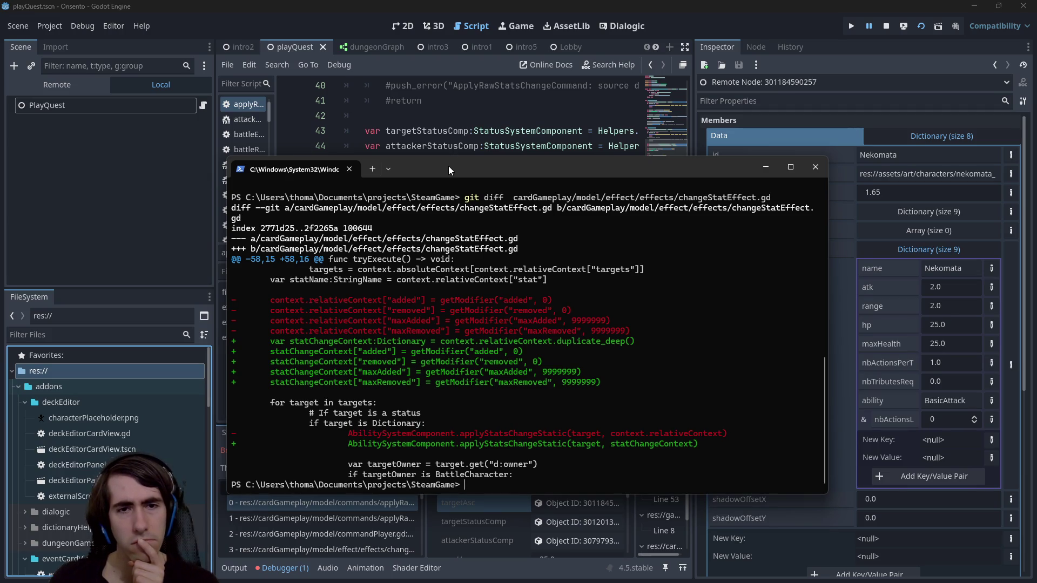
Rerun the changeStatEffect.gd diff, copy its changed lines, and return to Godot
left_click_drag(448, 166, 1036, 167)
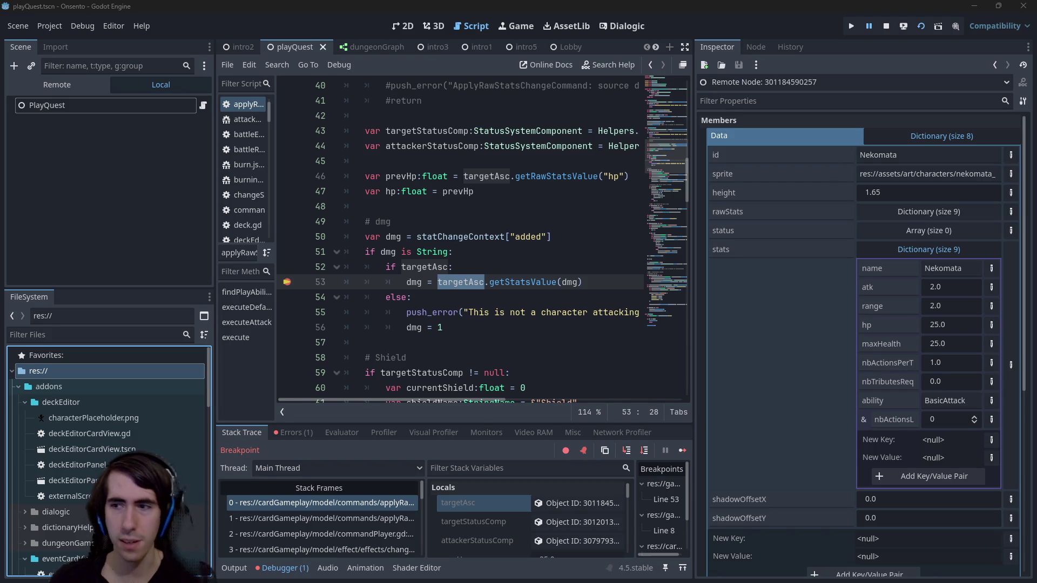
key("alt+Tab")
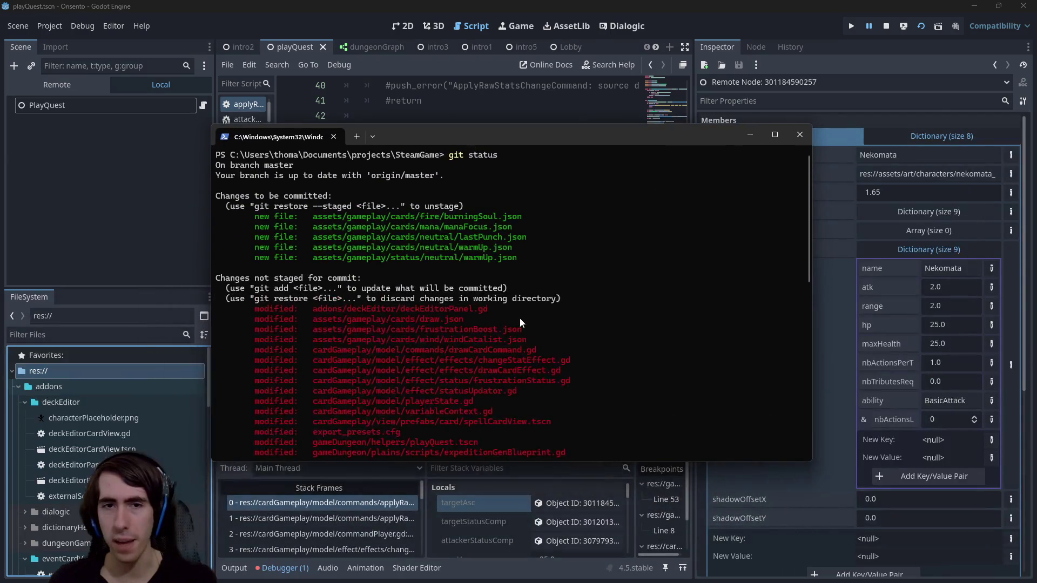
scroll(514, 310, "down", 4)
key("Return")
key("Up")
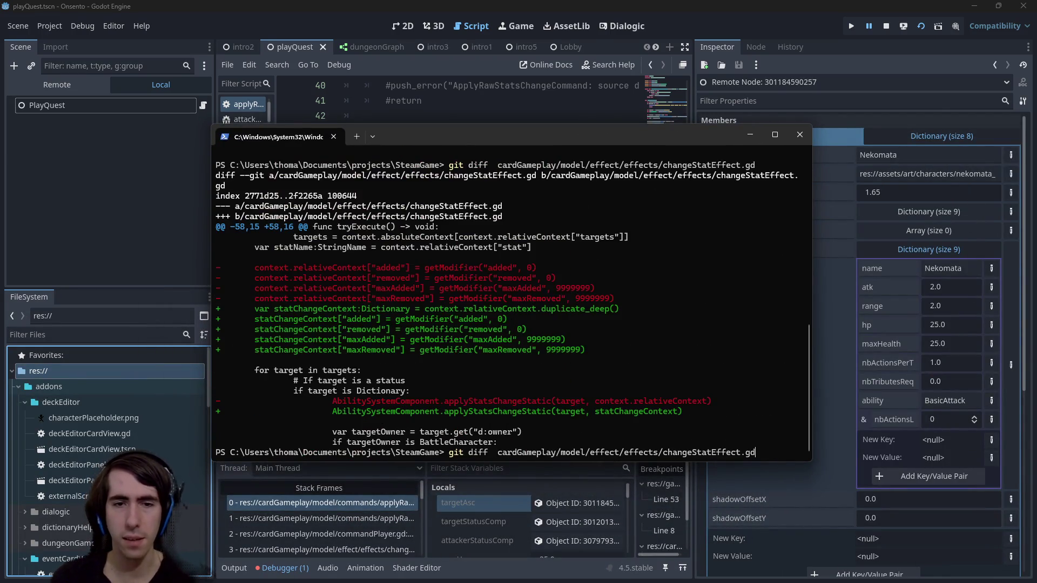
mouse_move(604, 350)
left_mouse_down()
mouse_move(373, 278)
mouse_move(386, 273)
left_mouse_up()
right_click(386, 272)
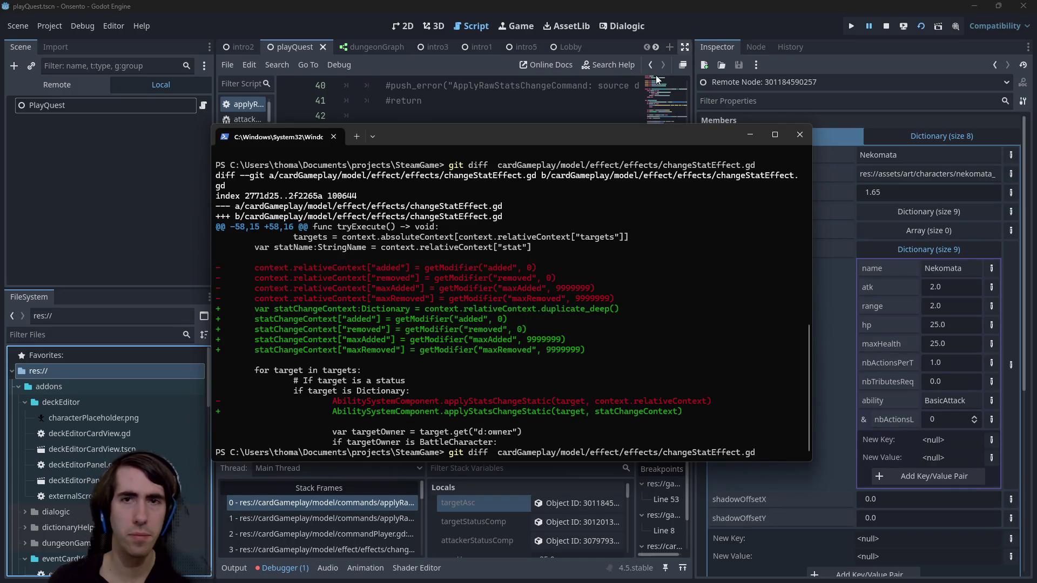
key("alt+Tab")
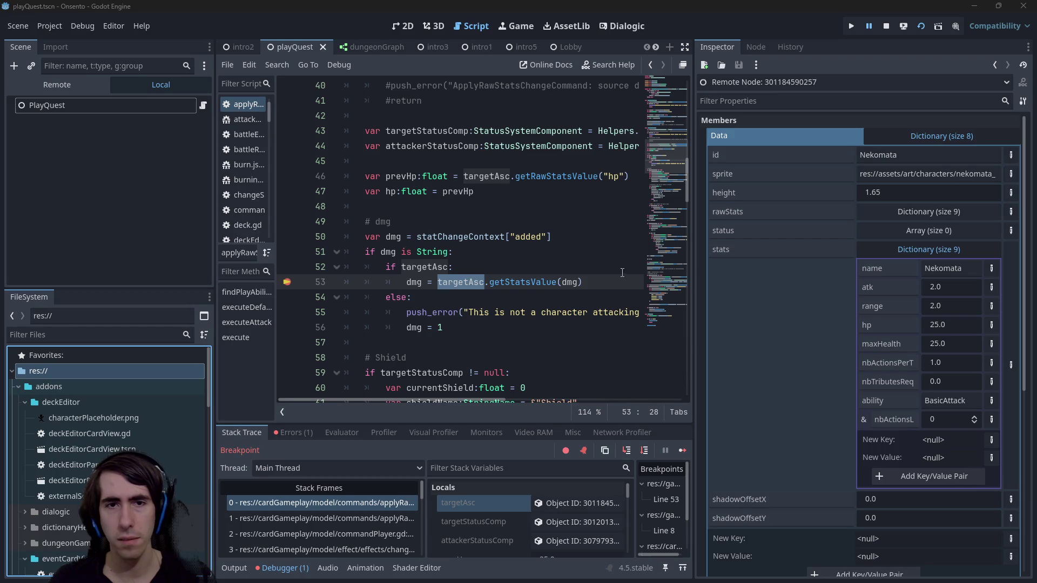
Widen the code area and compare the git diff output against the script
left_click_drag(695, 255, 832, 256)
scroll(577, 289, "down", 4)
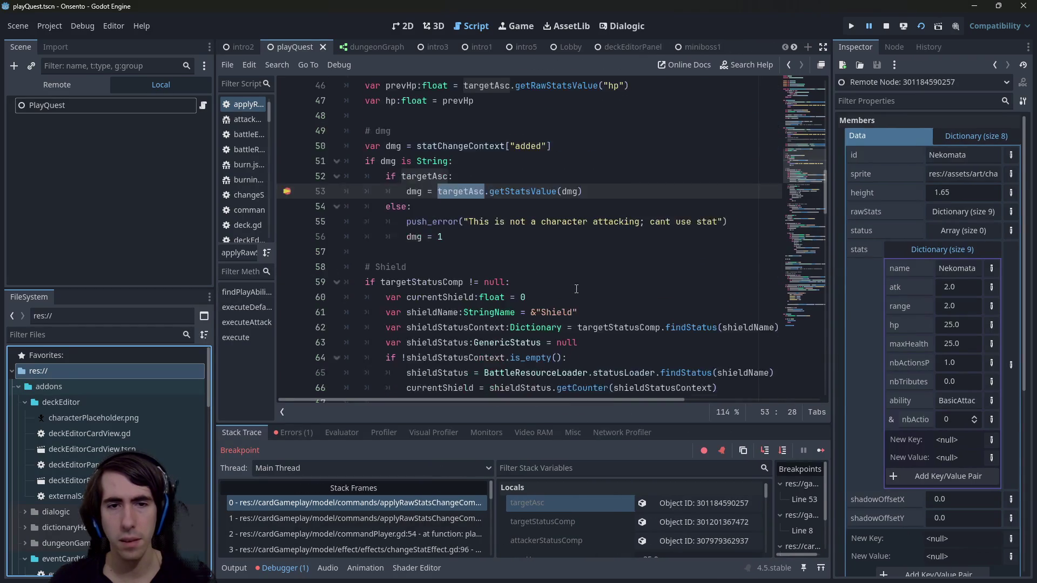
scroll(575, 286, "down", 2)
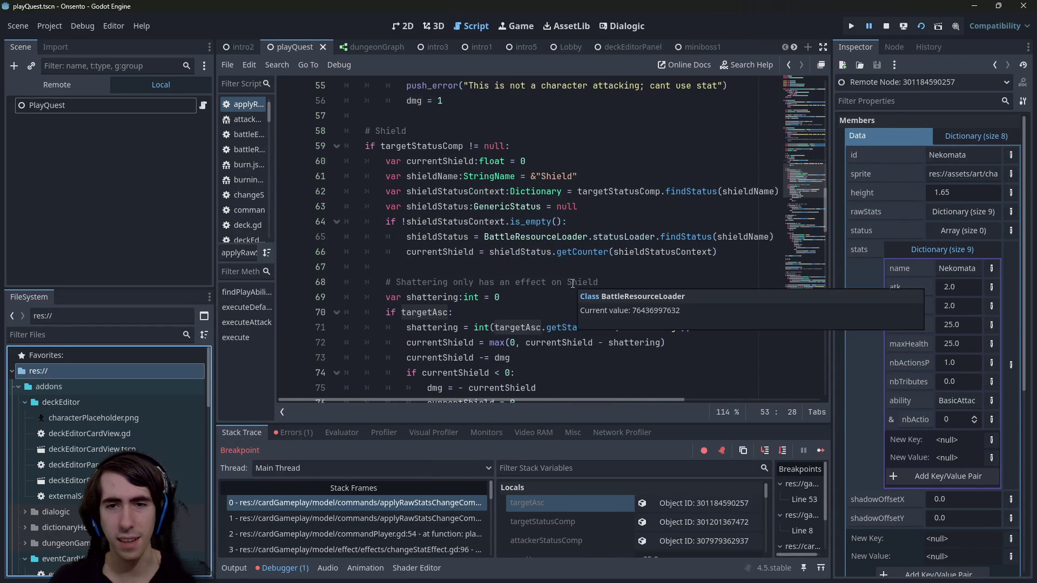
scroll(579, 238, "down", 2)
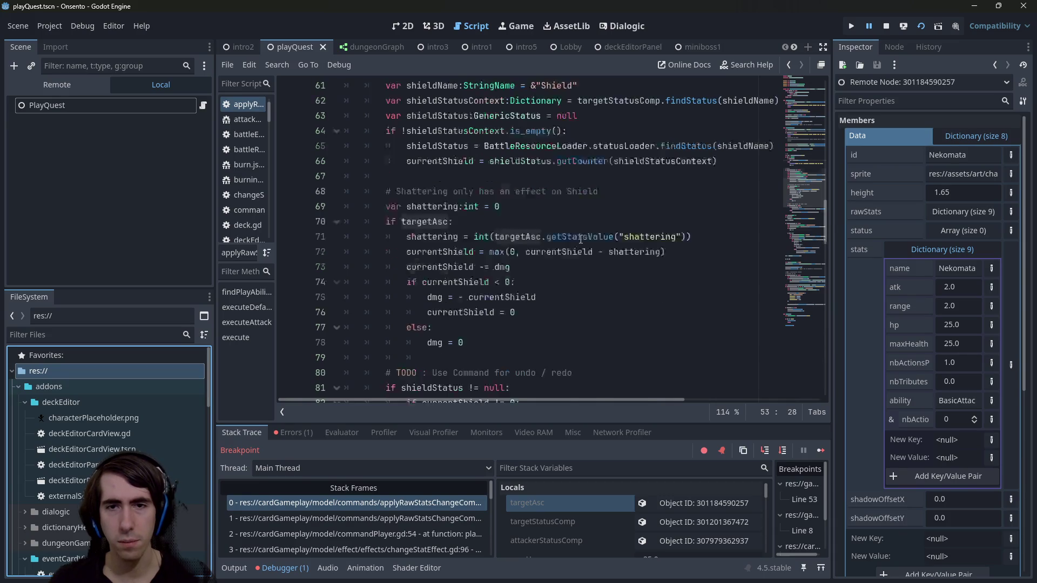
scroll(577, 233, "up", 3)
scroll(577, 233, "up", 5)
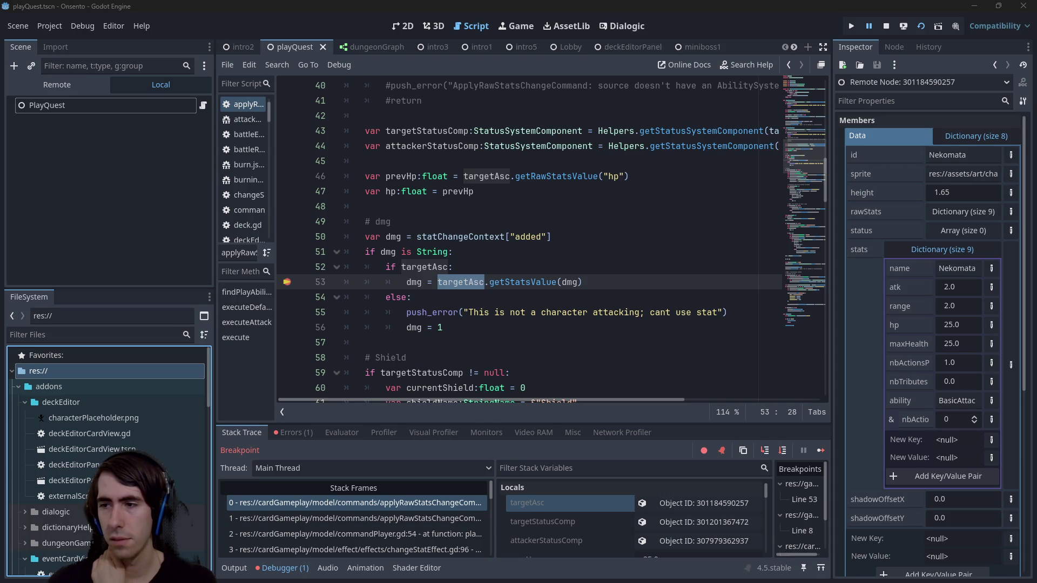
left_click_drag(1036, 65, 633, 64)
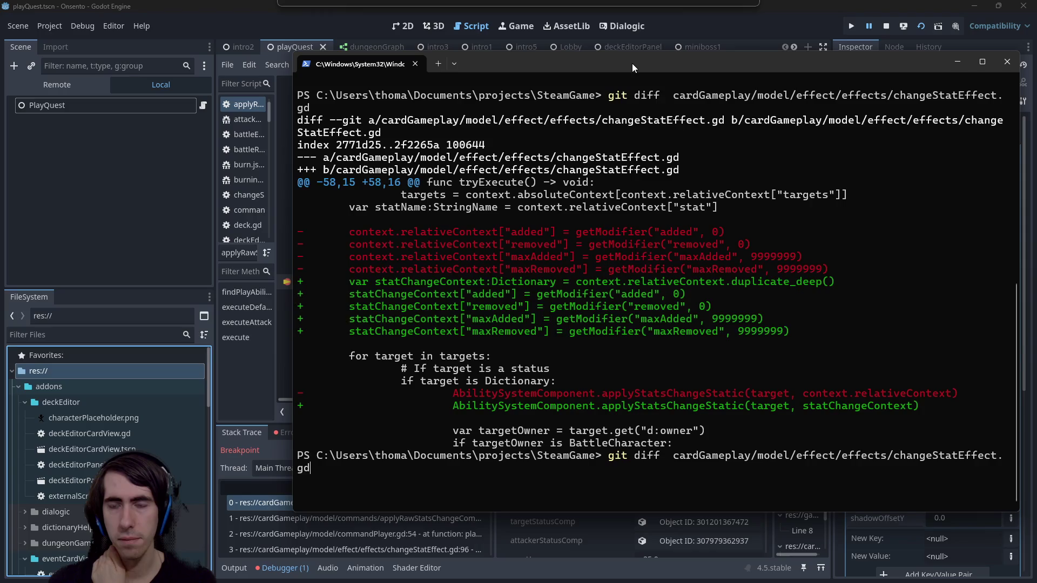
left_click_drag(632, 63, 1032, 64)
left_click(607, 268)
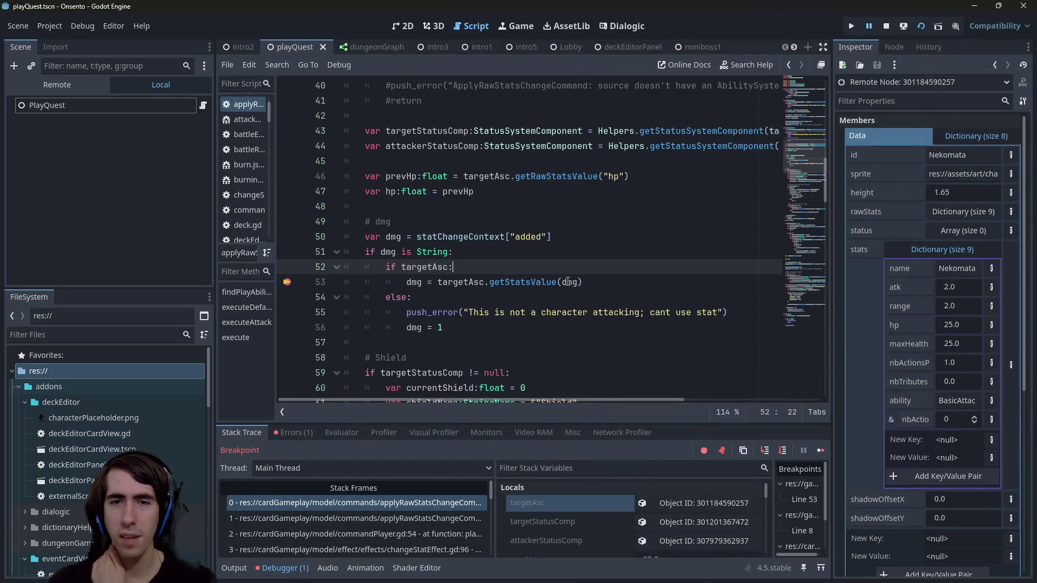
Select targetAsc on line 53, then place the caret on the blank line above the dmg block
mouse_move(568, 281)
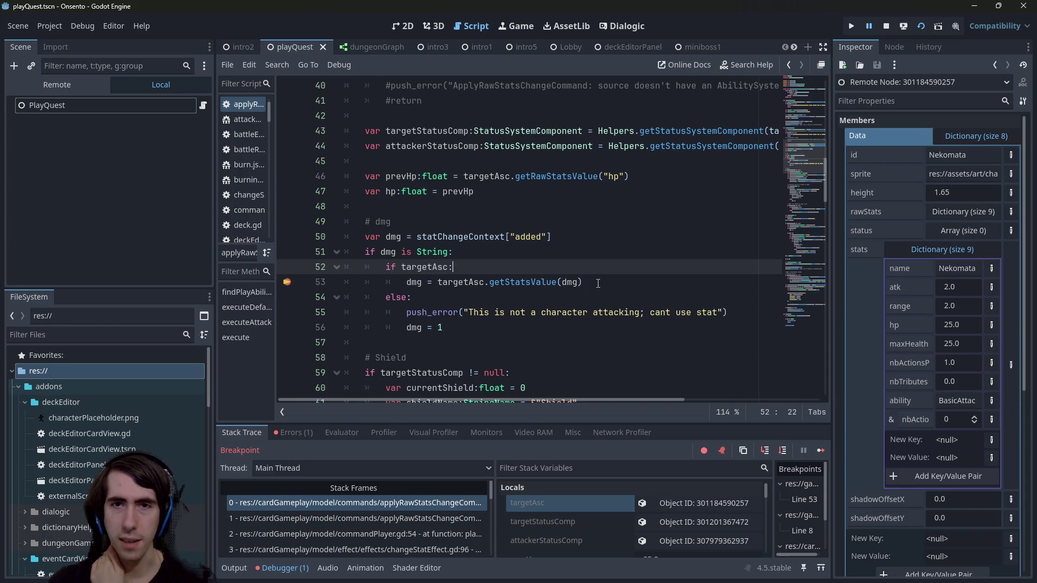
left_click(594, 283)
scroll(598, 283, "up", 2)
scroll(598, 283, "up", 2)
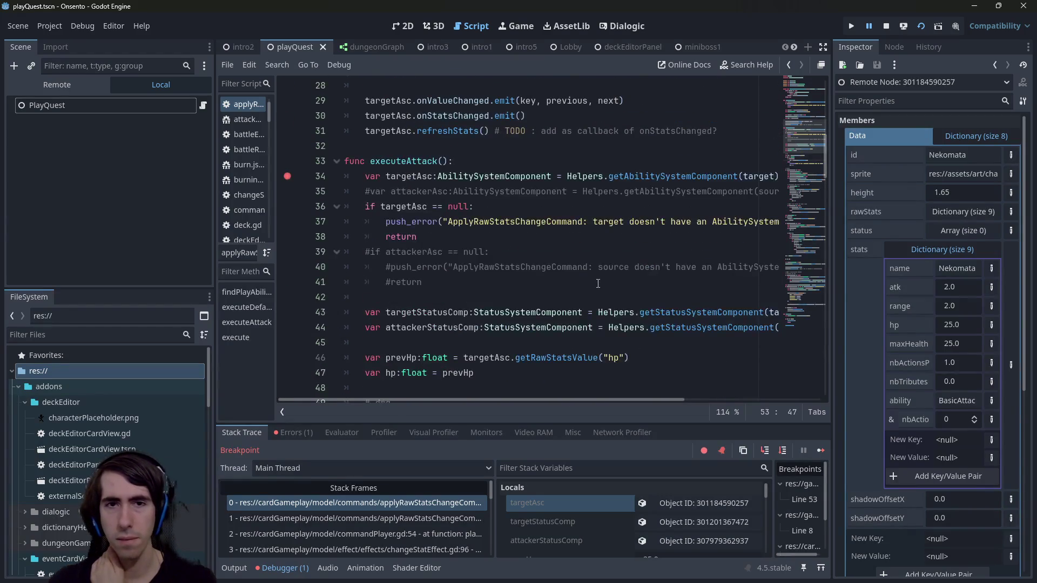
scroll(598, 283, "down", 4)
double_click(455, 279)
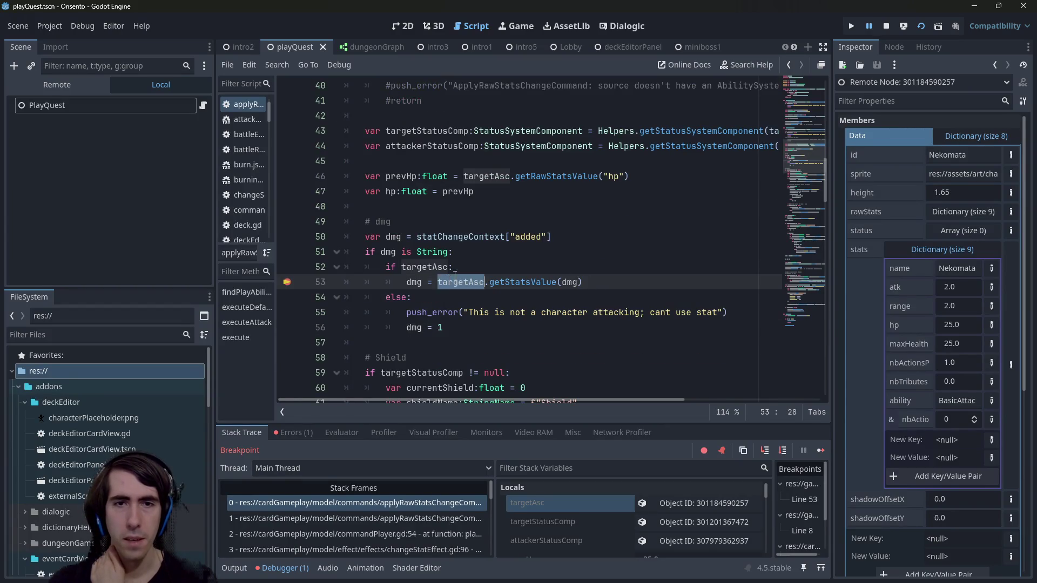
scroll(455, 274, "up", 4)
scroll(449, 211, "up", 2)
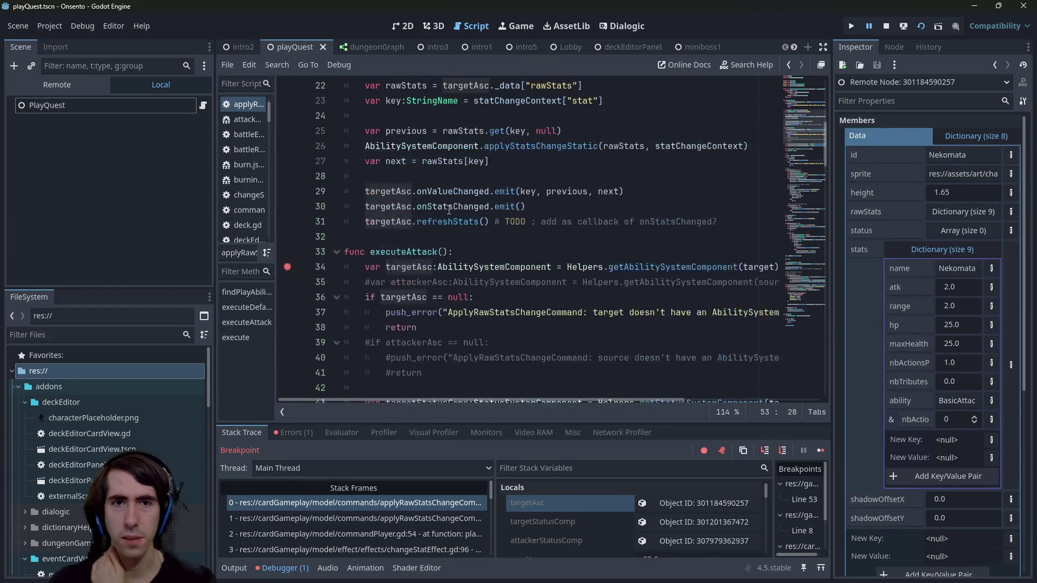
scroll(449, 210, "up", 4)
scroll(449, 210, "up", 2)
scroll(448, 219, "down", 9)
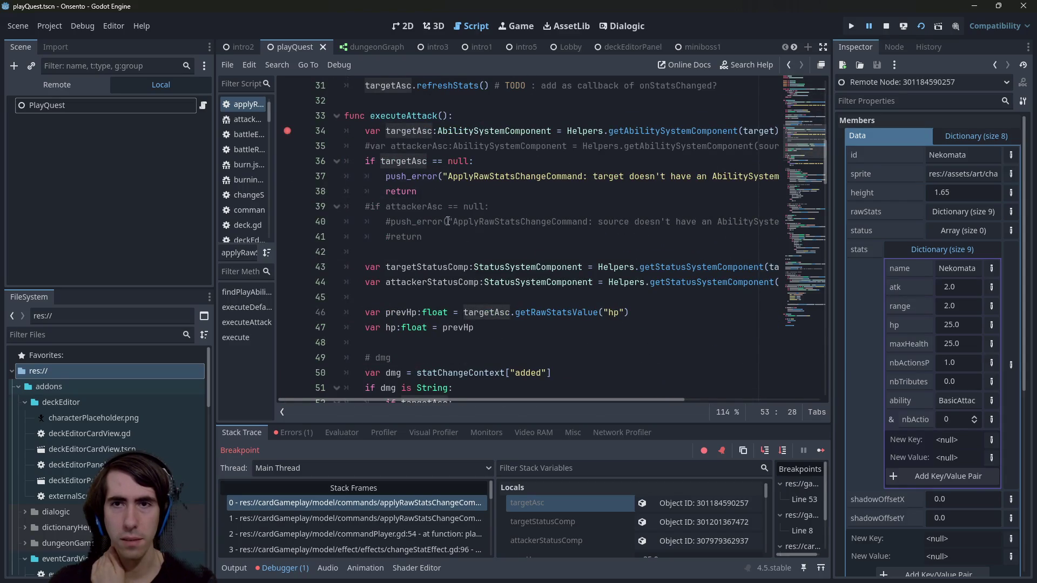
scroll(507, 215, "down", 1)
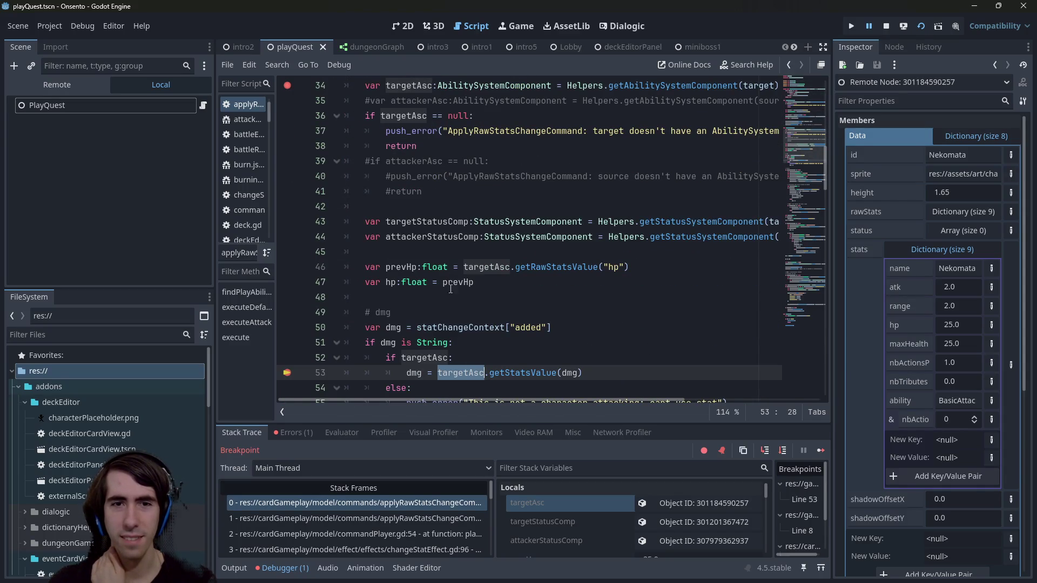
left_click(599, 312)
Insert a new line starting with 'source', then undo it
key("ctrl+shift+Return")
key("ctrl+shift+Return")
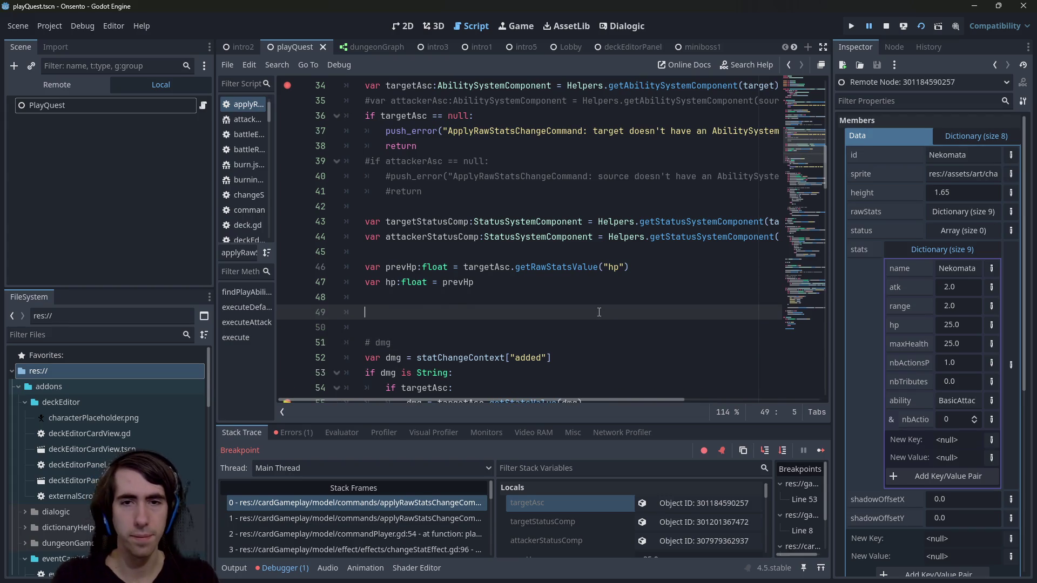
type("source")
key("Escape")
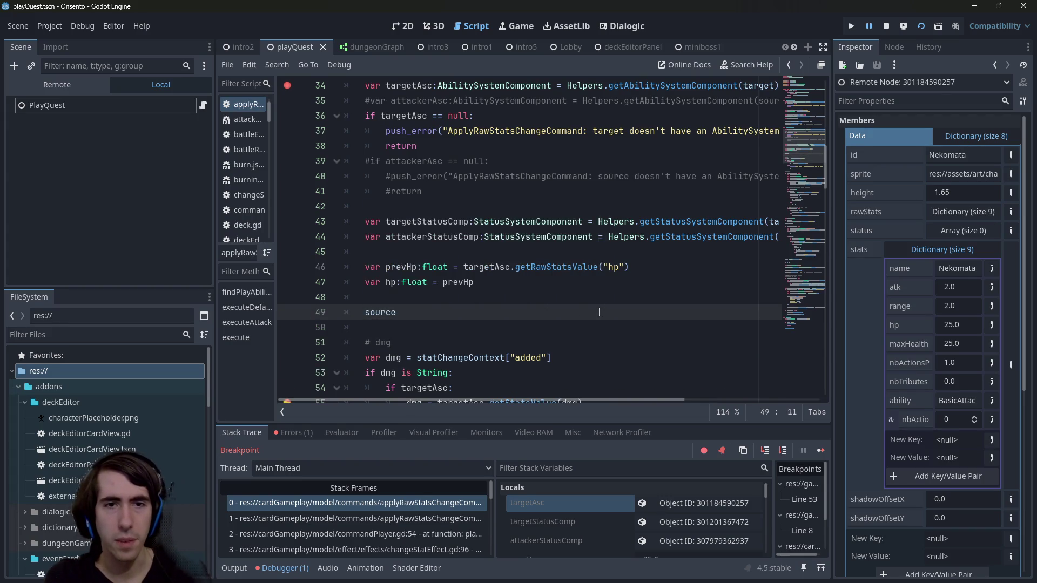
key("ctrl+z")
key("ctrl+z")
key("ctrl+z")
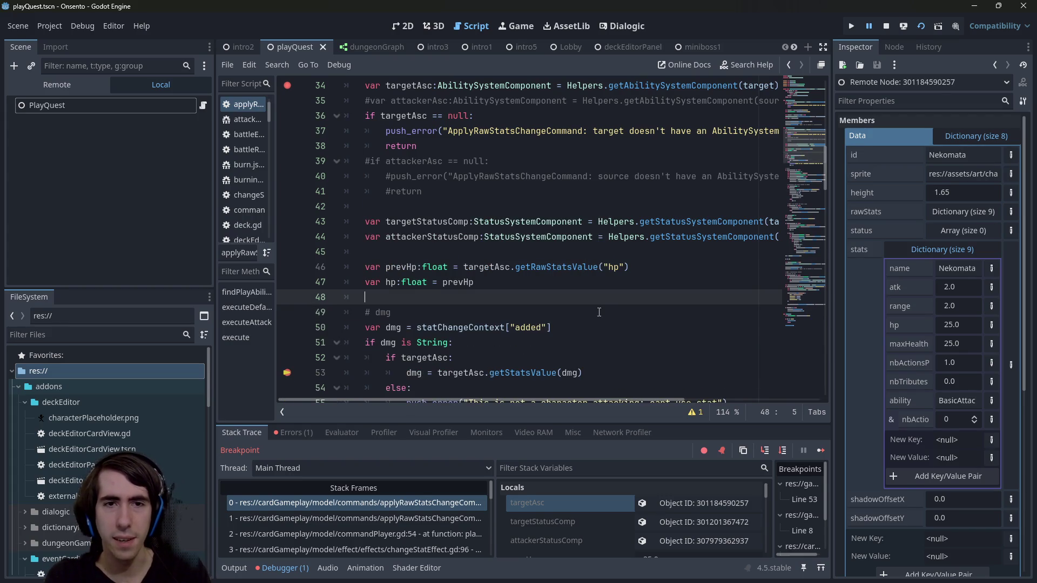
Highlight where attackerStatusComp, the source argument and targetAsc are used
double_click(439, 240)
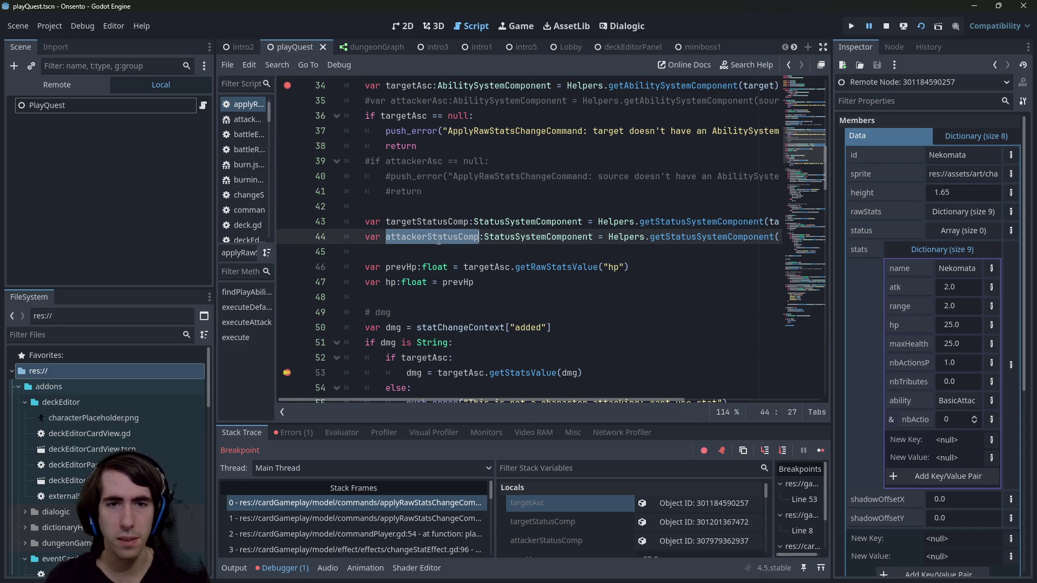
left_click_drag(564, 400, 622, 397)
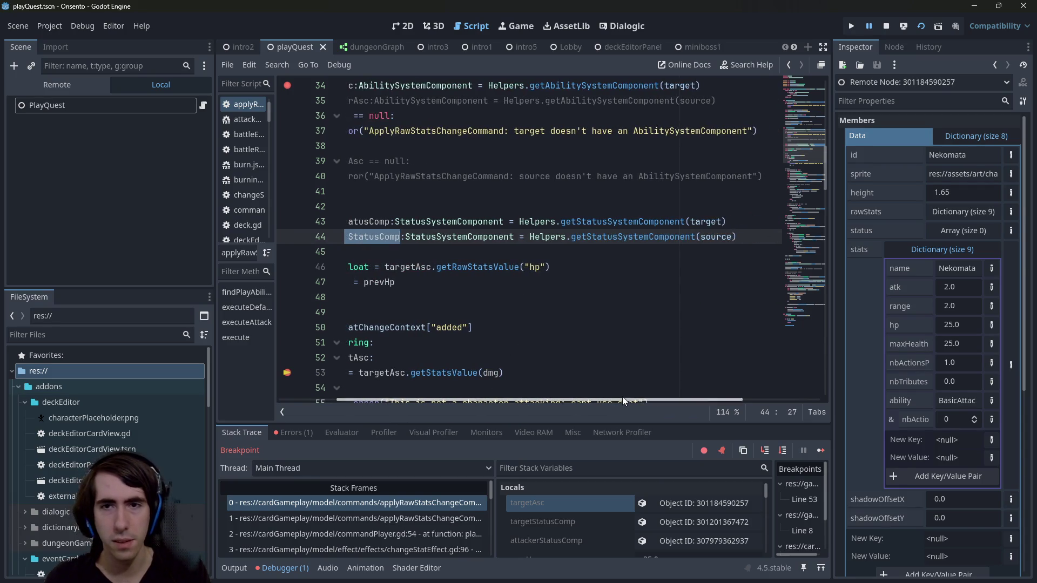
double_click(715, 236)
left_click(414, 303)
scroll(414, 303, "down", 1)
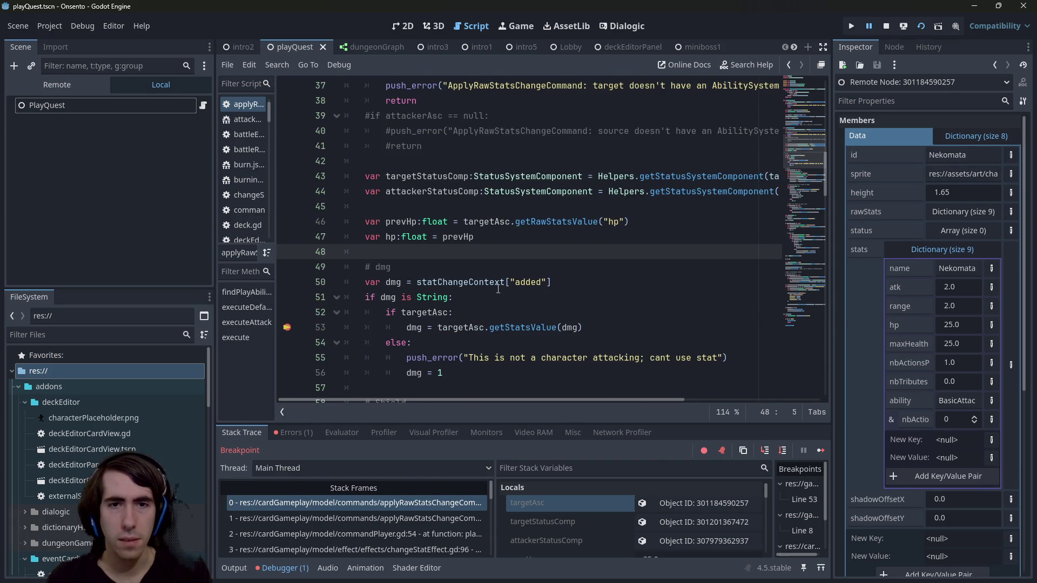
double_click(422, 312)
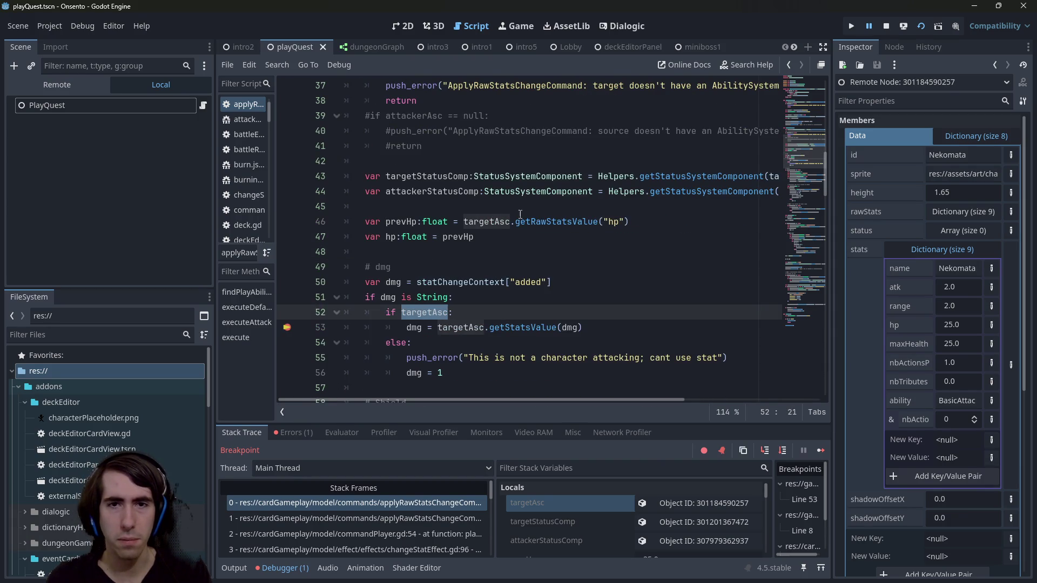
Scroll down the script to check attackerTriggerComp and its Helpers call on line 130
scroll(510, 229, "up", 5)
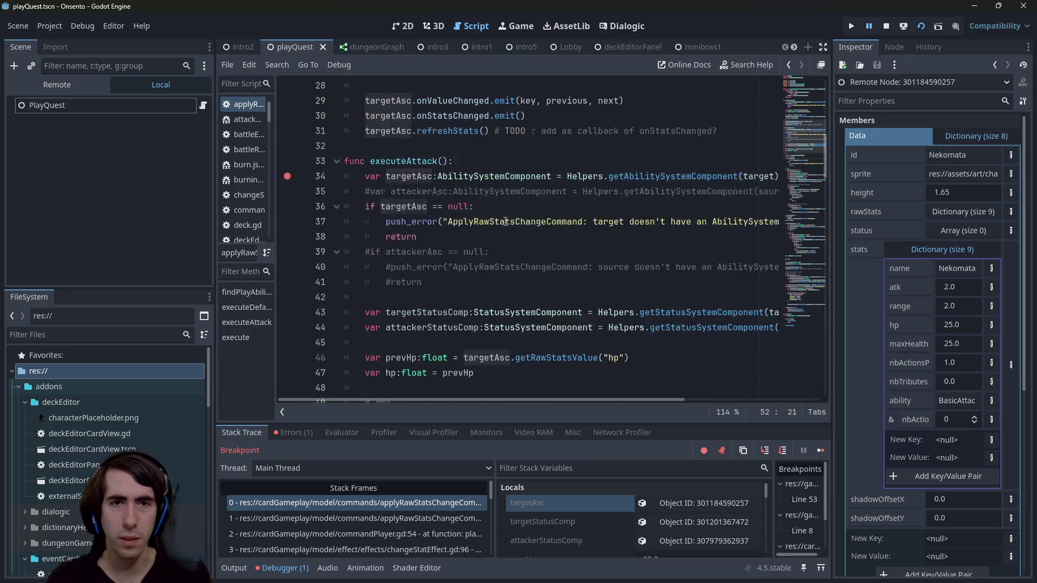
scroll(689, 264, "down", 1)
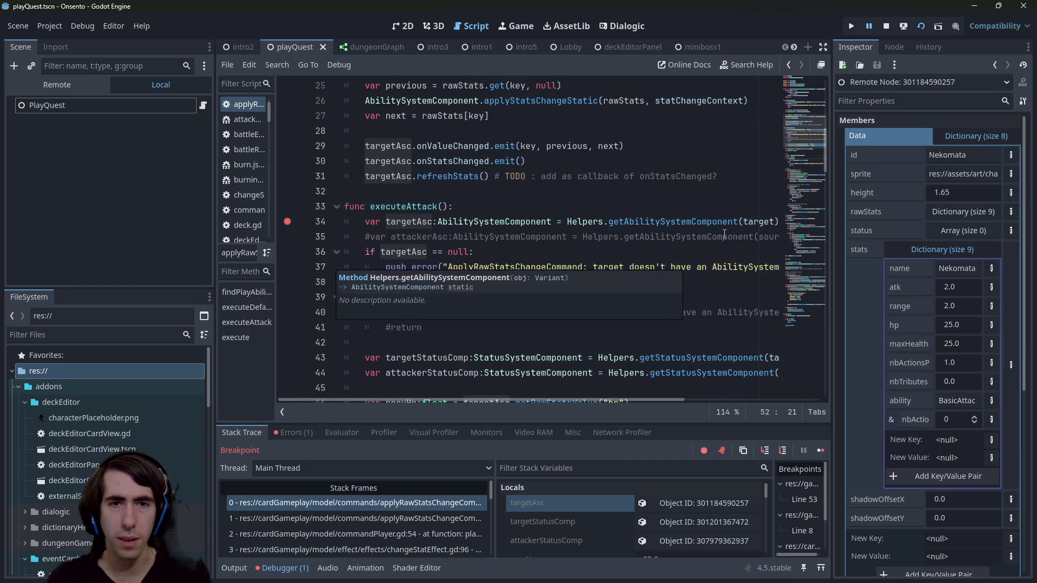
scroll(513, 332, "down", 13)
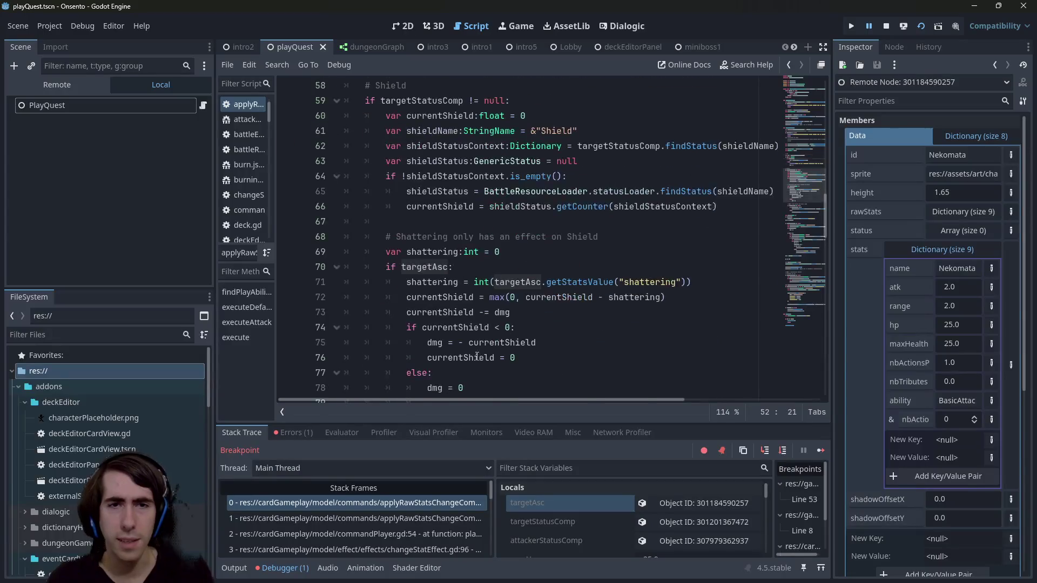
scroll(513, 332, "down", 5)
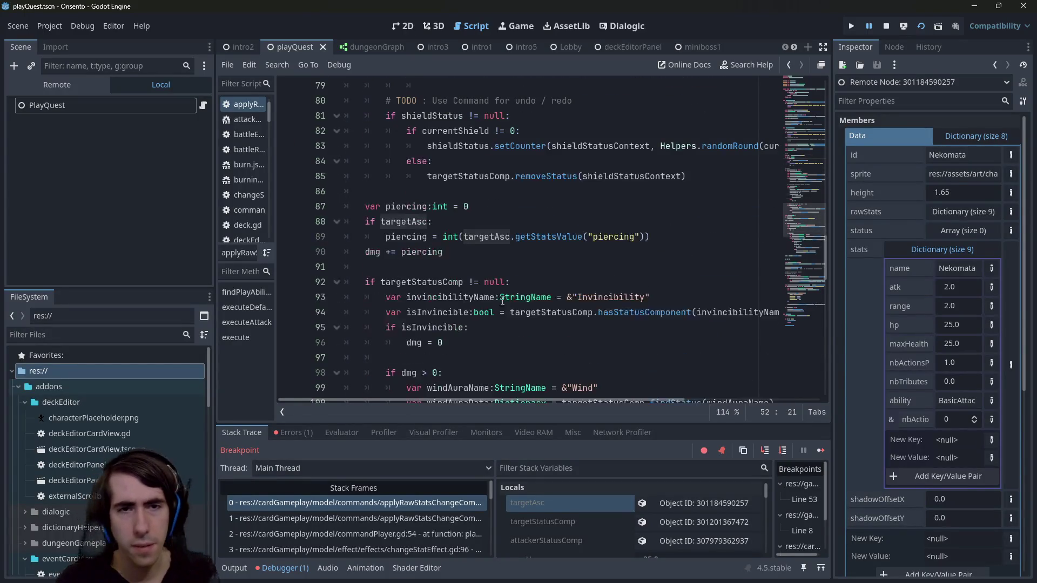
scroll(507, 183, "down", 8)
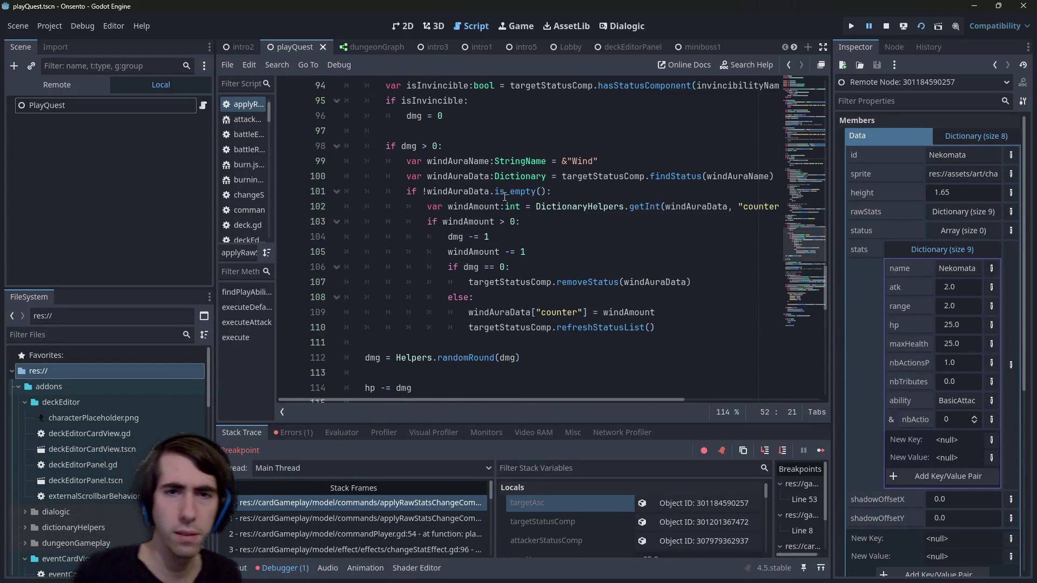
scroll(490, 242, "down", 1)
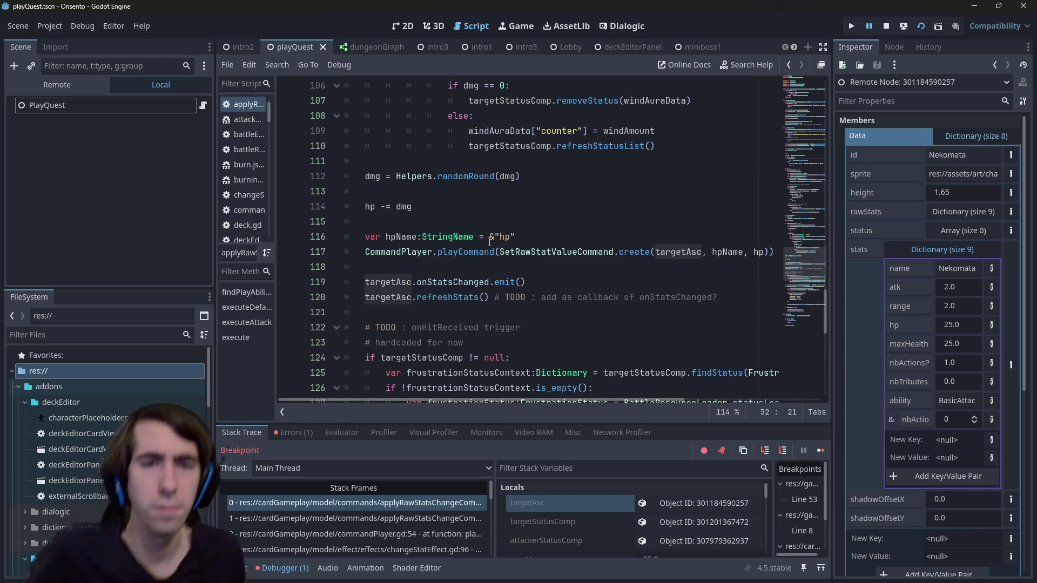
scroll(490, 242, "down", 6)
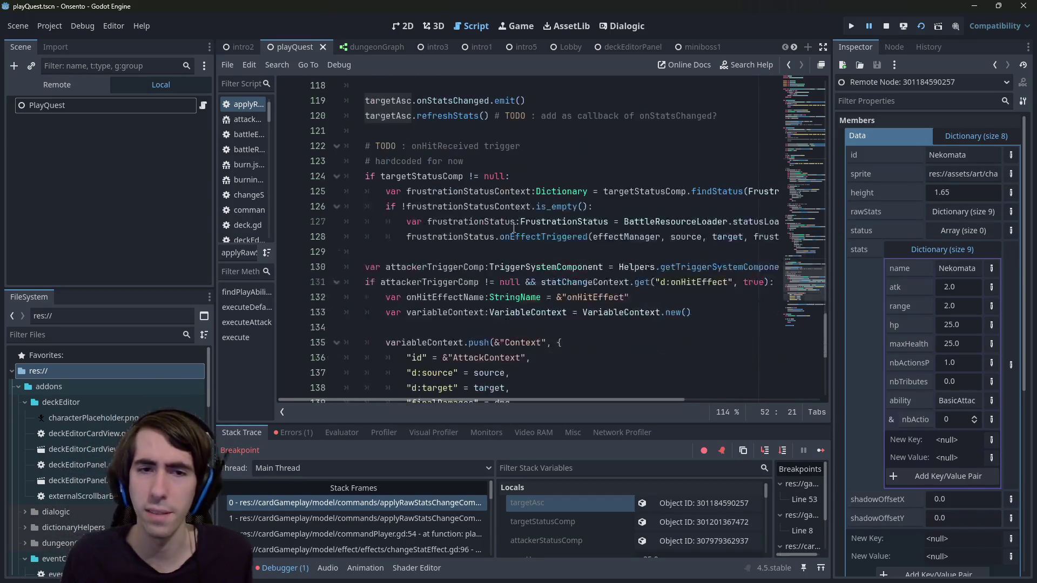
left_click(462, 179)
left_click(659, 176)
scroll(638, 310, "down", 2)
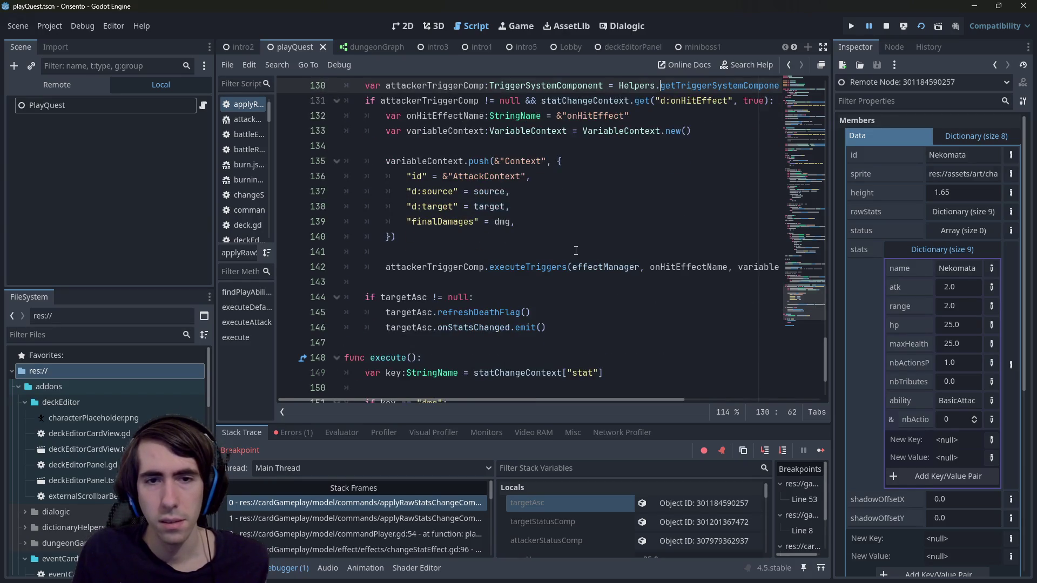
scroll(577, 250, "up", 20)
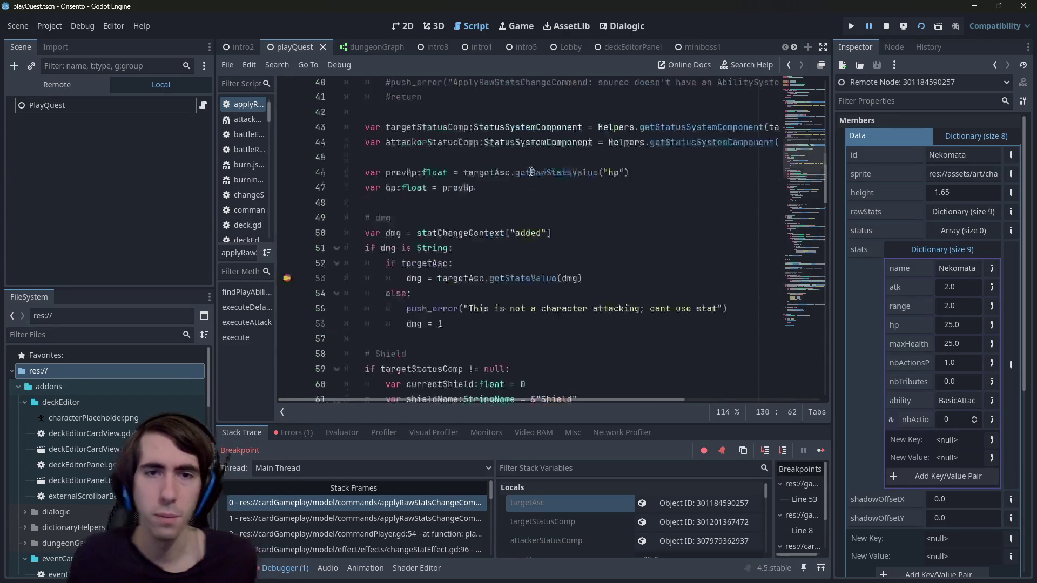
scroll(528, 171, "up", 4)
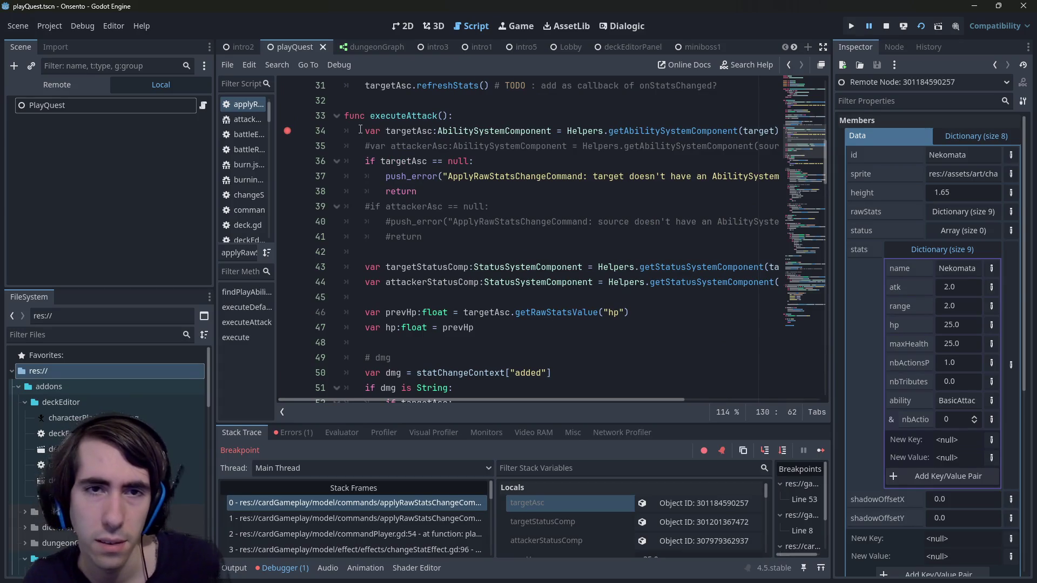
Duplicate the targetAsc declaration below itself, rename the copy sourceAsc, and save
left_click_drag(361, 130, 838, 131)
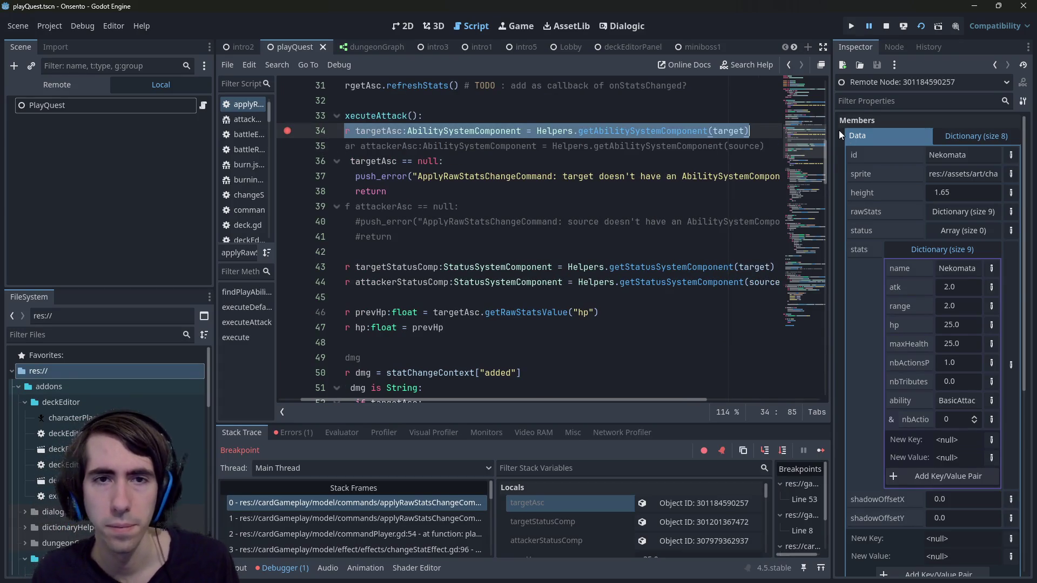
key("ctrl+c")
key("End")
key("Return")
key("ctrl+v")
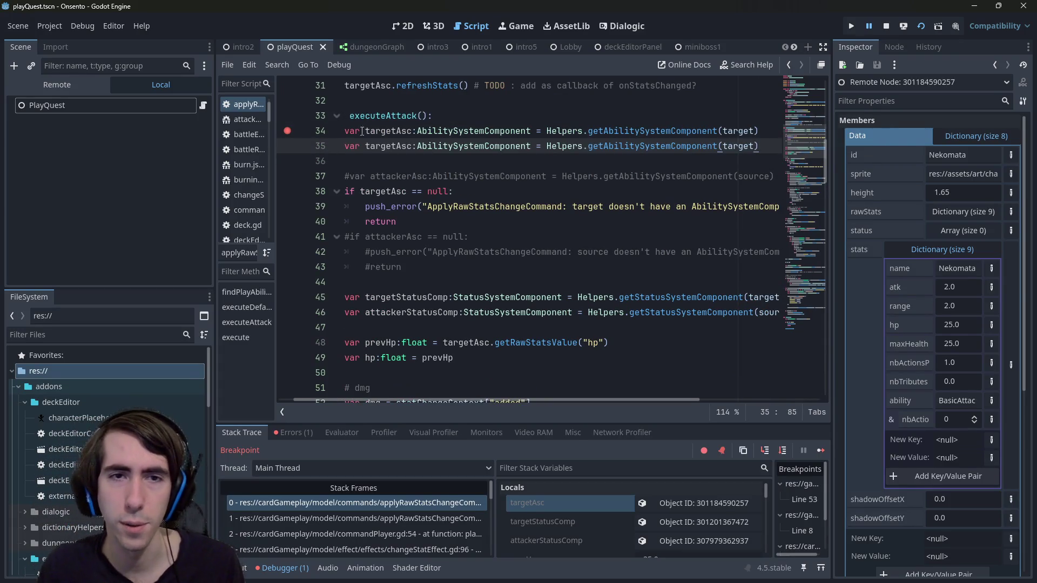
key("BackSpace")
key("BackSpace")
key("BackSpace")
type("source")
key("ctrl+s")
Change the copied call's argument from target to source and review the sourceAsc line
double_click(735, 146)
type("source")
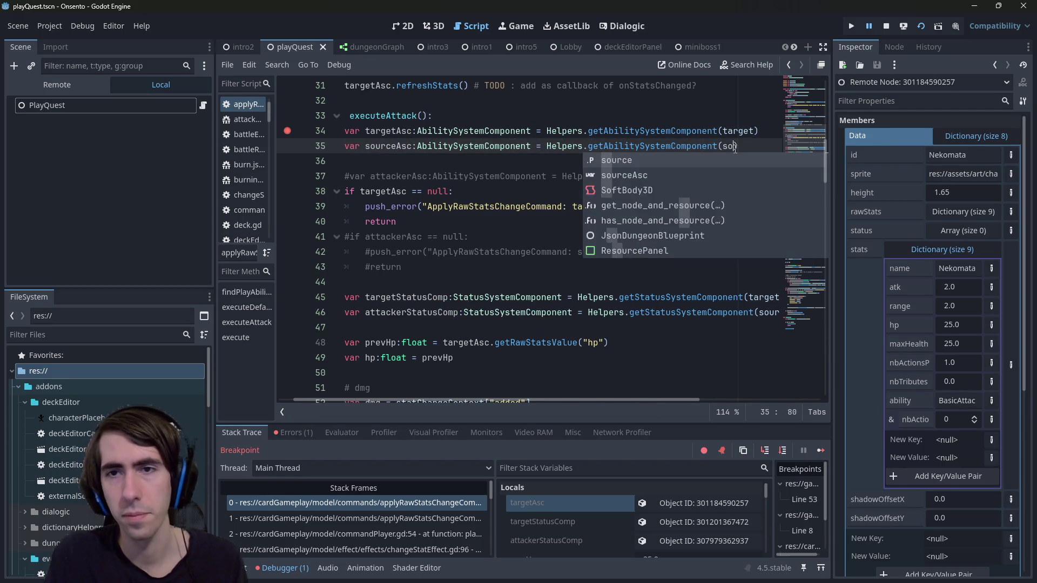
double_click(387, 130)
double_click(386, 147)
left_click_drag(367, 282, 324, 267)
scroll(524, 258, "down", 4)
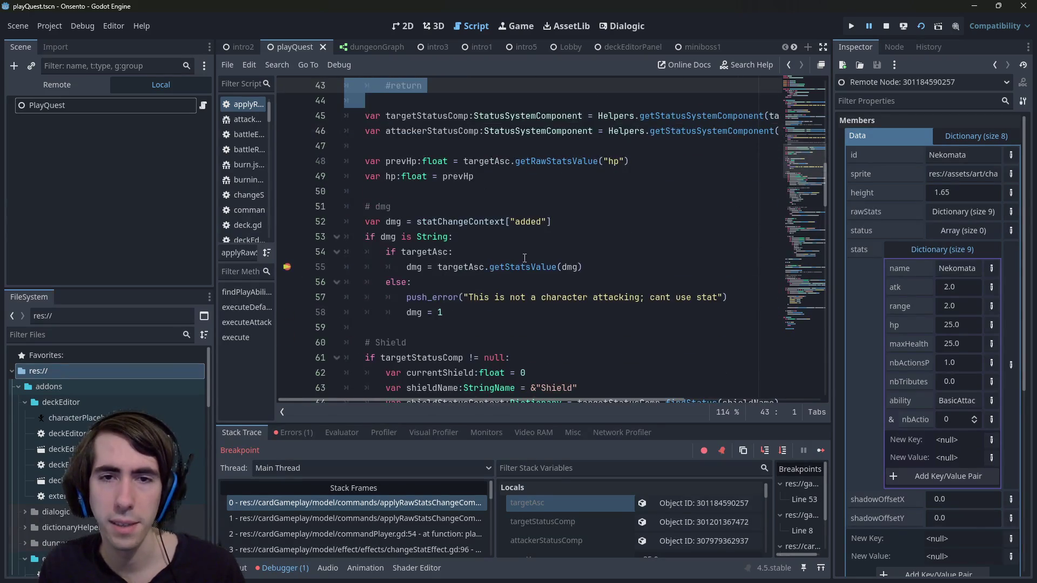
scroll(524, 258, "down", 2)
left_click(543, 165)
scroll(543, 173, "up", 2)
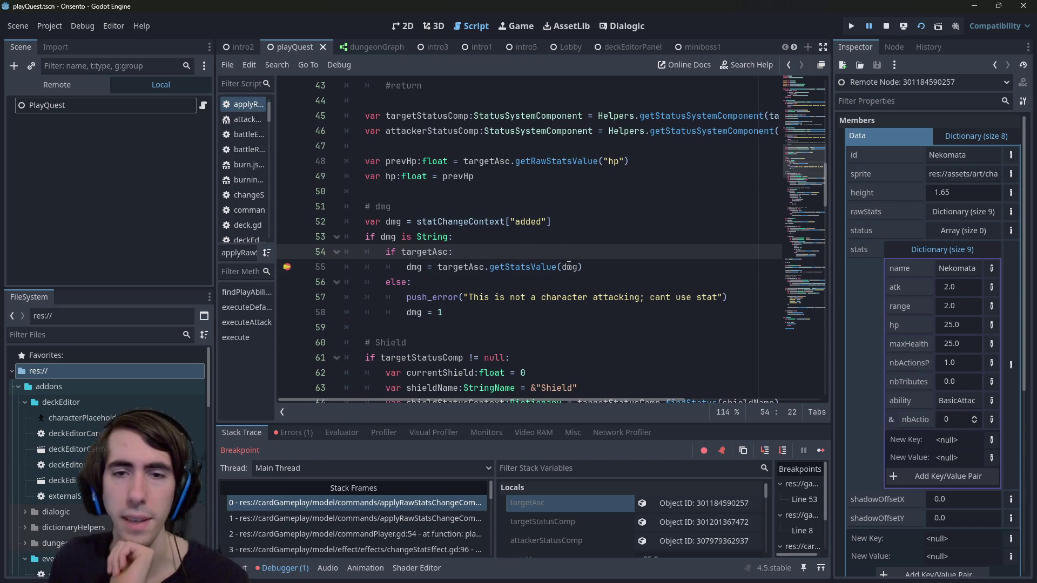
mouse_move(568, 265)
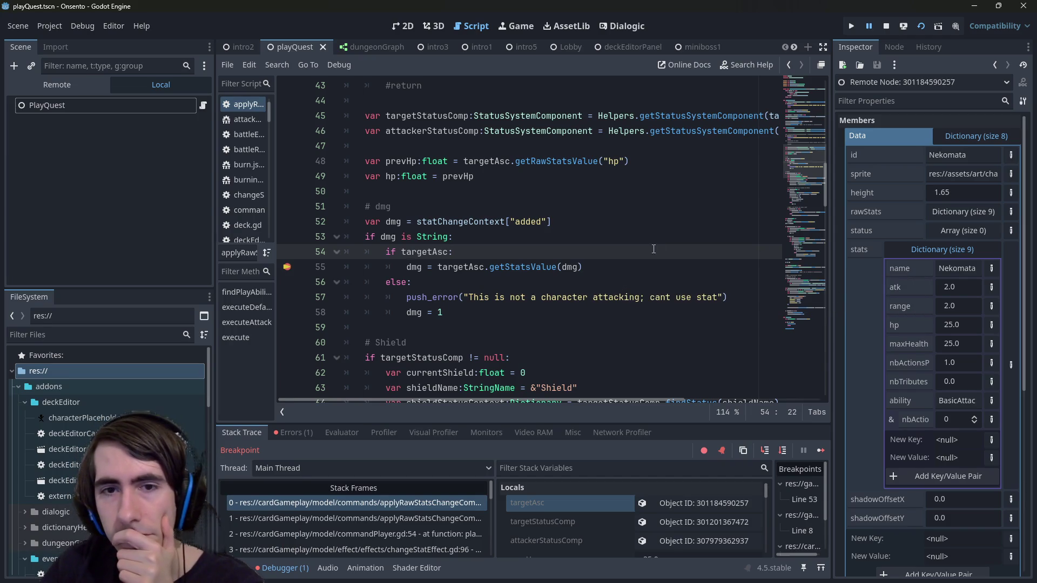
left_click(598, 237)
left_click(597, 218)
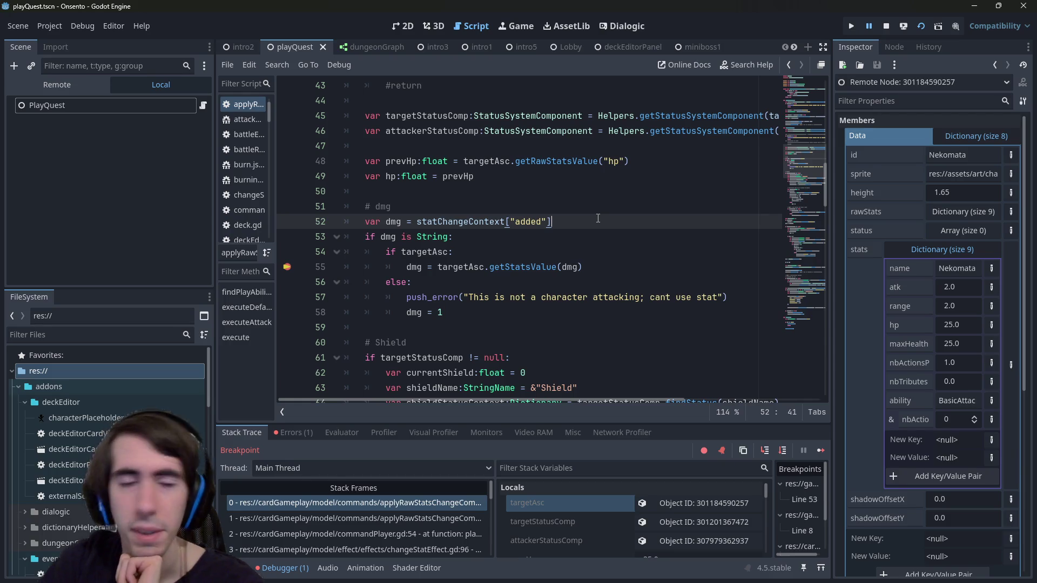
Add a splitDmg line in the String damage branch that begins a VariableContext.split call
key("Down")
key("Up")
key("Down")
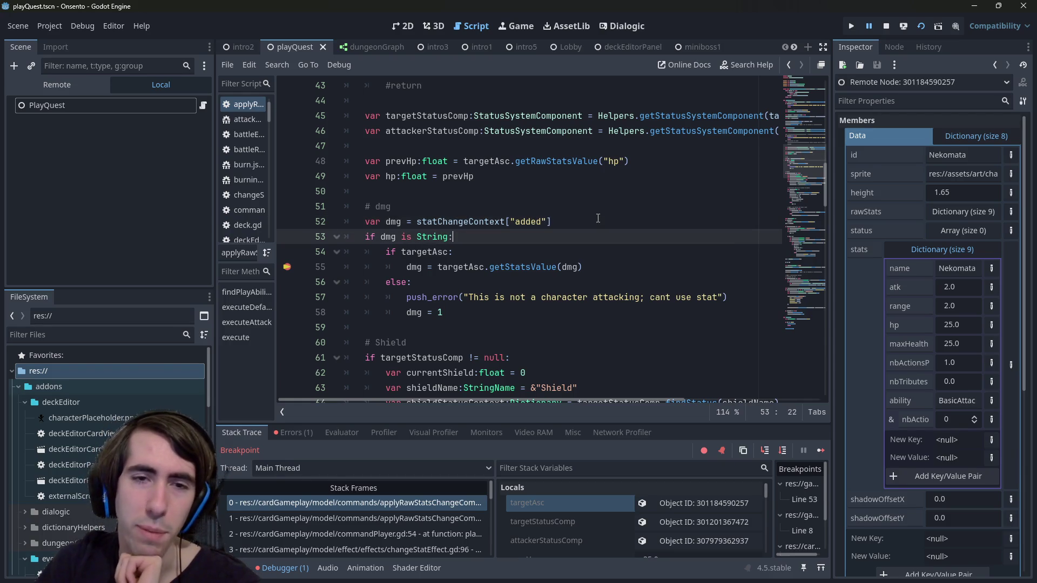
key("Return")
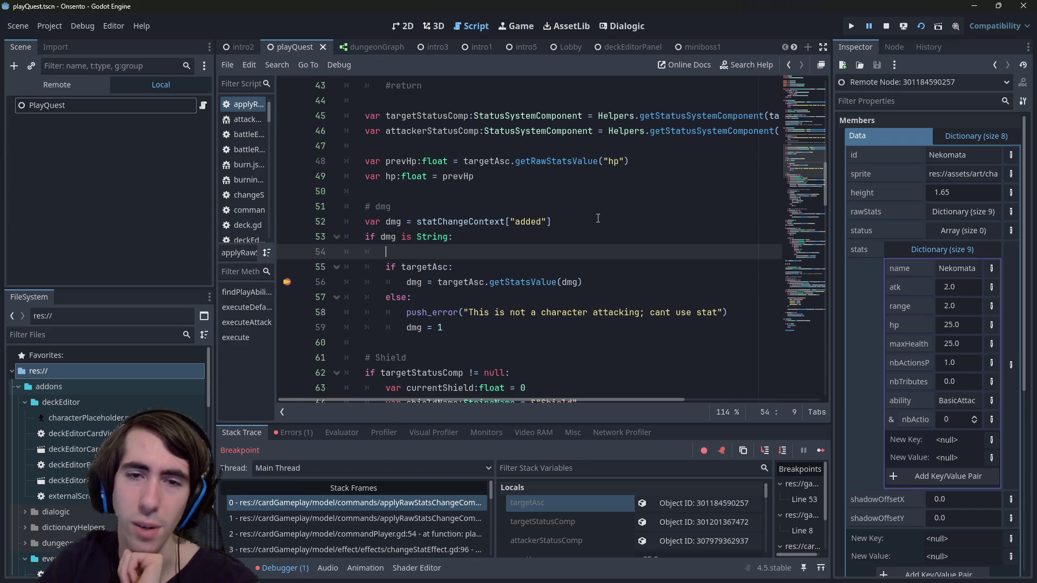
type("var split ")
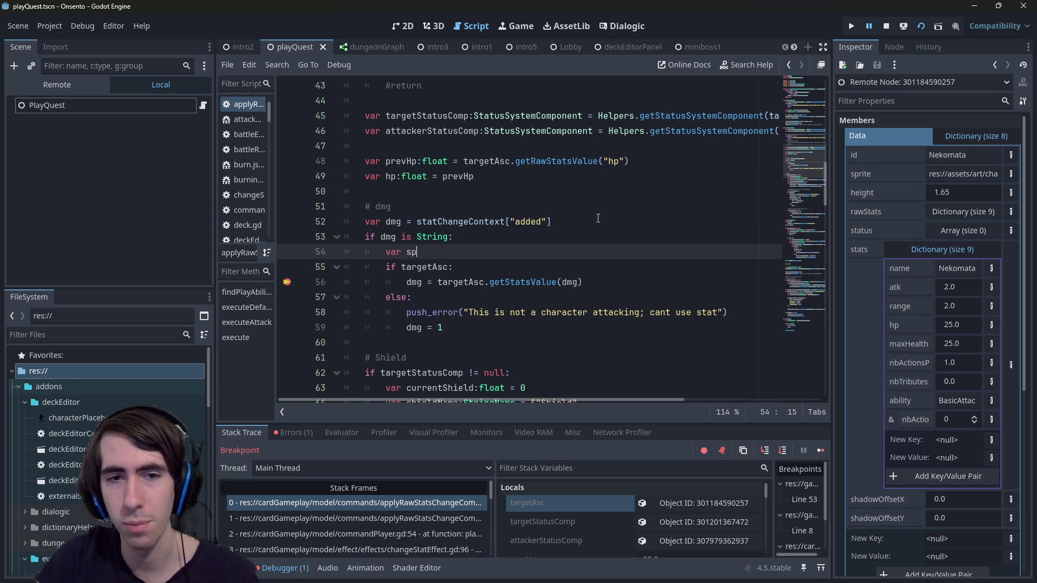
type("Dmg = d")
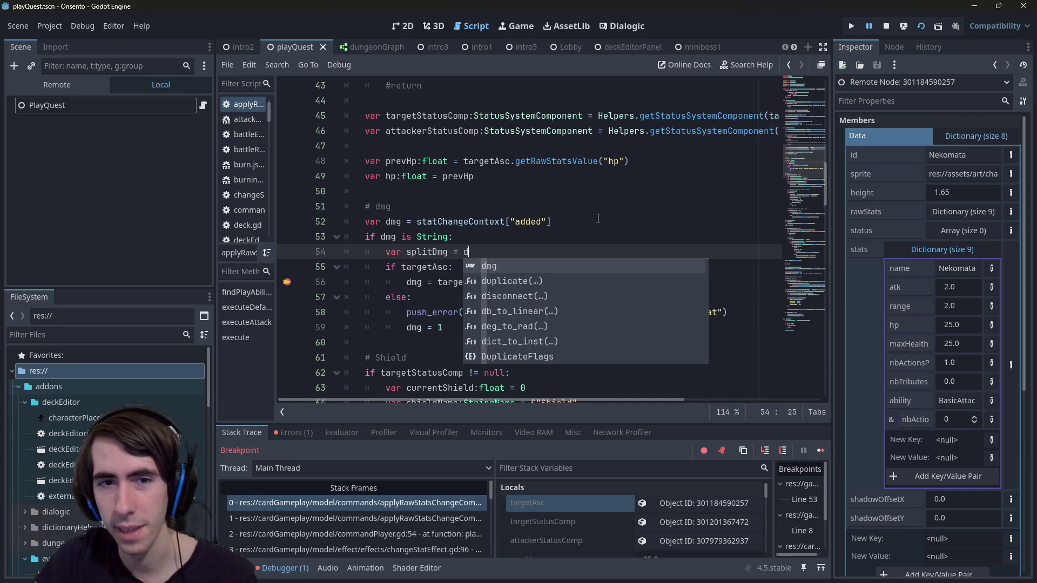
type("mg.")
key("BackSpace")
key("BackSpace")
key("BackSpace")
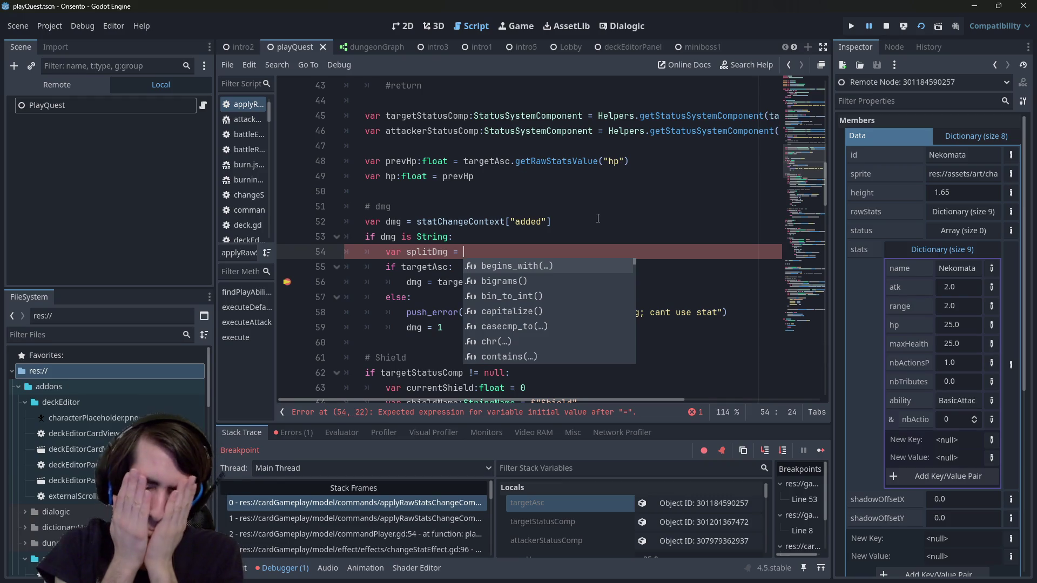
type("VariableContext.")
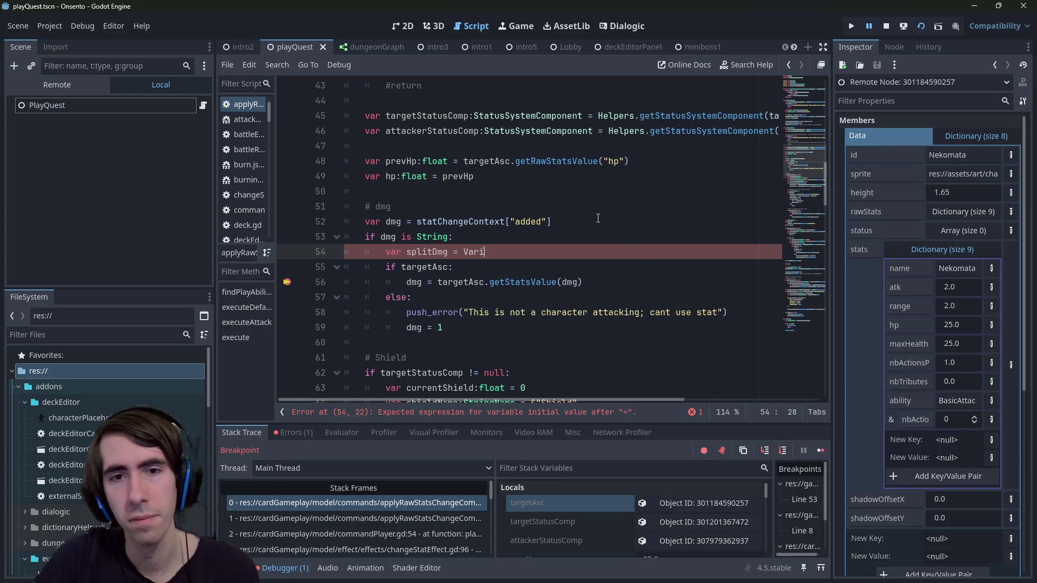
type("split")
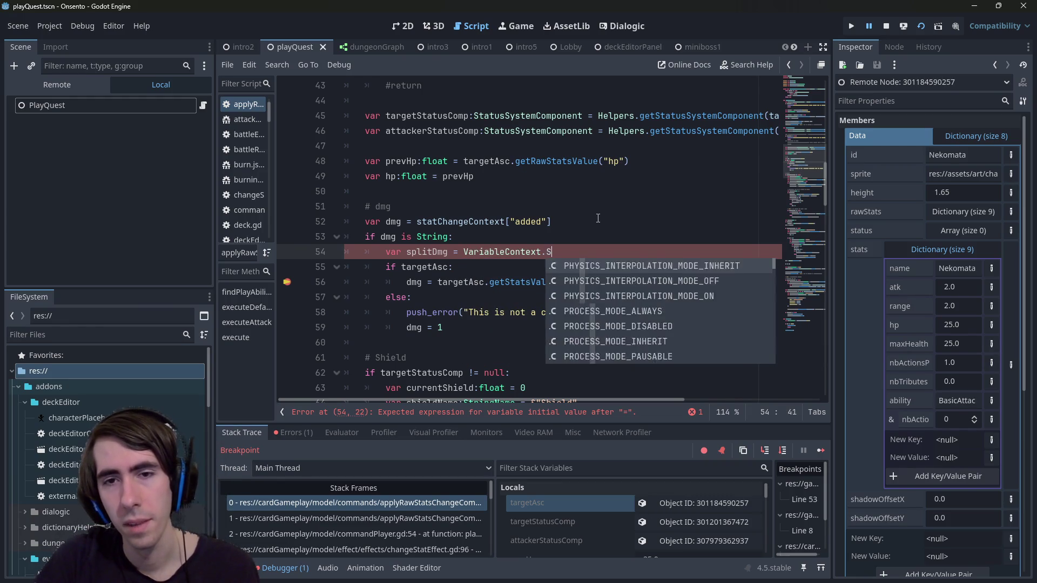
key("BackSpace")
key("BackSpace")
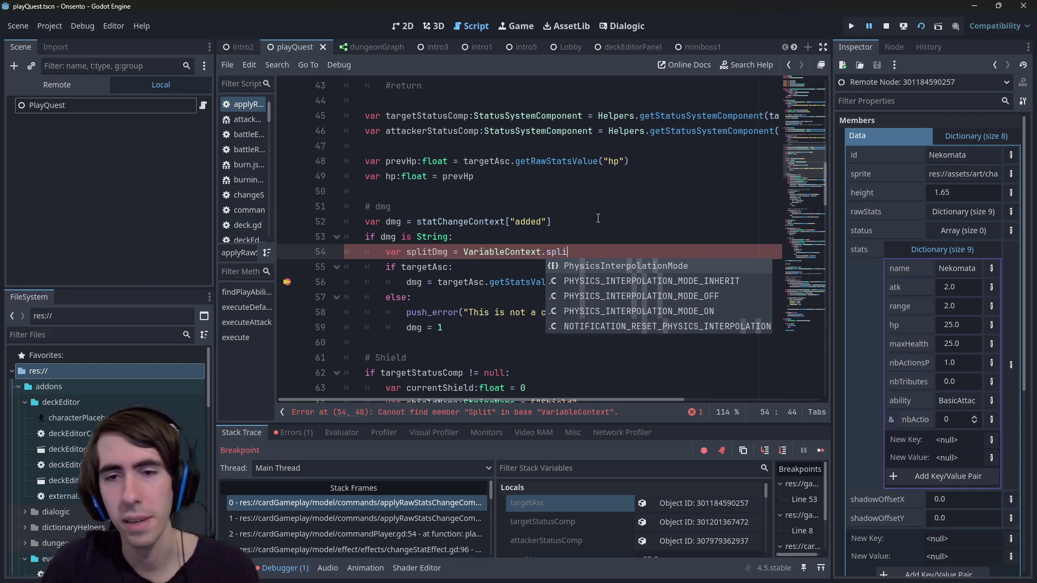
Open variableContext.gd and search it for 'split' to find the splitPath function
left_click(508, 252, "ctrl")
key("ctrl+f")
type("split")
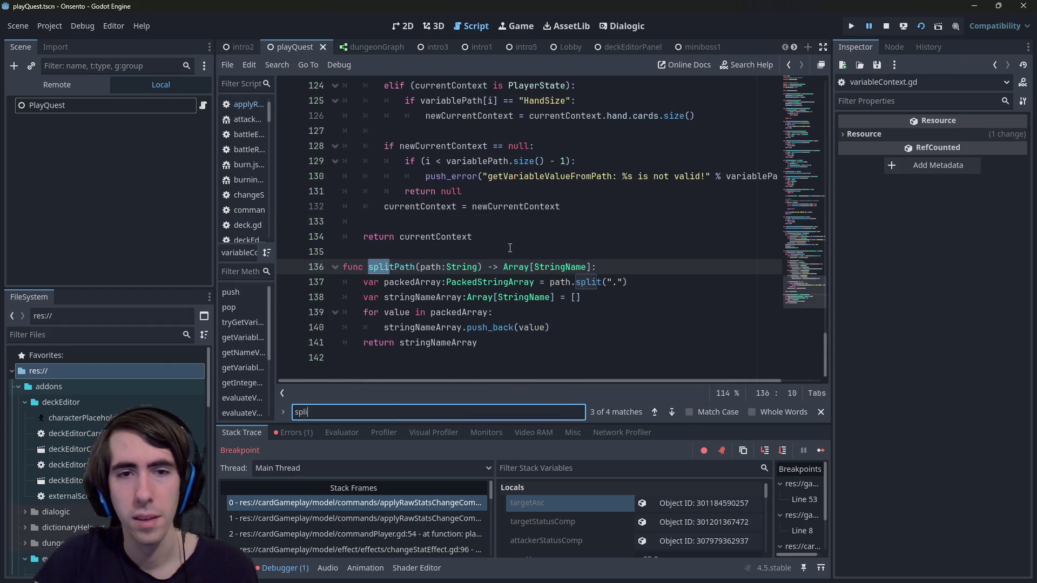
Make the splitPath function in variableContext.gd static
left_click(410, 267)
double_click(432, 266)
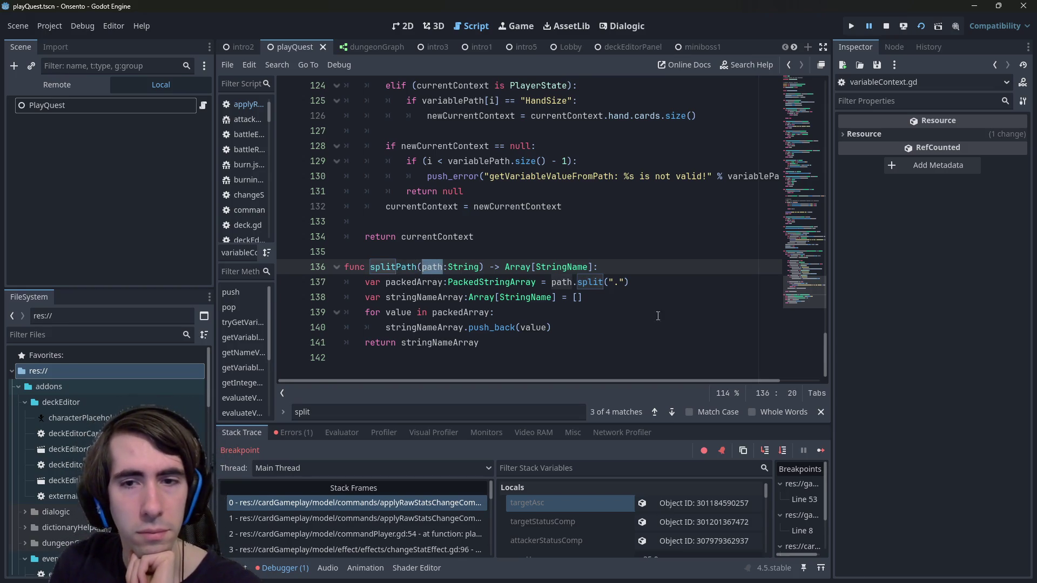
double_click(562, 282)
double_click(424, 297)
double_click(450, 313)
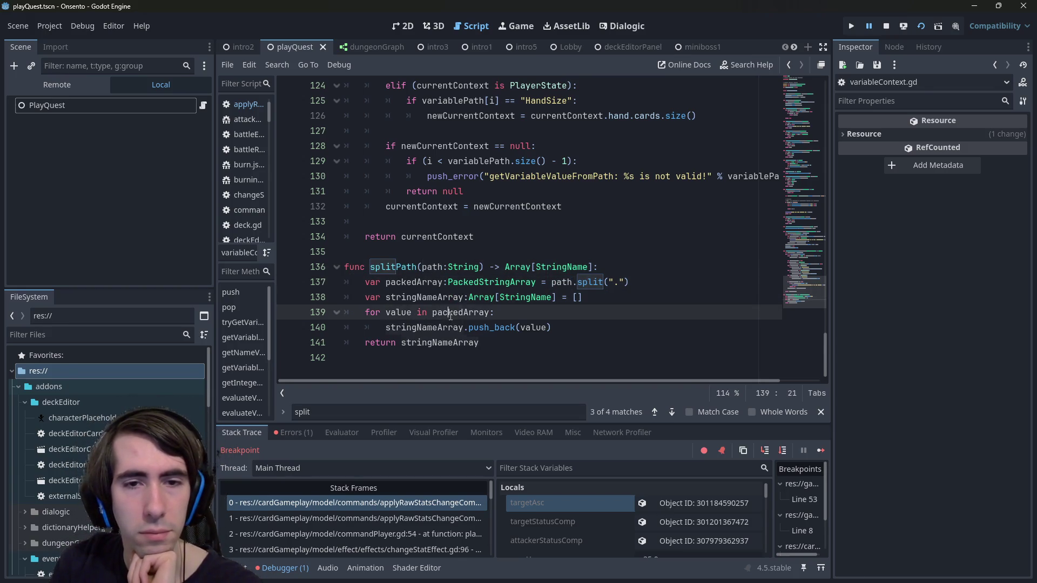
left_click(350, 265)
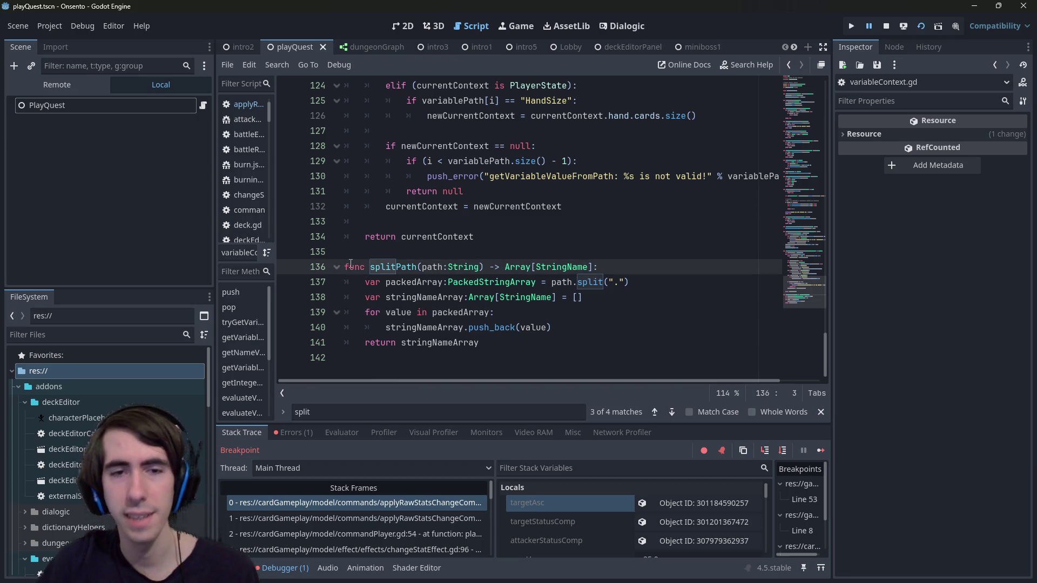
key("ctrl+z")
key("ctrl+z")
key("ctrl+z")
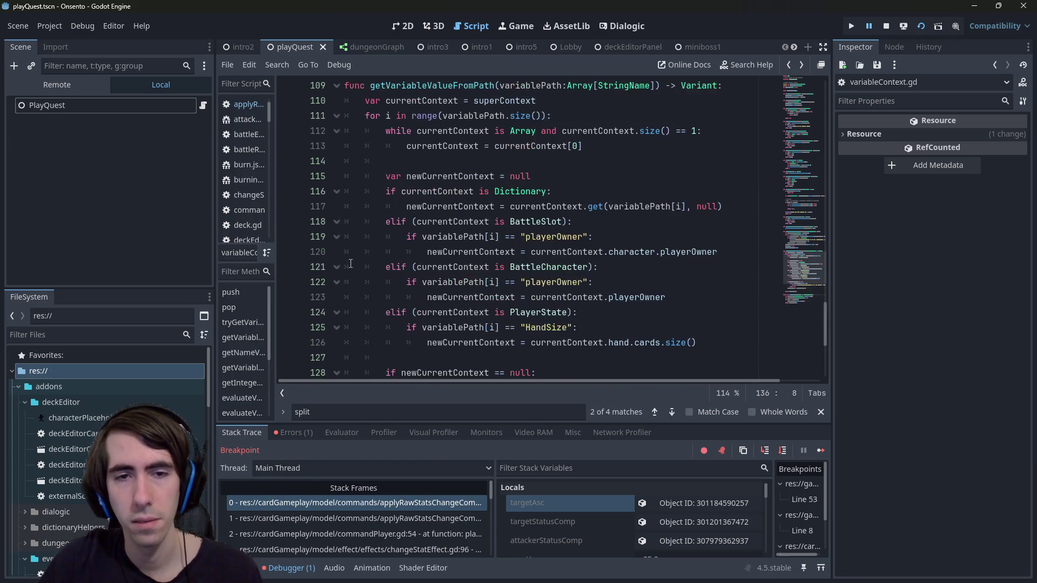
Complete line 54 as splitDmg = VariableContext.splitPath(dmg)
key("alt+Left")
key("End")
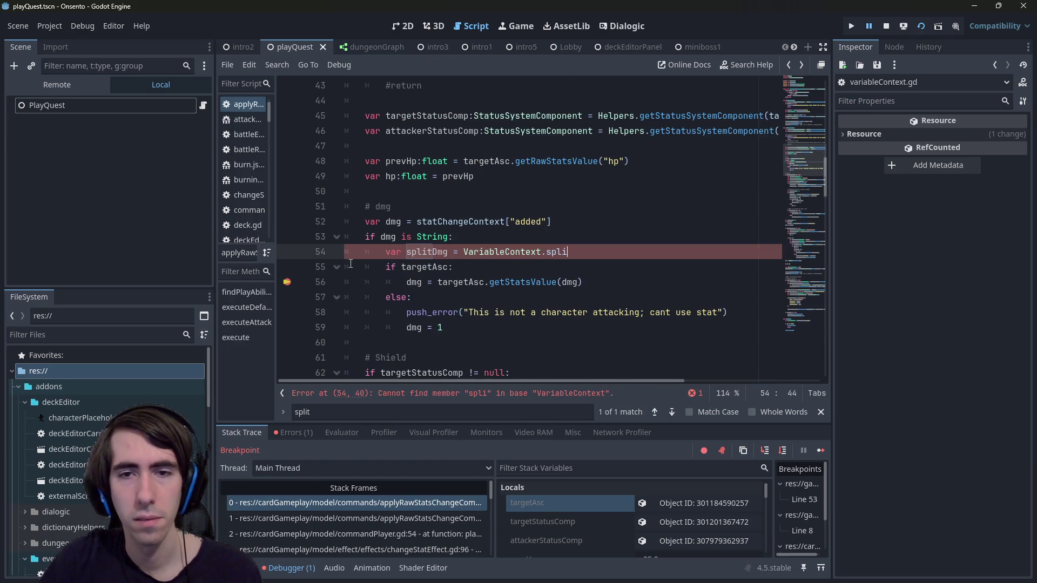
key("BackSpace")
key("BackSpace")
key("BackSpace")
type("Split")
key("Return")
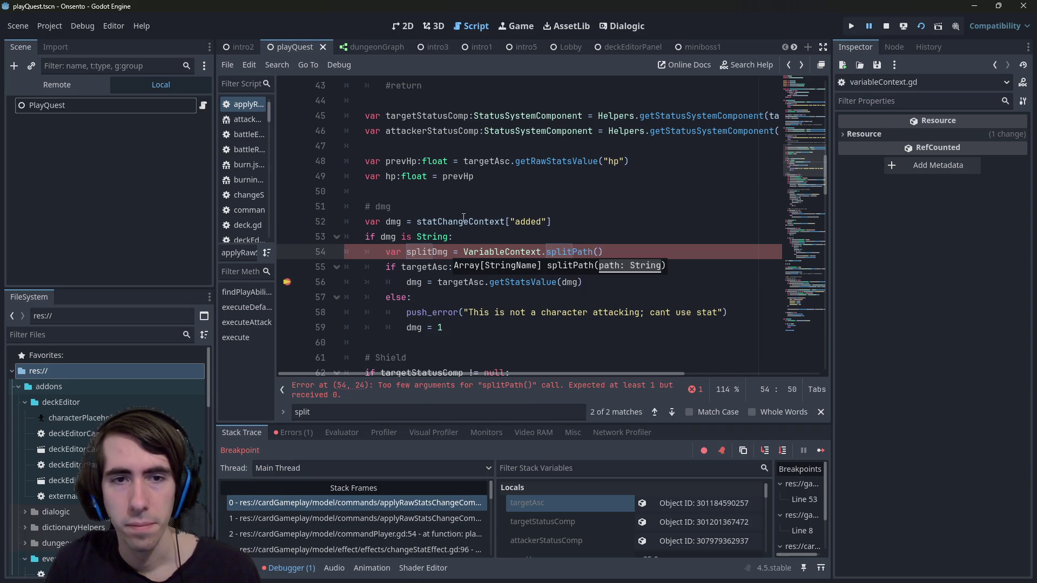
type("dmg")
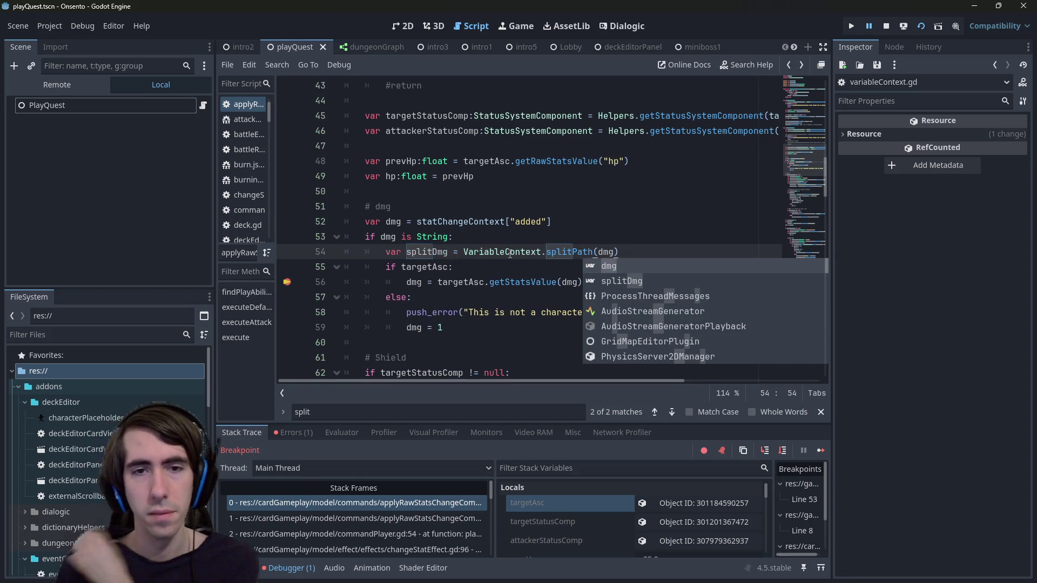
Check splitPath's definition, copy its Array[StringName] return type, and return to line 54
left_click(540, 238)
left_click(571, 252)
left_click(571, 251, "ctrl")
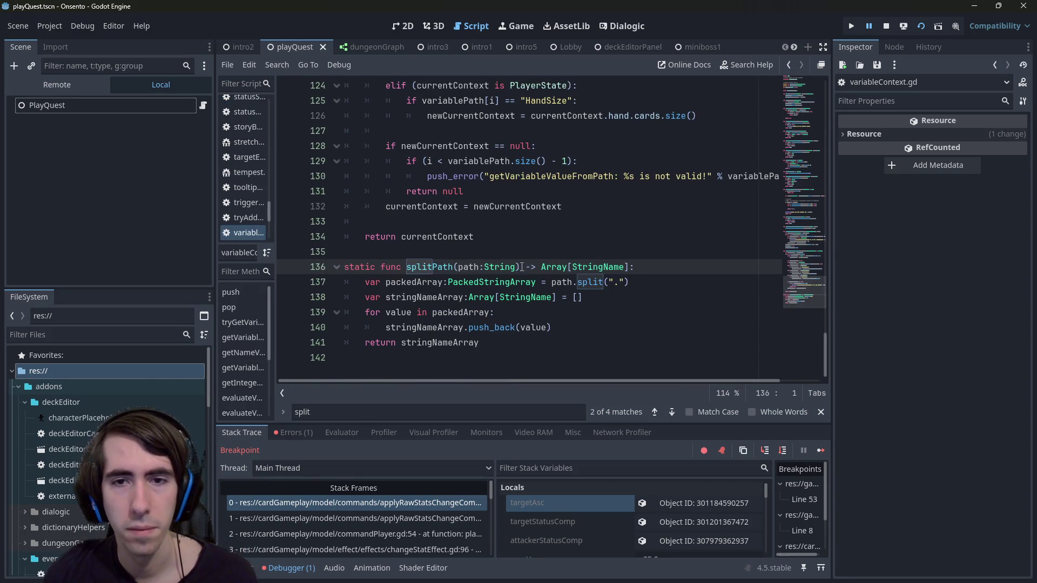
left_click_drag(541, 266, 630, 267)
key("ctrl+c")
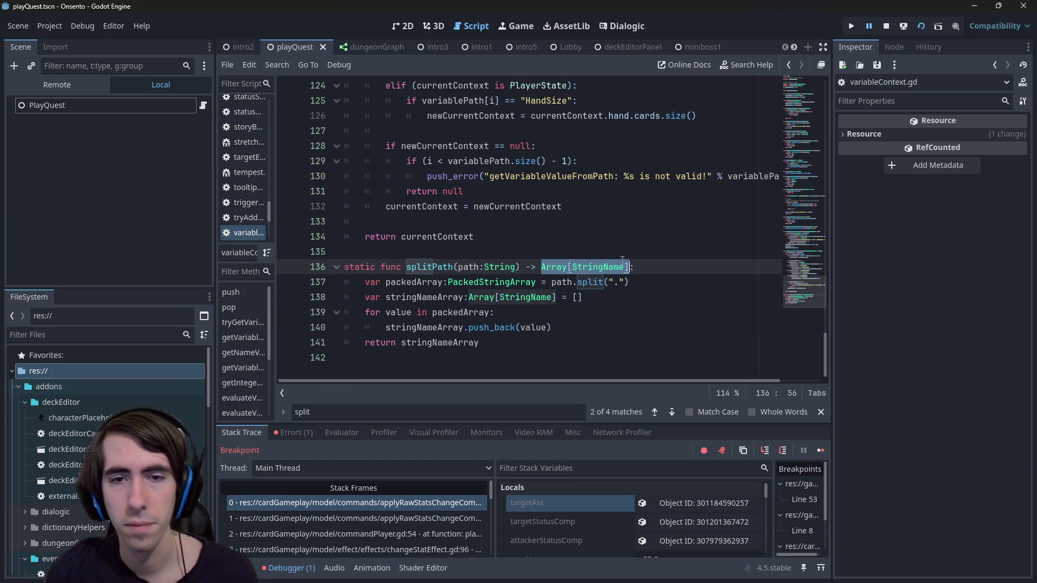
key("alt+Left")
key("Up")
key("Down")
Declare splitDmg with the Array[StringName] type
type(":")
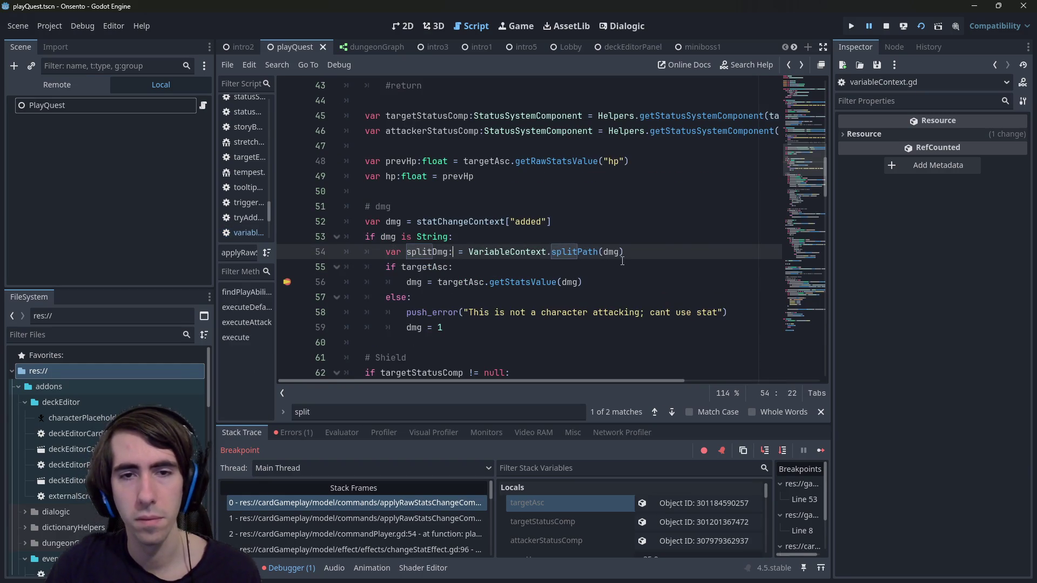
key("ctrl+v")
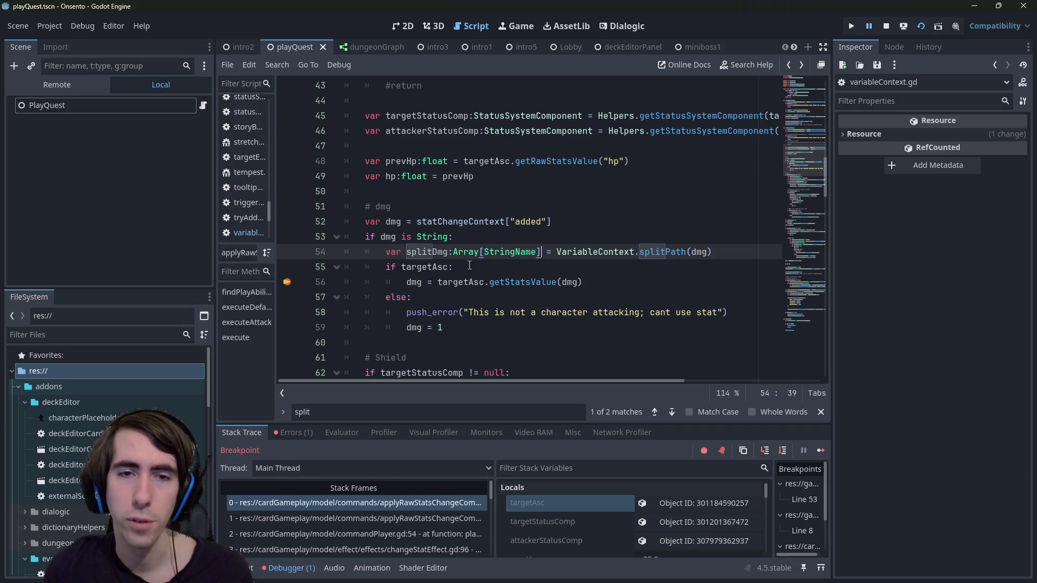
double_click(427, 251)
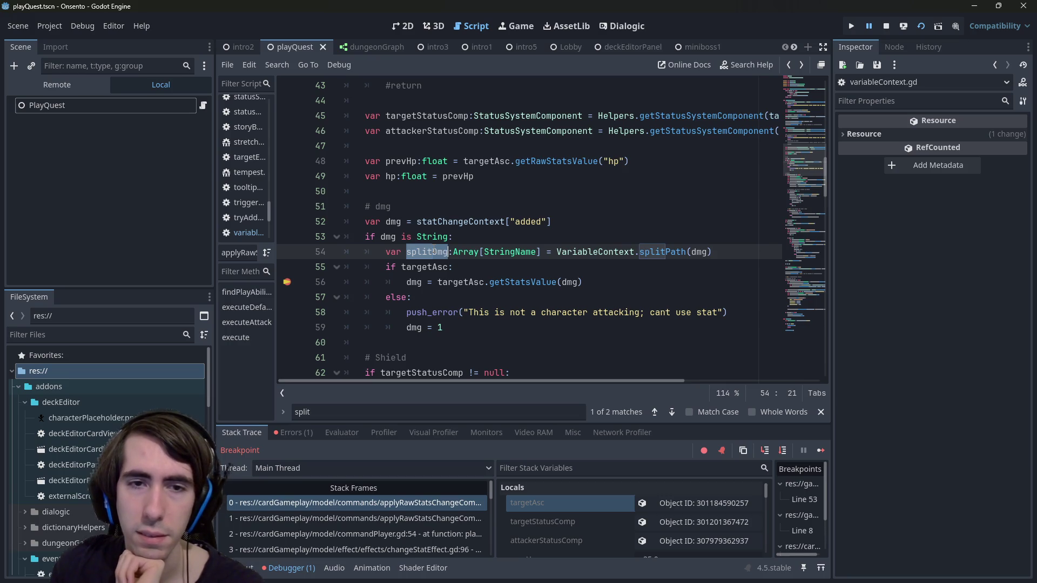
Add an 'if splitDmg.size() == 1' check below line 54, removing the extra blank line
left_click(735, 247)
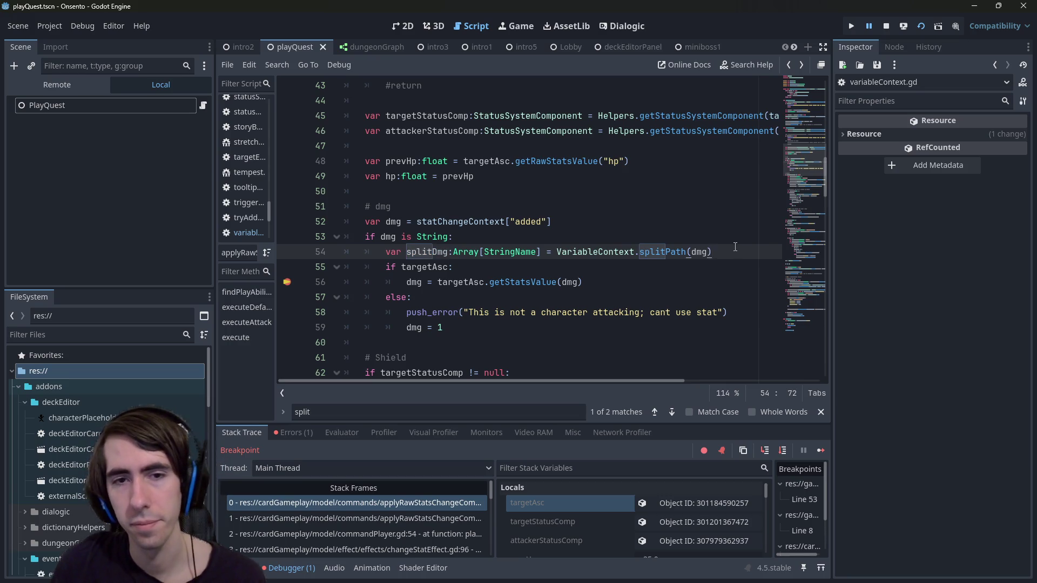
key("Return")
key("Return")
key("Up")
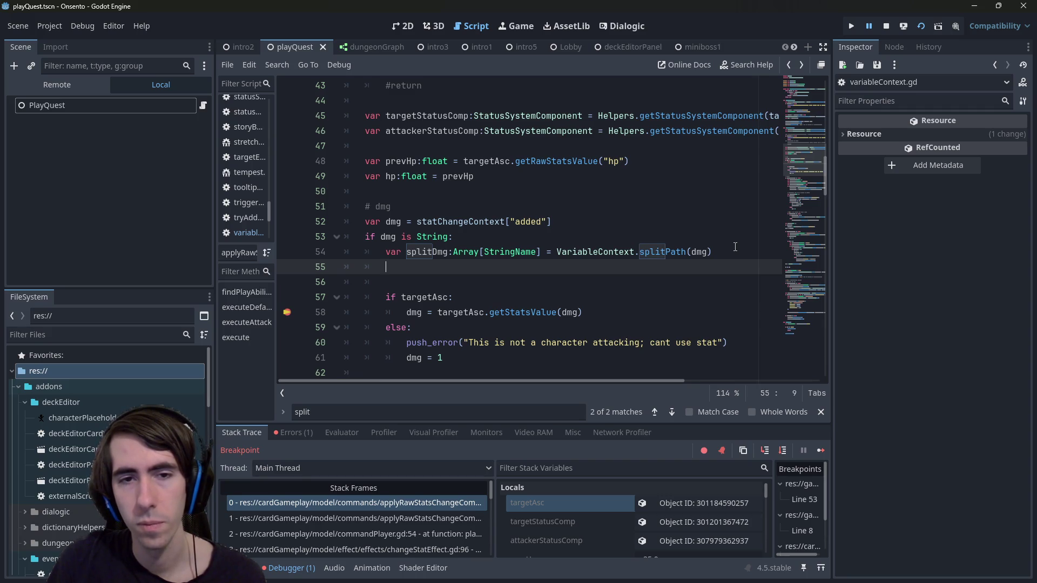
type("i")
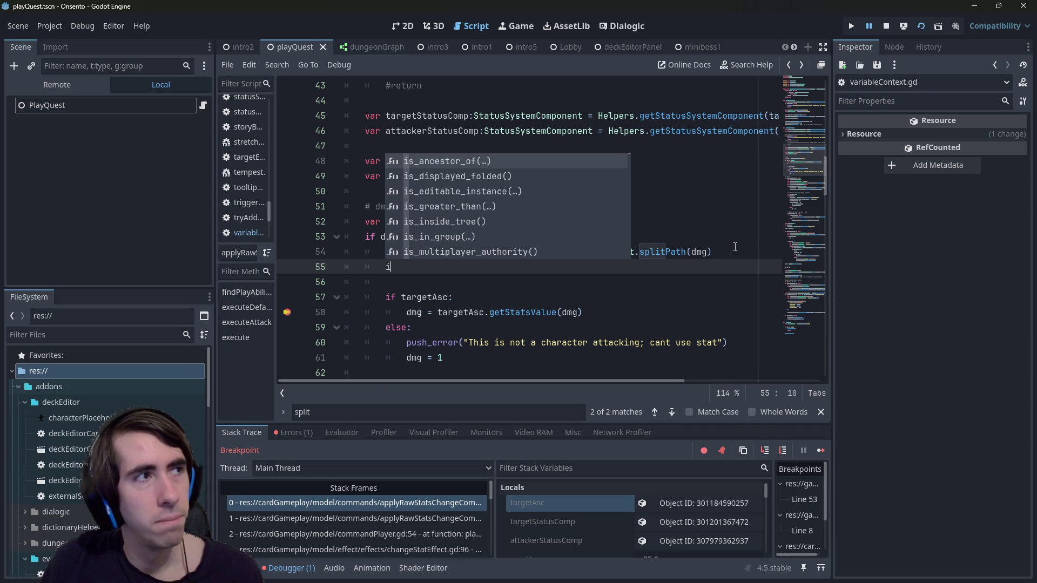
type("f splitDmg.")
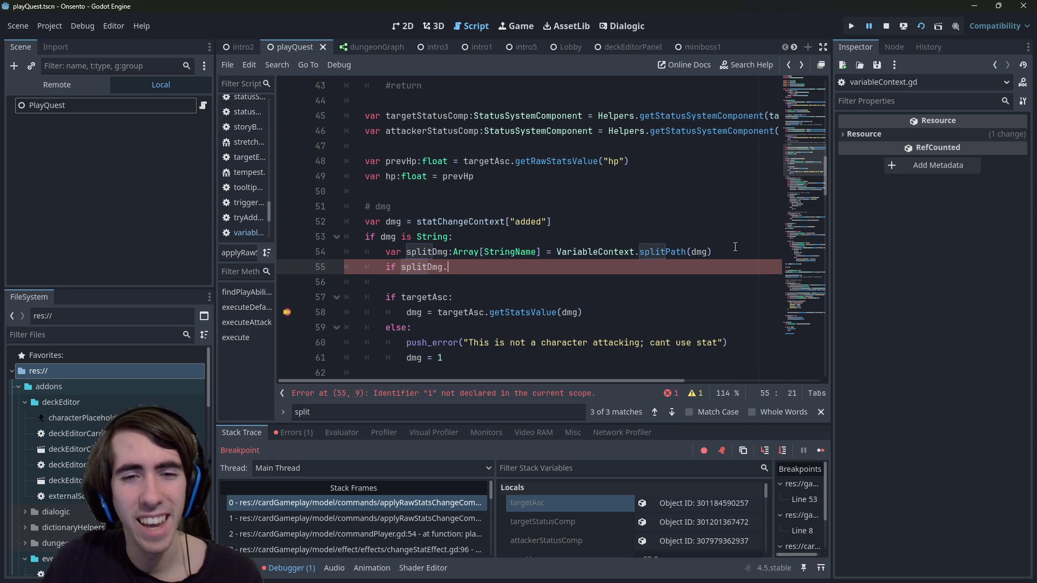
type("size() == 1")
key("Delete")
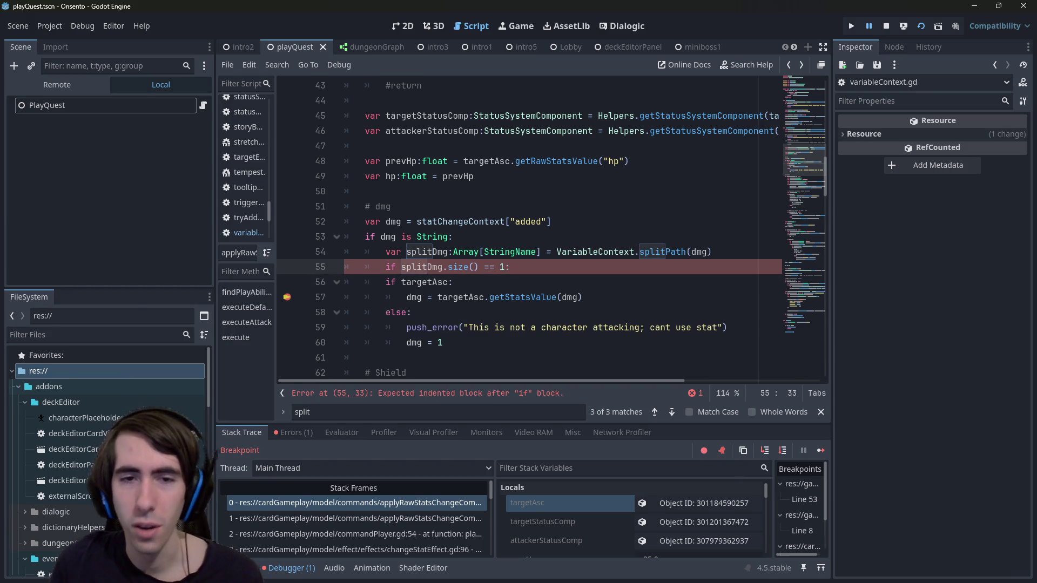
Indent the targetAsc block under the new check and extend it with '|| splitDmg[0]'
left_click_drag(444, 342, 357, 277)
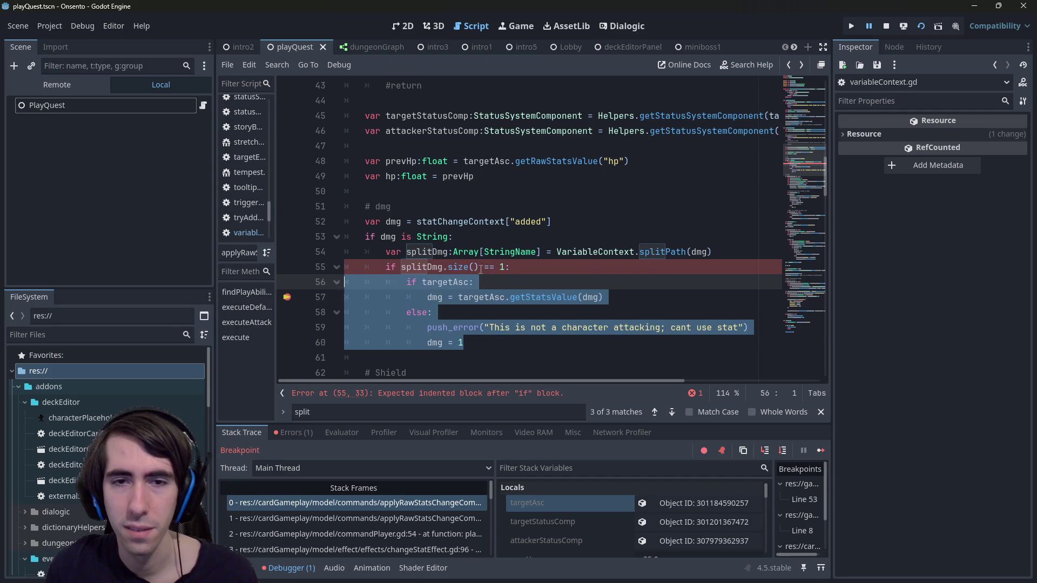
key("Tab")
left_click(513, 266)
type("||")
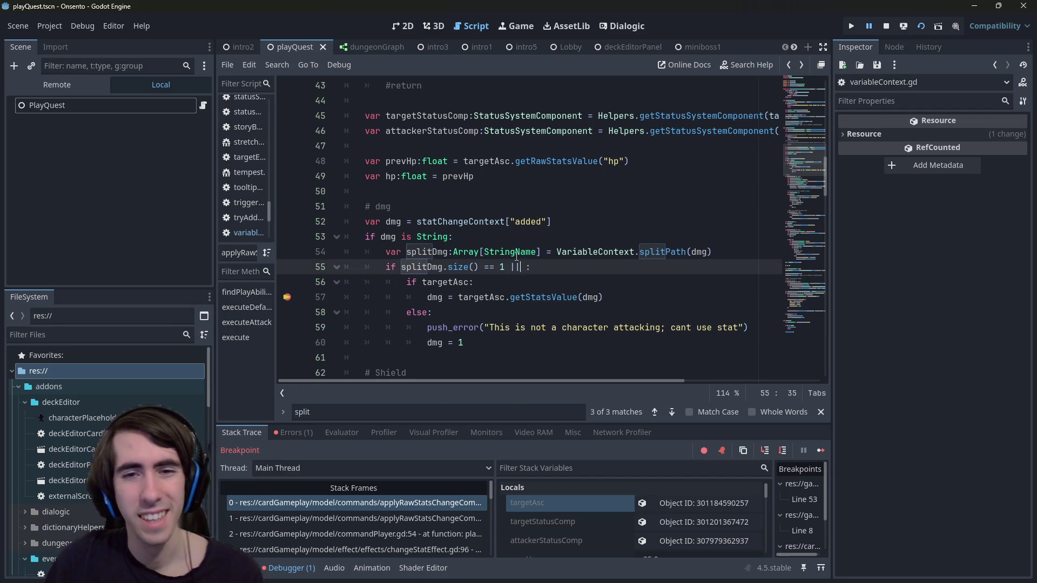
key("shift+Home")
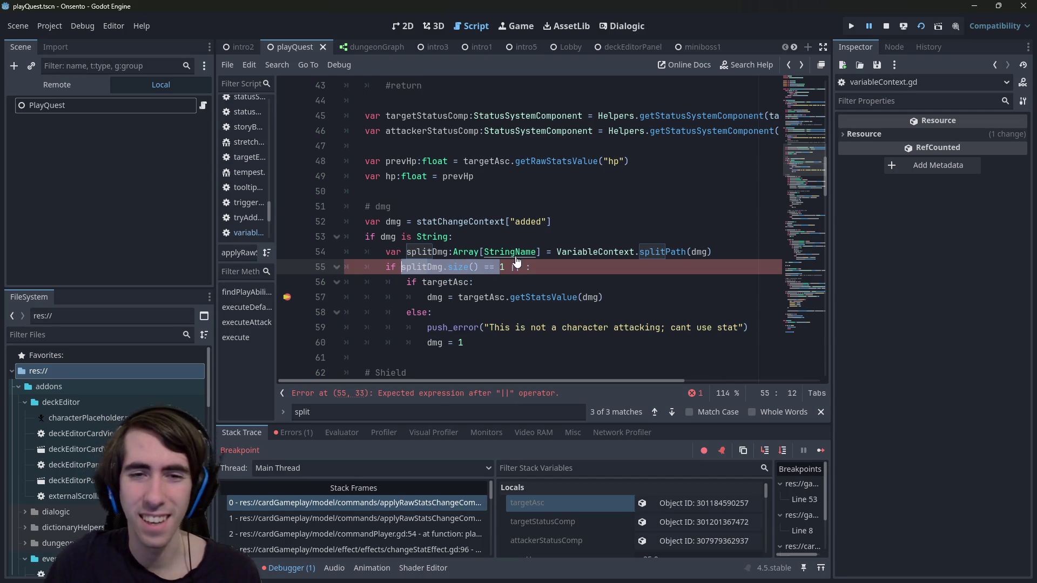
key("ctrl+c")
key("End")
key("ctrl+v")
key("ctrl+z")
key("ctrl+v")
type("[")
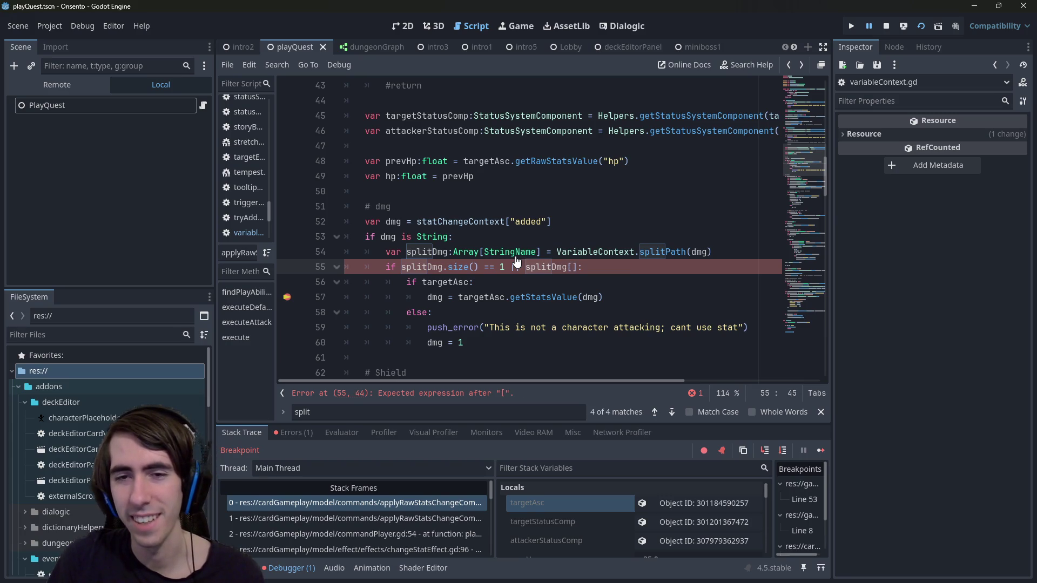
type("0]")
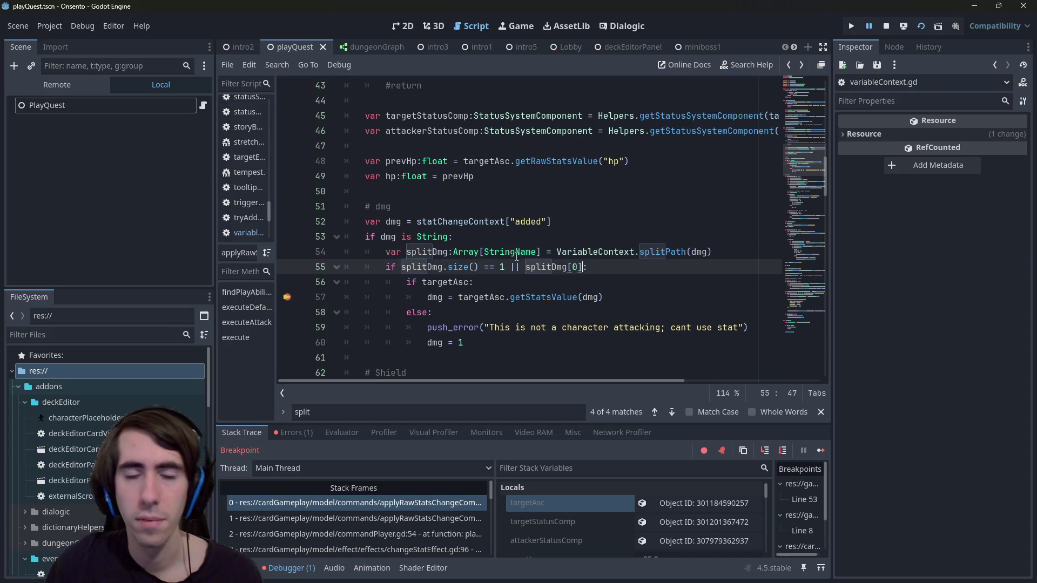
Try adding an '&& dmg' emptiness test to the dmg is String condition, then remove it
double_click(434, 256)
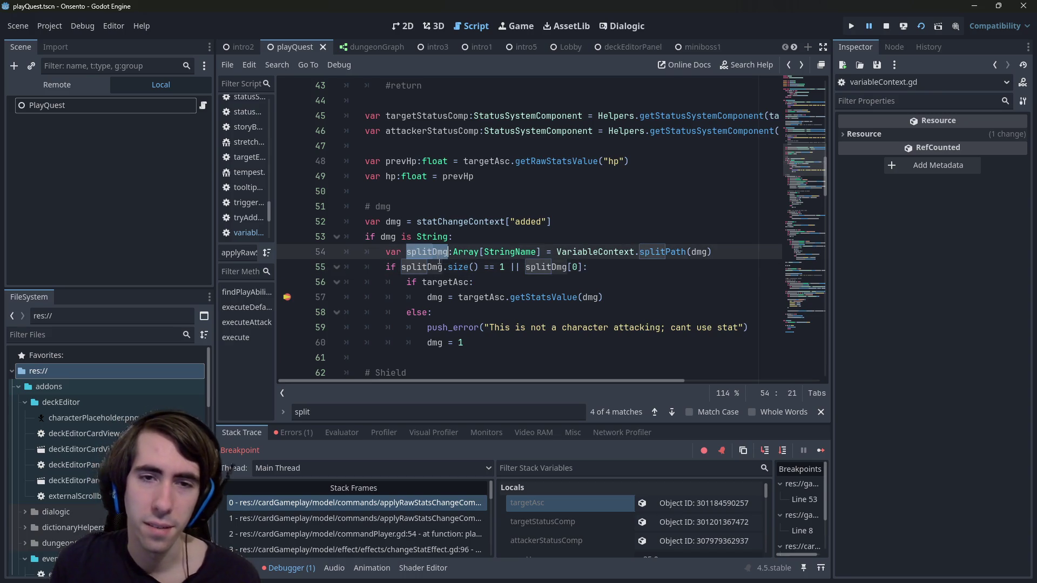
left_click(715, 252)
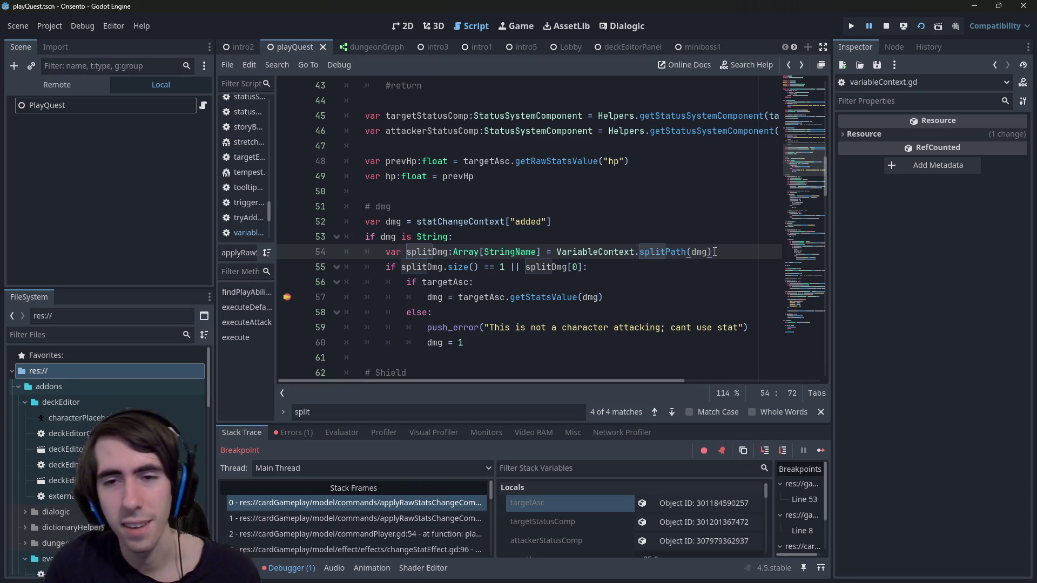
key("Down")
key("Up")
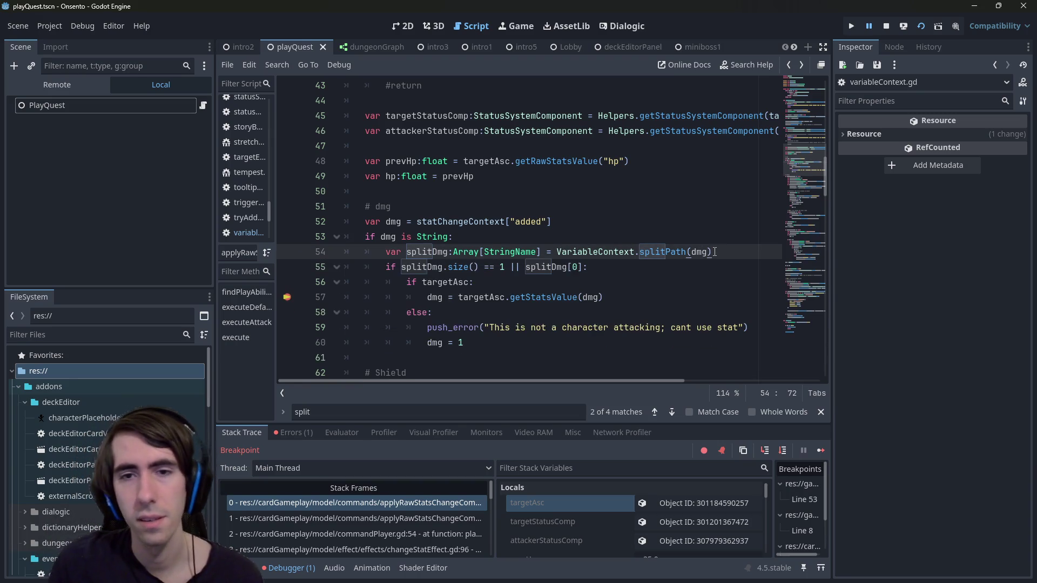
key("Return")
key("ctrl+z")
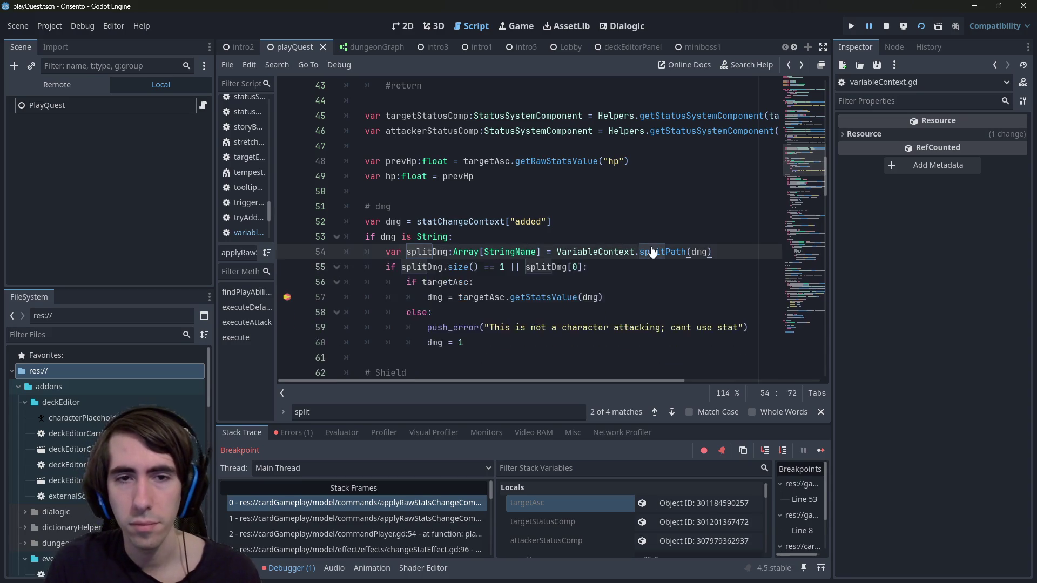
key("Up")
key("Left")
type("&& dmg")
key("BackSpace")
type(".empt")
key("BackSpace")
key("BackSpace")
key("BackSpace")
type("s")
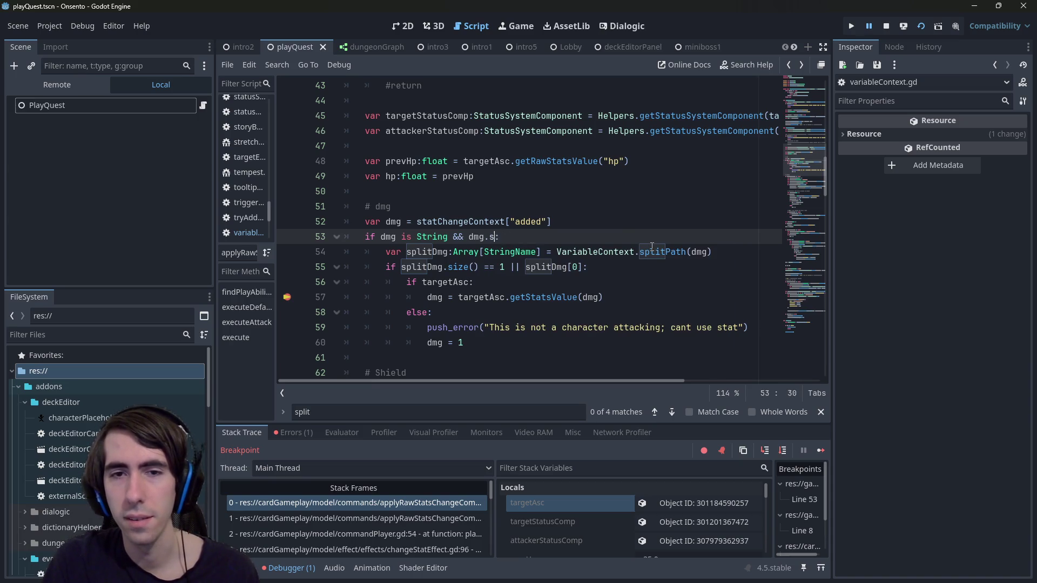
key("BackSpace")
key("BackSpace")
key("BackSpace")
key("BackSpace")
key("BackSpace")
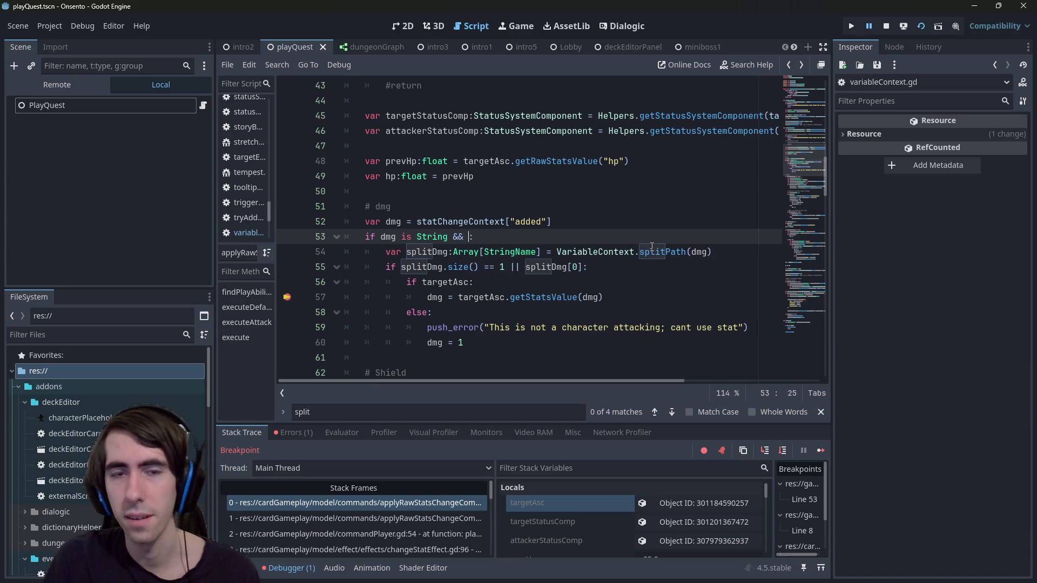
type("dmg")
key("BackSpace")
key("BackSpace")
key("BackSpace")
key("BackSpace")
key("BackSpace")
key("BackSpace")
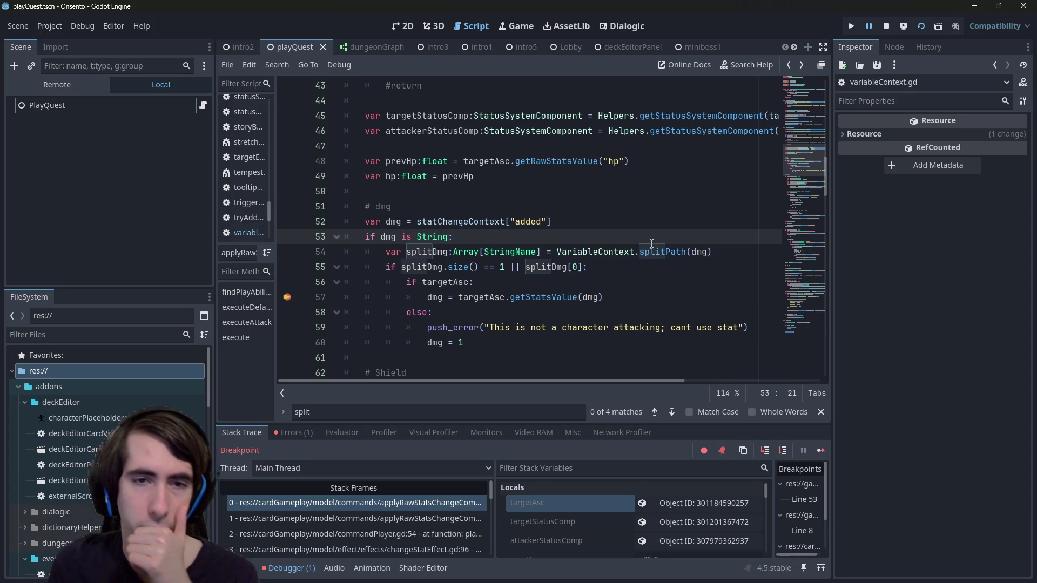
Add 'if splitDmg.is_empty(): pass' below the splitDmg line
left_click(735, 251)
key("Return")
type("if splitDmg")
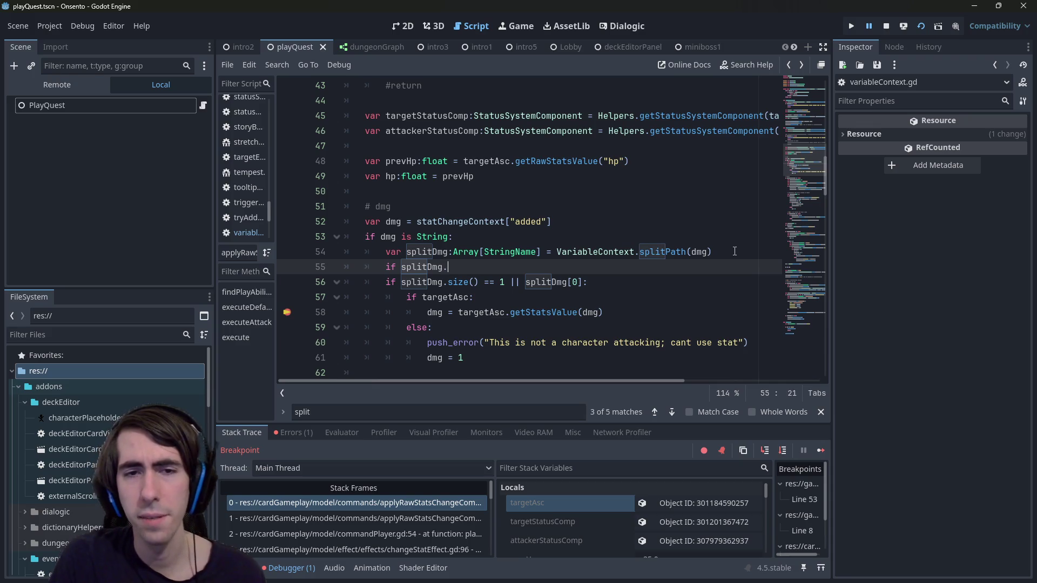
type(".si")
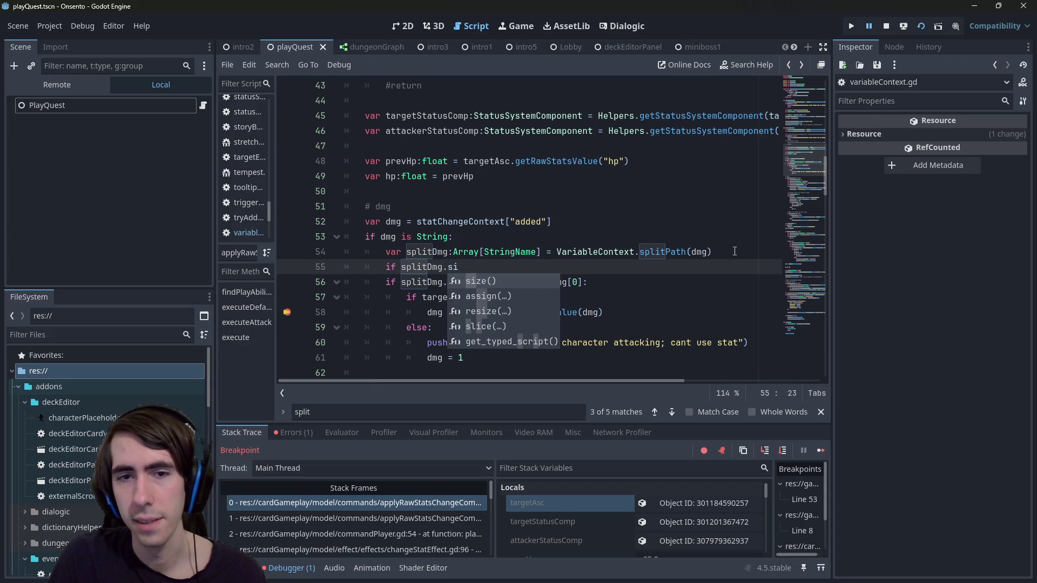
key("BackSpace")
key("BackSpace")
type("is_e")
key("Return")
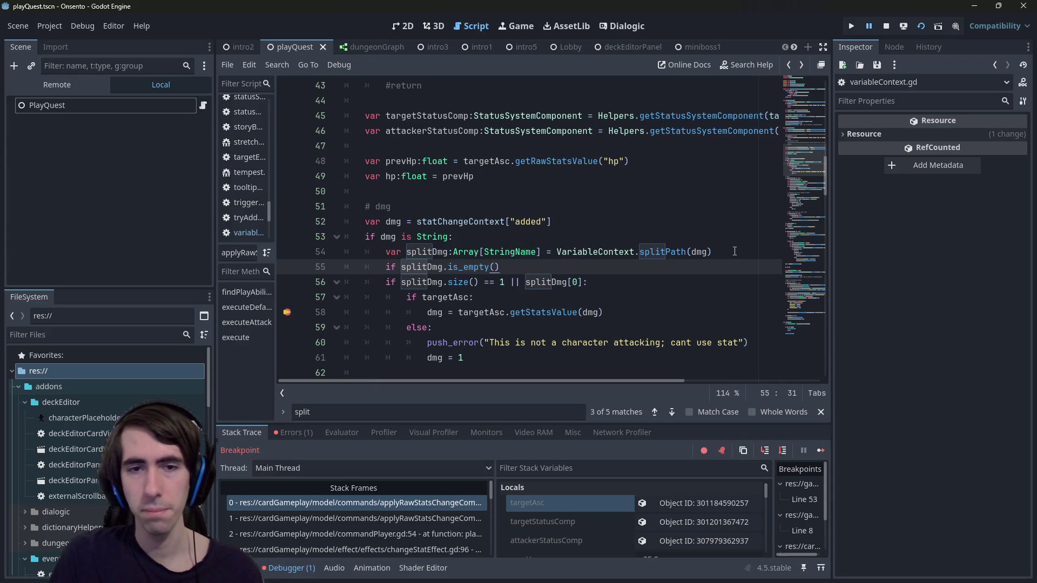
type(":")
key("Return")
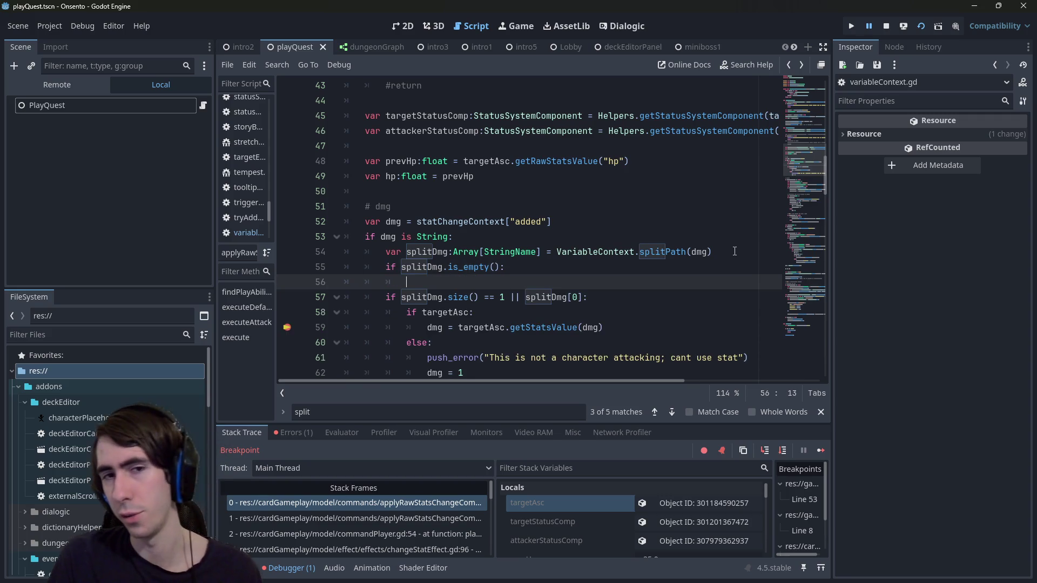
key("Up")
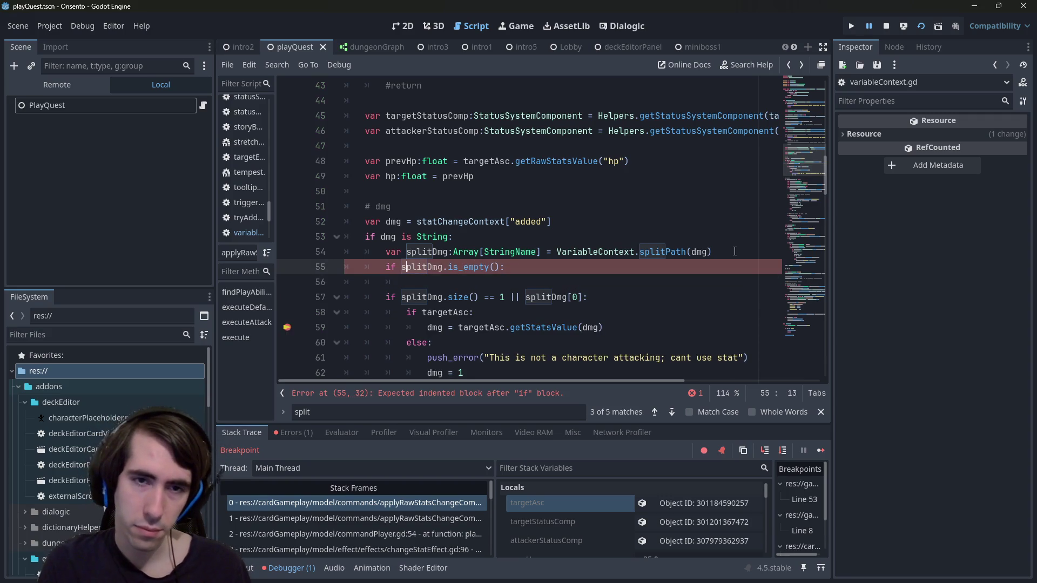
key("Down")
type("ass")
Turn the next check into 'elif splitDmg.size() == 1:', dropping the splitDmg[0] clause
key("Down")
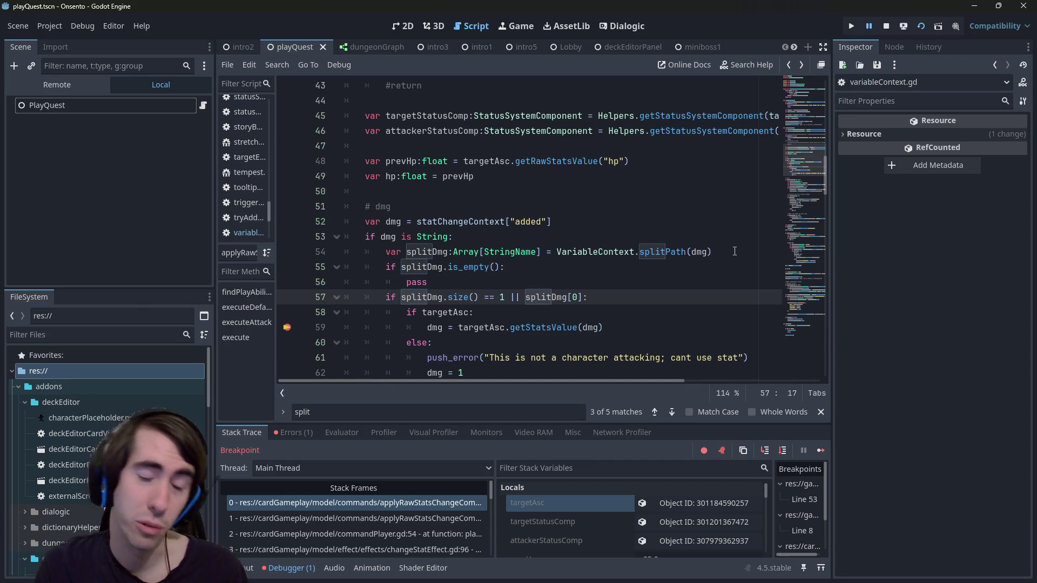
type("else")
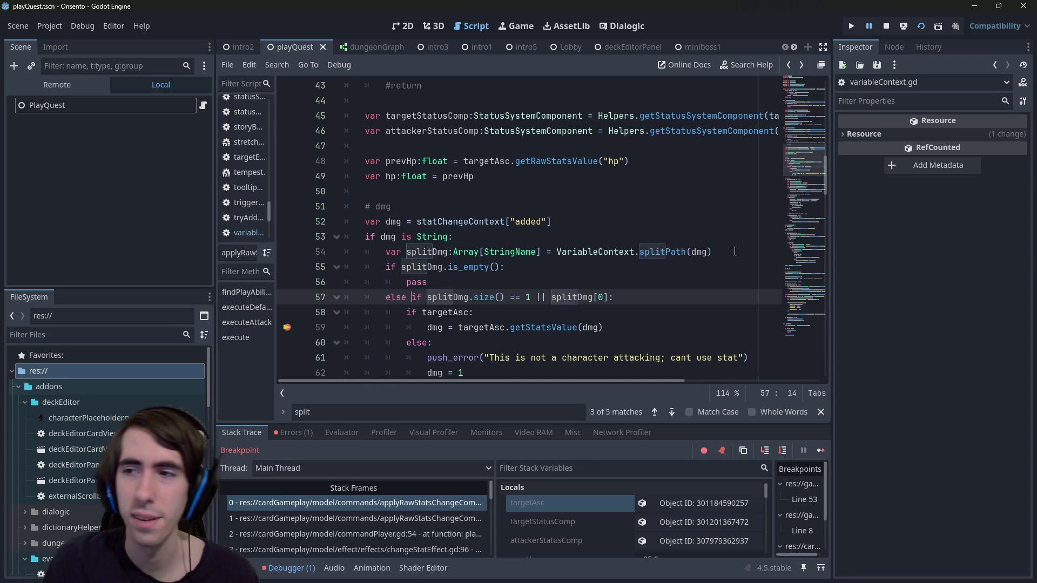
scroll(448, 185, "down", 1)
key("BackSpace")
key("BackSpace")
key("BackSpace")
key("ctrl+Right")
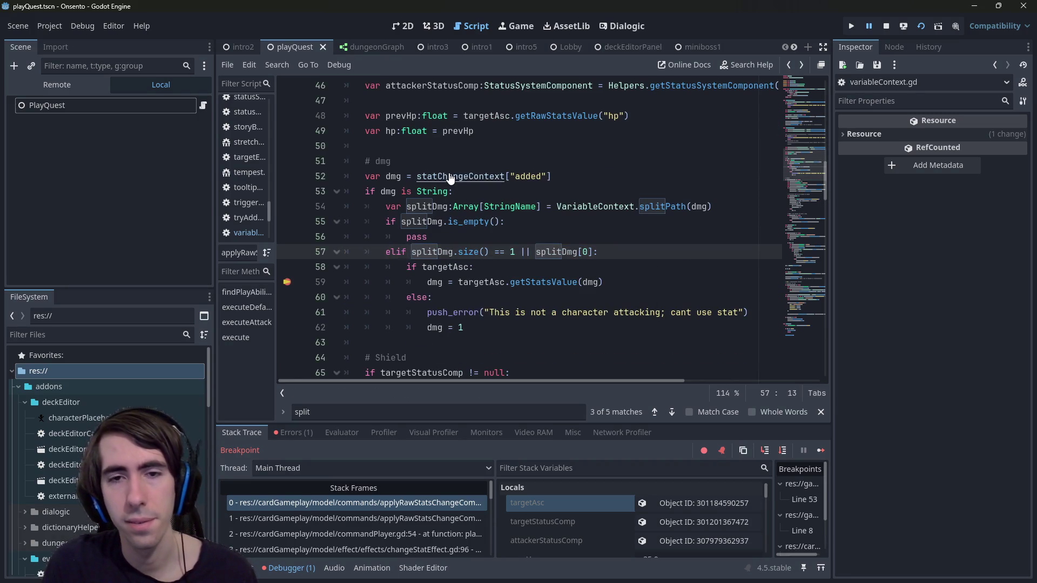
key("ctrl+Right")
key("ctrl+Right")
key("ctrl+Right")
key("ctrl+Right")
type("==")
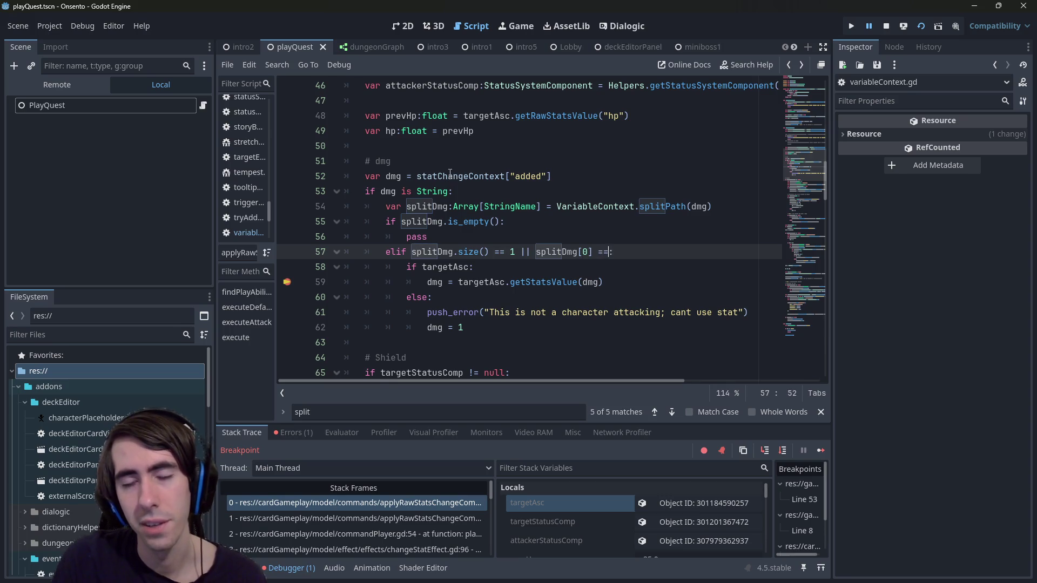
key("BackSpace")
key("BackSpace")
key("BackSpace")
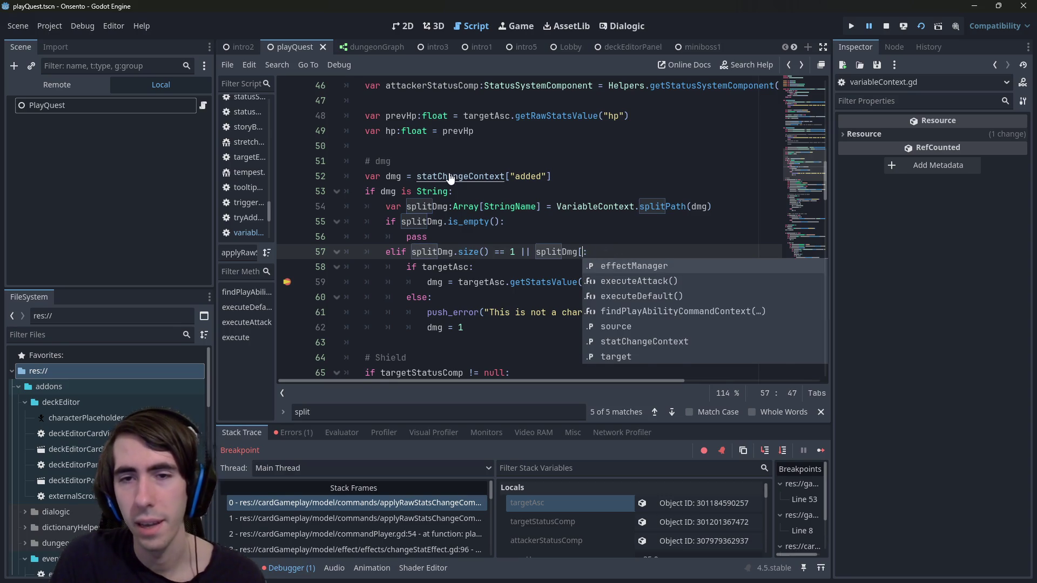
key("BackSpace")
key("BackSpace")
key("BackSpace")
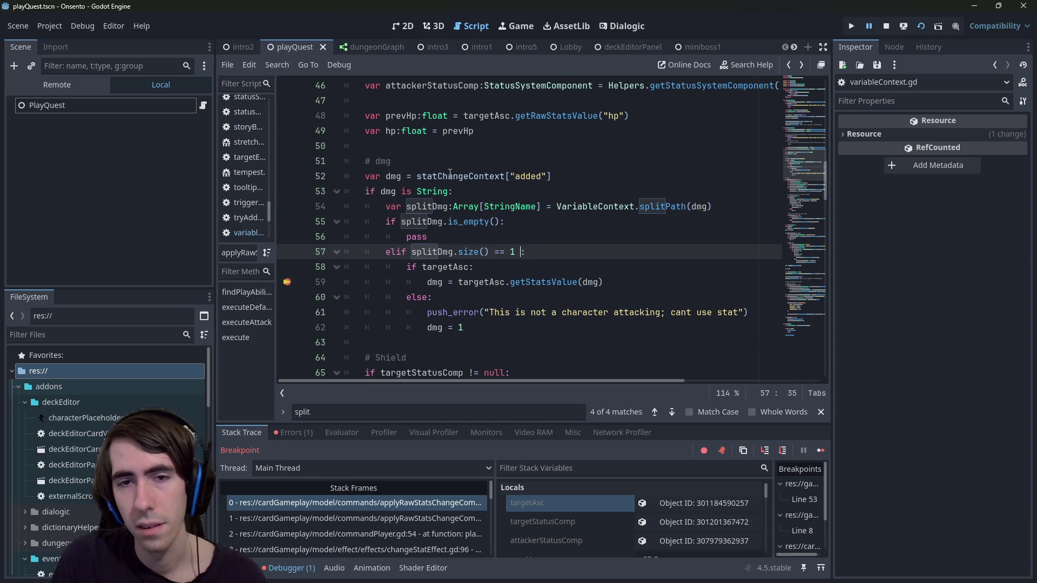
key("ctrl+shift+Left")
key("ctrl+shift+Left")
key("ctrl+shift+Left")
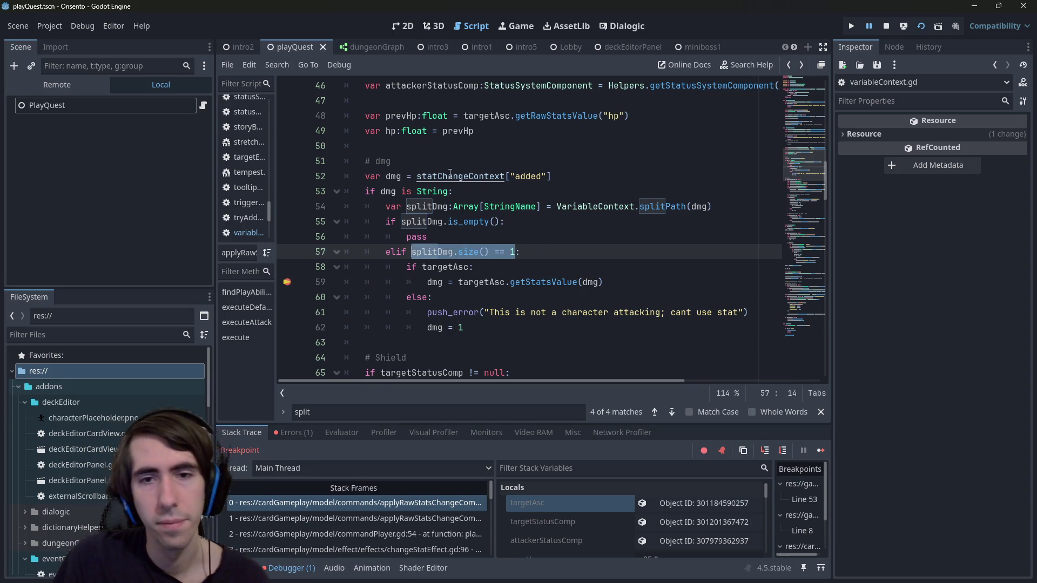
key("Down")
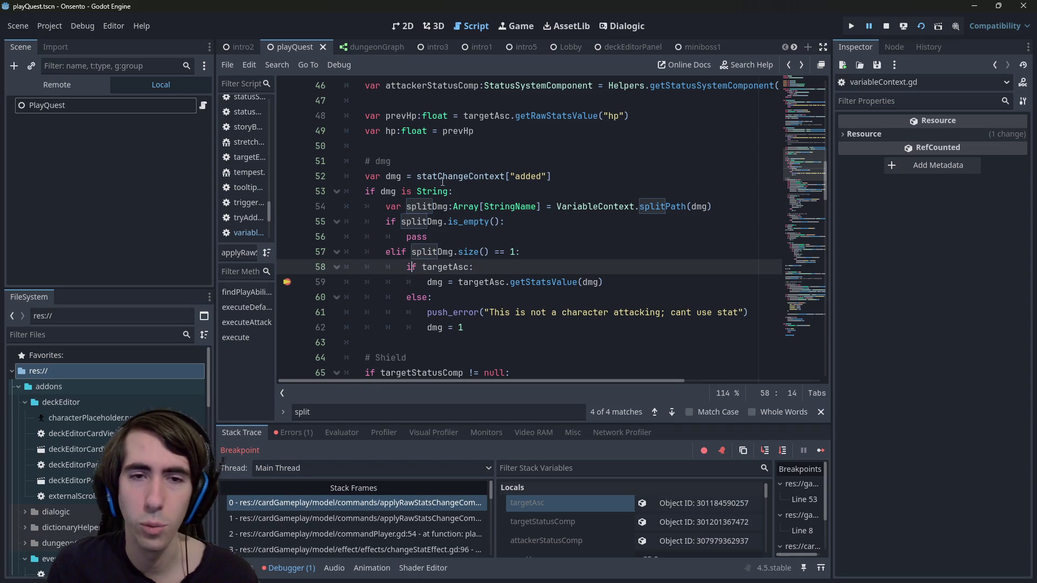
Insert a blank line below the split path line and save the script
left_click(446, 241)
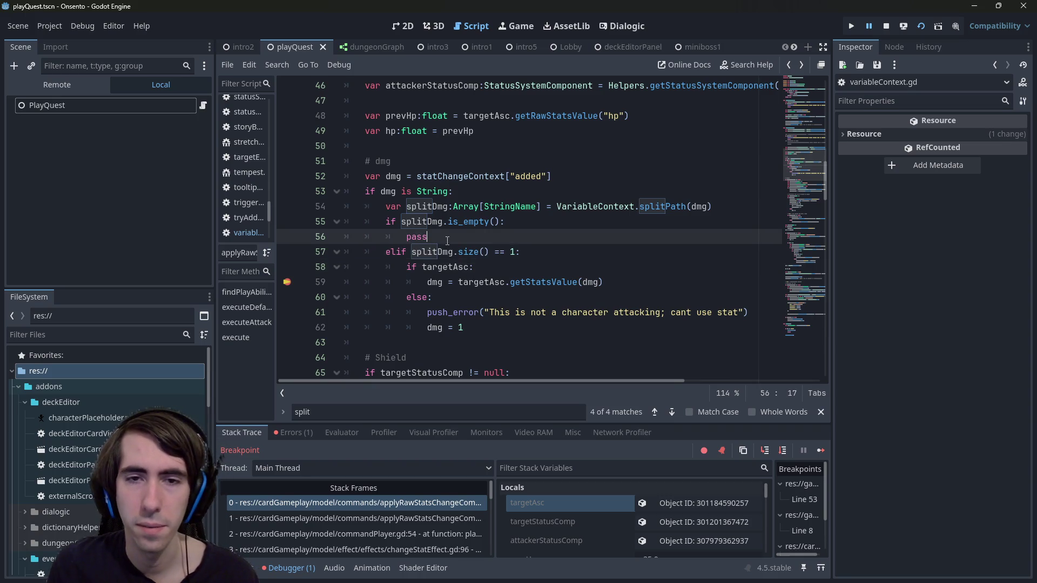
left_click(740, 212)
key("Down")
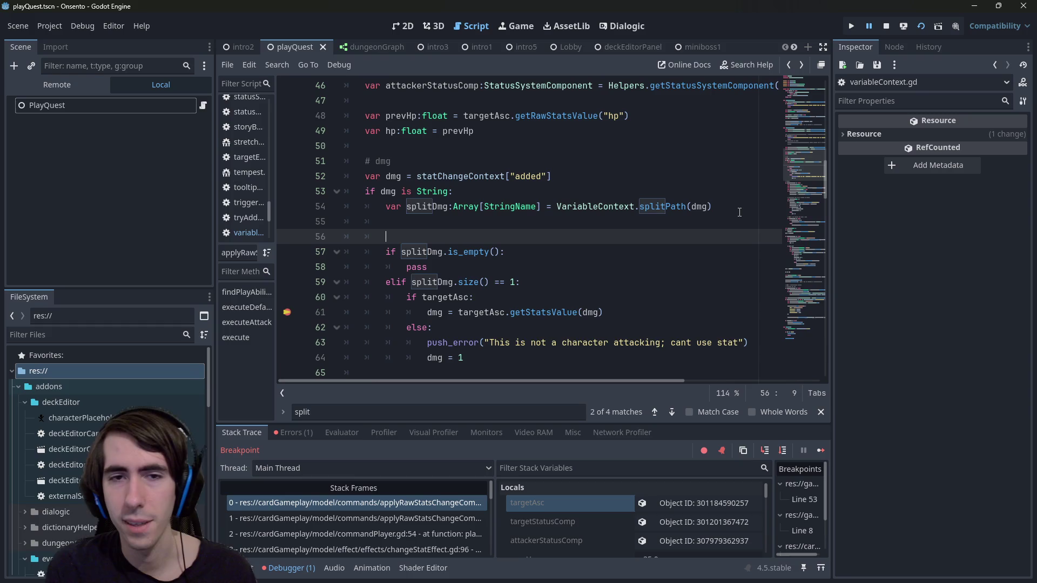
key("Up")
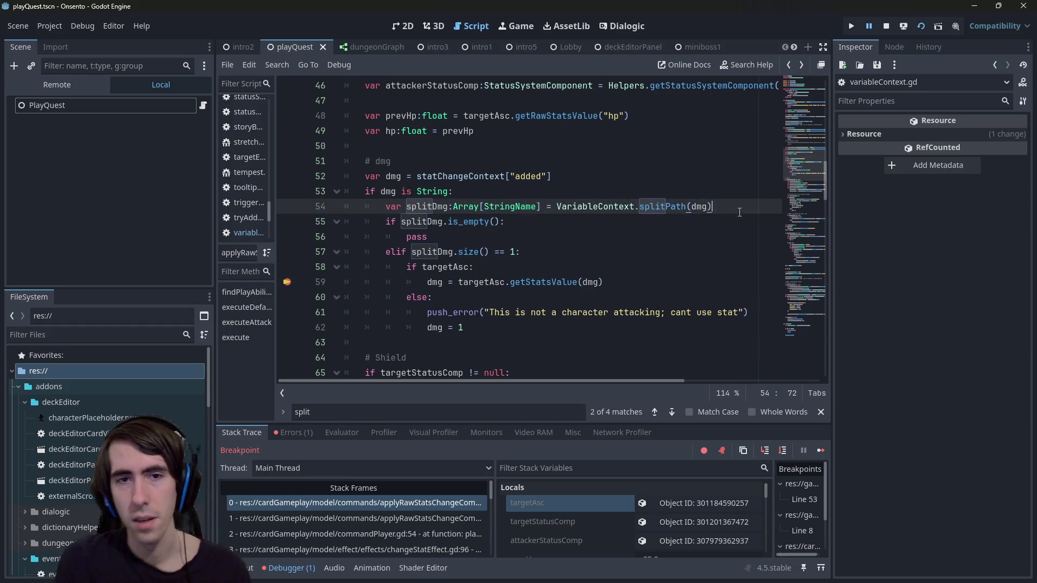
key("Return")
type("var v")
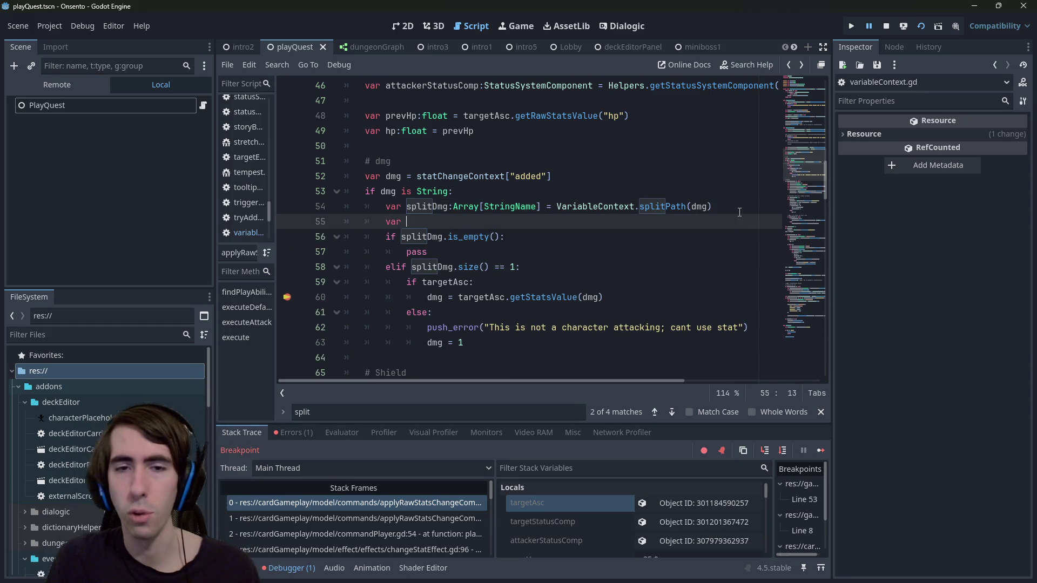
type("ar")
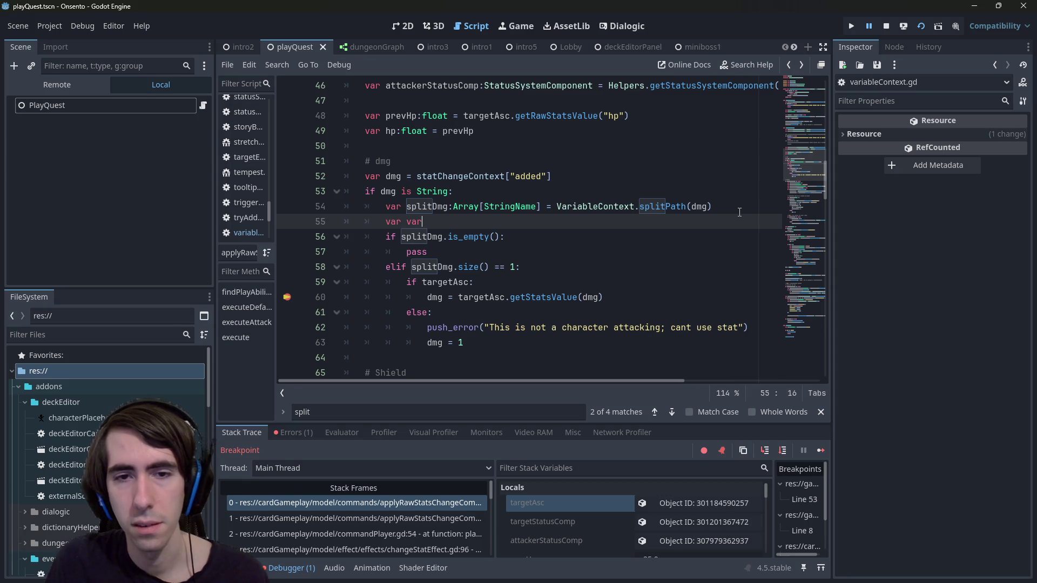
key("ctrl+BackSpace")
key("ctrl+BackSpace")
key("ctrl+BackSpace")
key("ctrl+s")
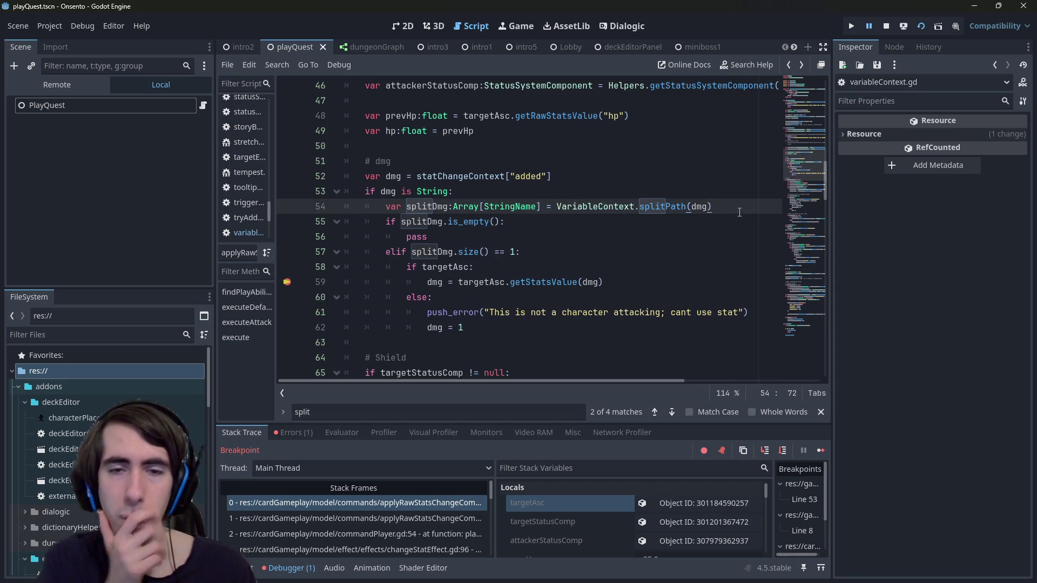
key("Return")
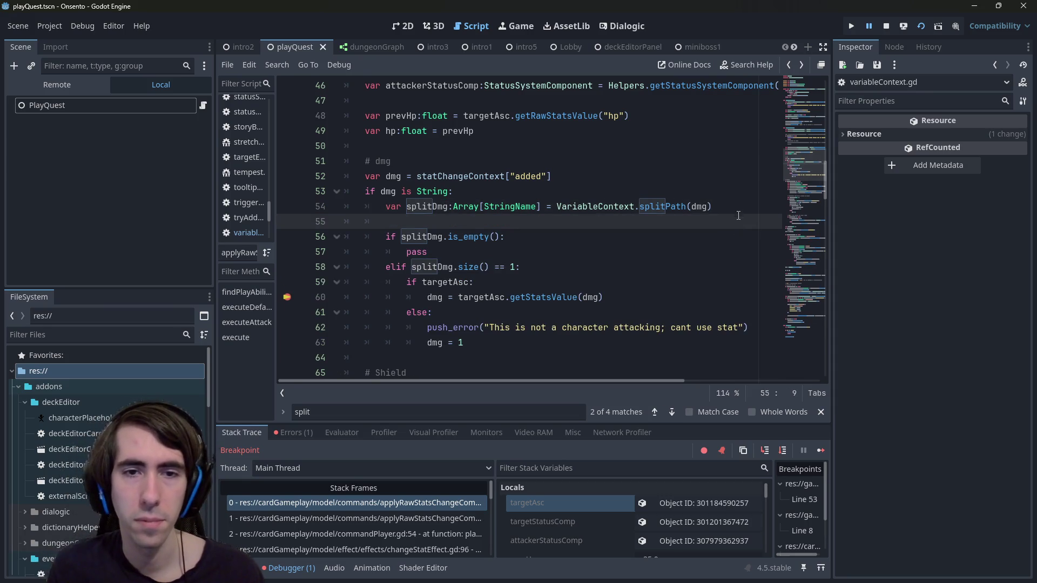
Start an 'elif splitDmg.size() == 2' line above the size-1 branch
mouse_move(557, 202)
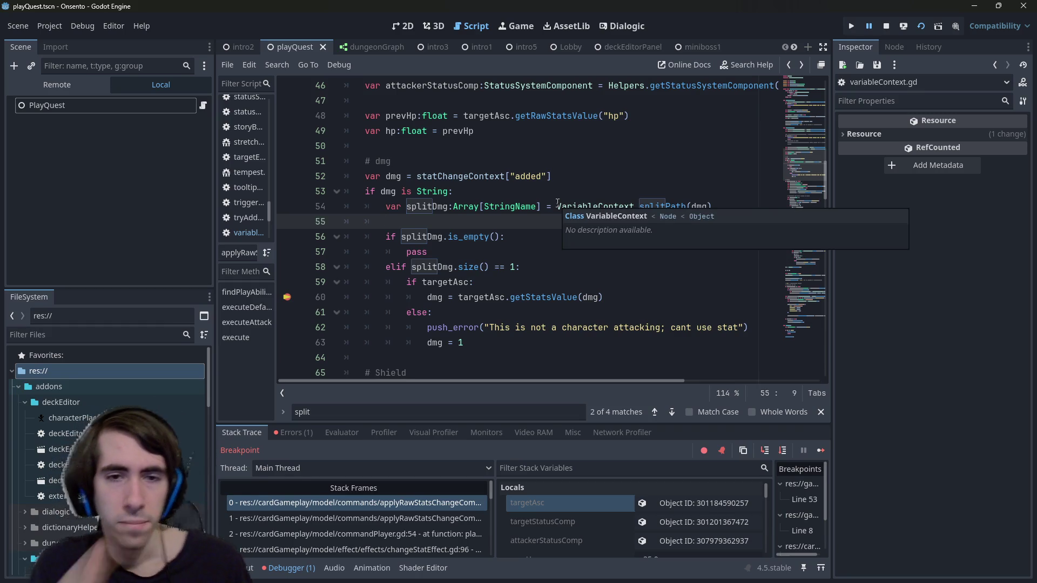
left_click(412, 267)
key("Home")
key("Home")
key("Return")
key("Up")
key("Tab")
key("Tab")
type("elif splitDmg.size() == 1:")
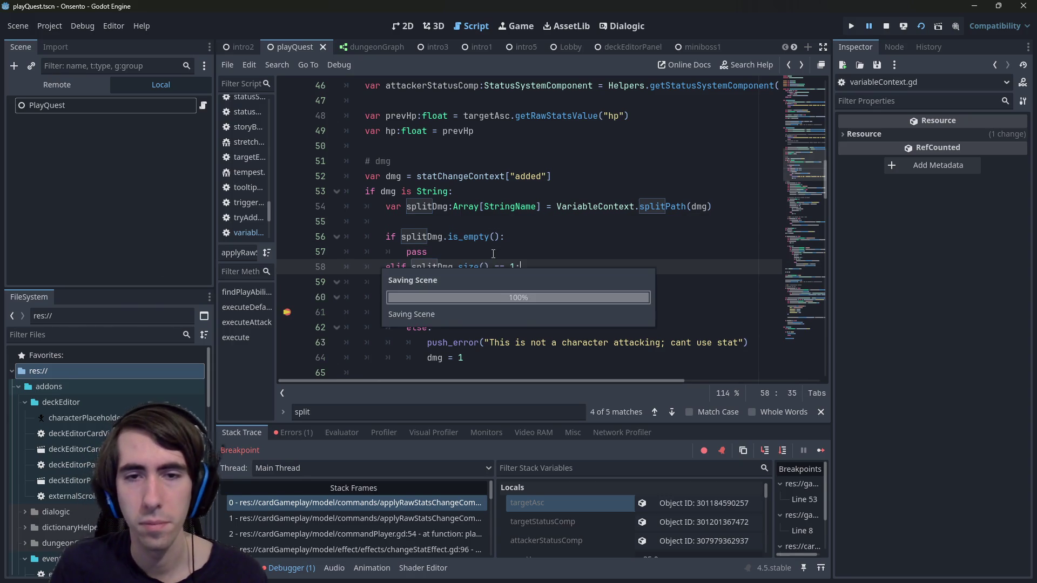
key("BackSpace")
Extend the size-2 elif with 'and splitDmg[0] == &"sourceContext"' and add a body line
type("2")
key("ctrl+Left")
key("ctrl+Left")
key("ctrl+Left")
key("End")
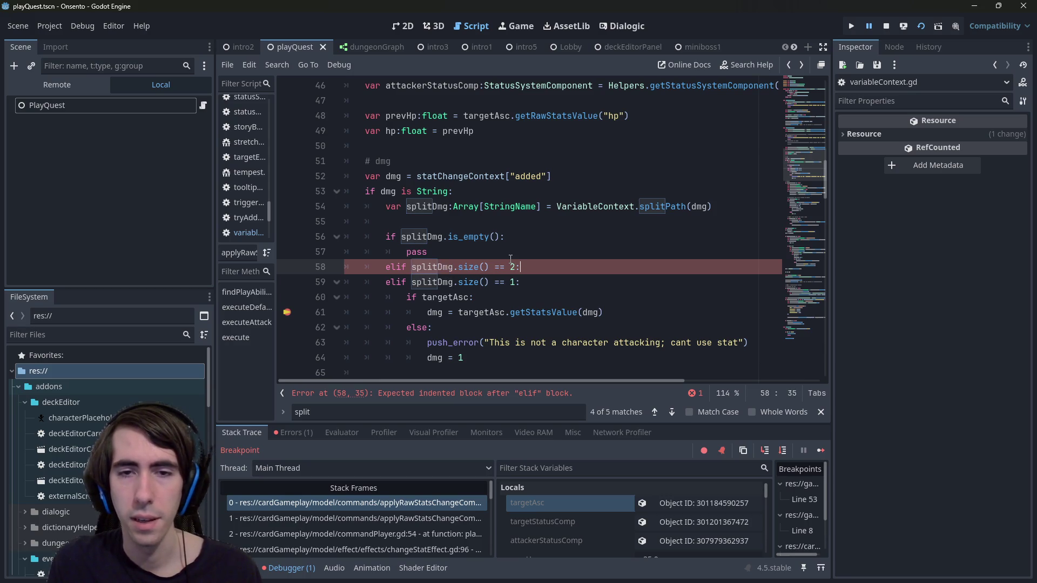
type("and splitDmg[0]")
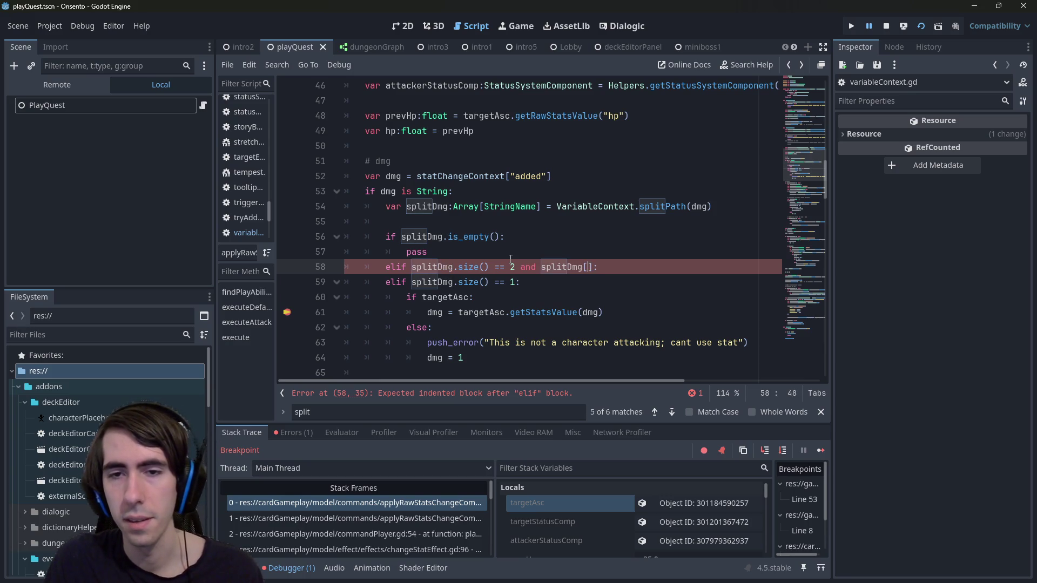
type(" ==")
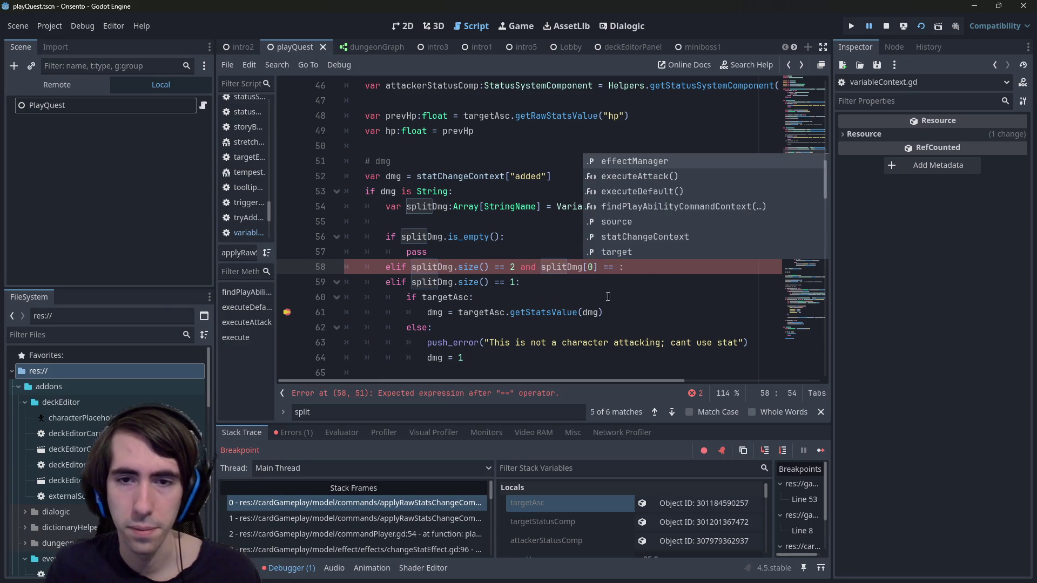
left_click(590, 313)
mouse_move(591, 314)
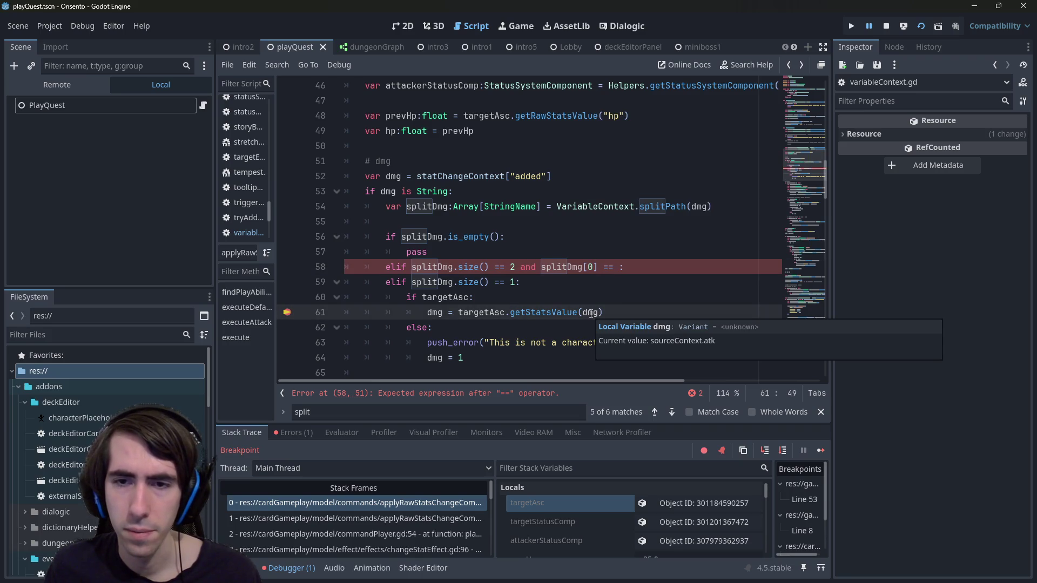
left_click(618, 267)
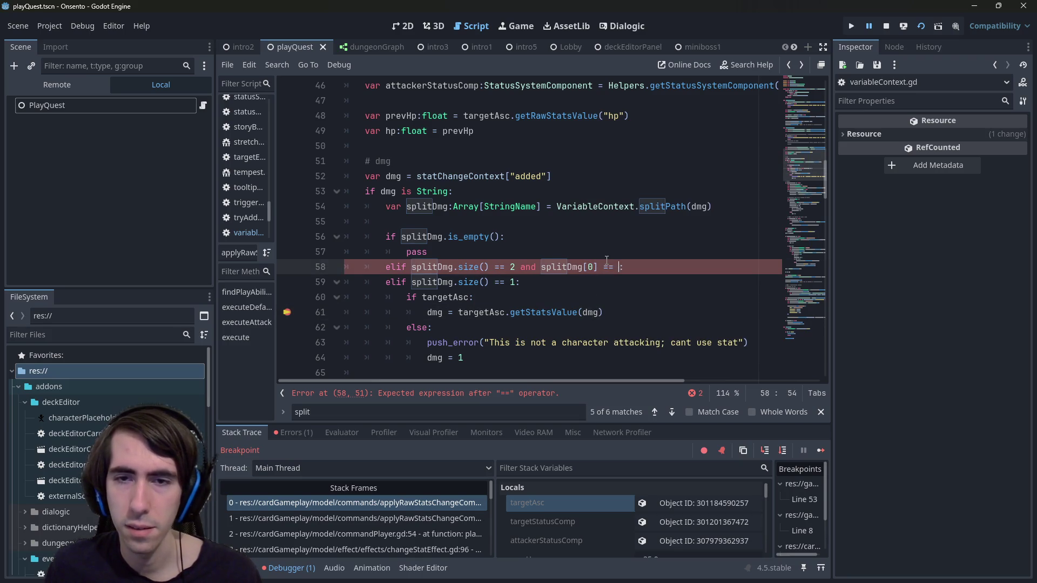
type("\"\"add")
key("BackSpace")
key("BackSpace")
key("BackSpace")
type("&\"sourceContext")
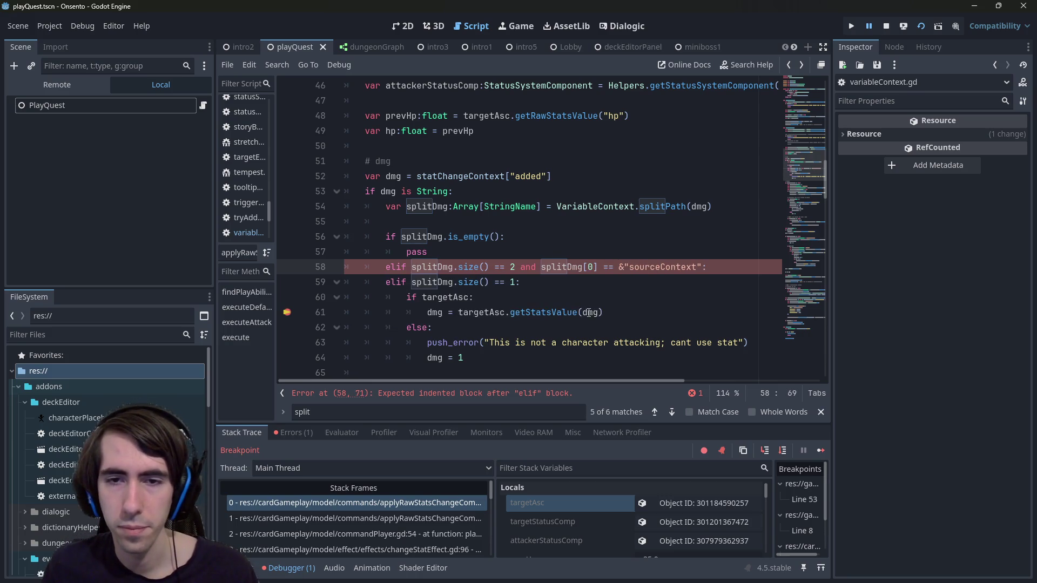
mouse_move(589, 313)
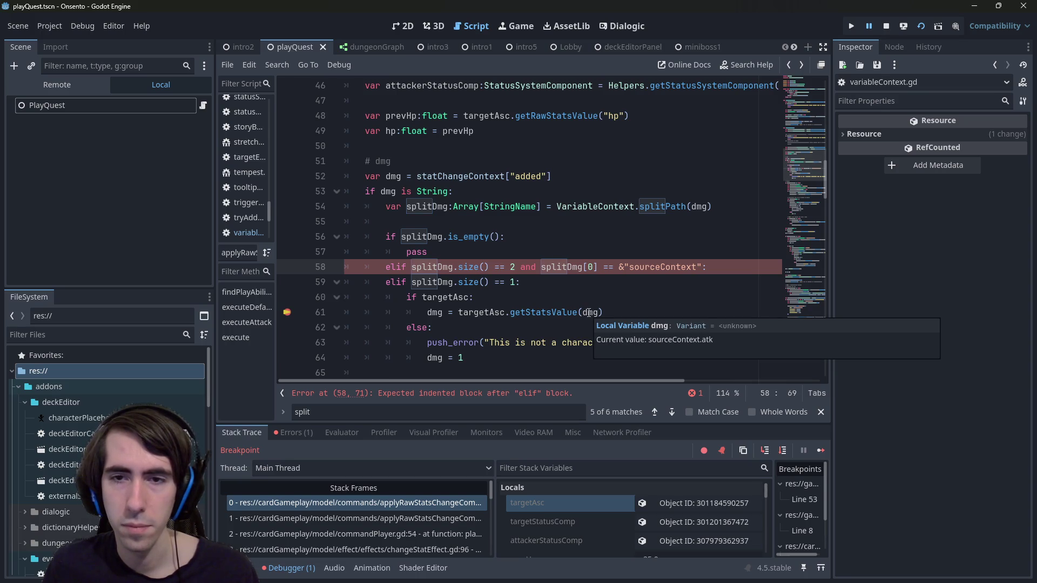
left_click(712, 267)
key("Return")
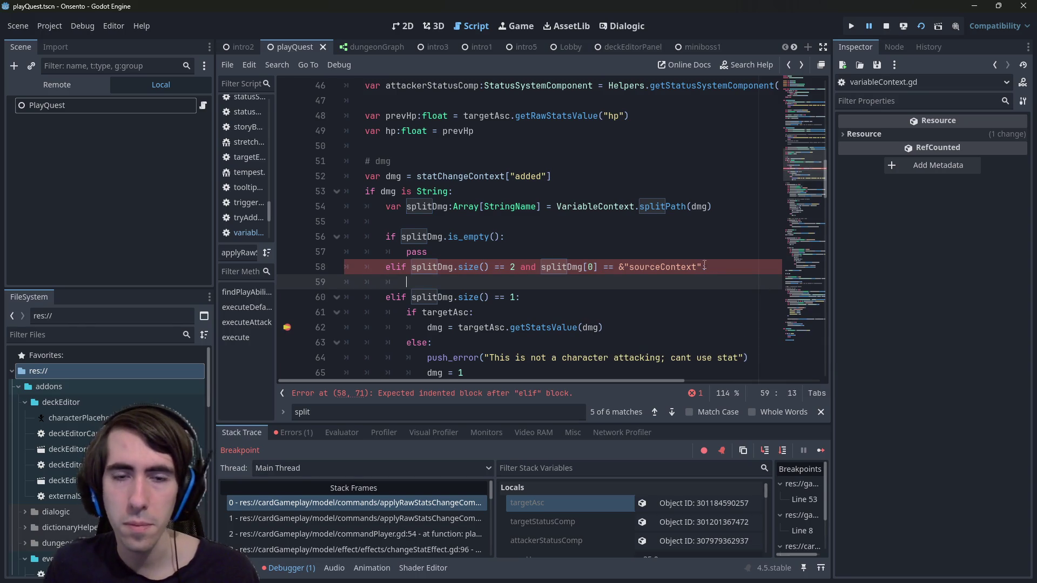
Paste a copy of the targetAsc check and stat lookup under the sourceContext elif, renamed to source
left_click_drag(619, 328, 407, 312)
key("ctrl+c")
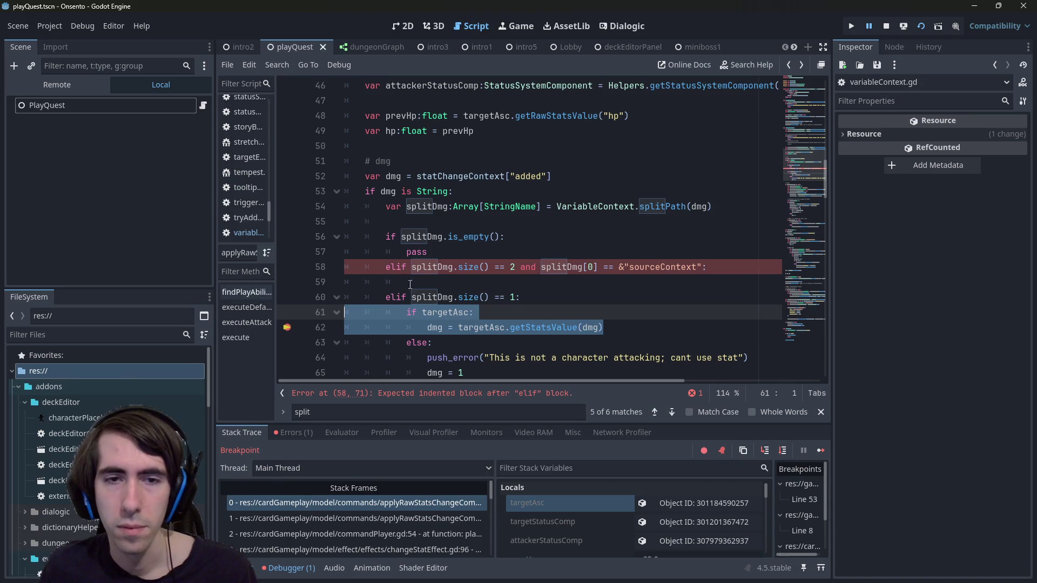
left_click(478, 282)
key("ctrl+v")
double_click(452, 282)
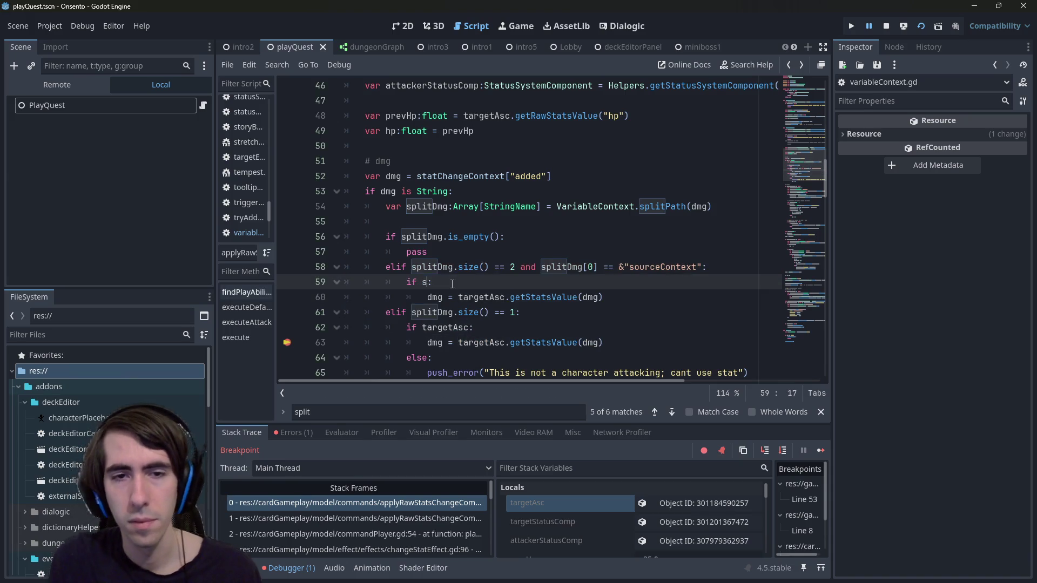
type("source")
key("Escape")
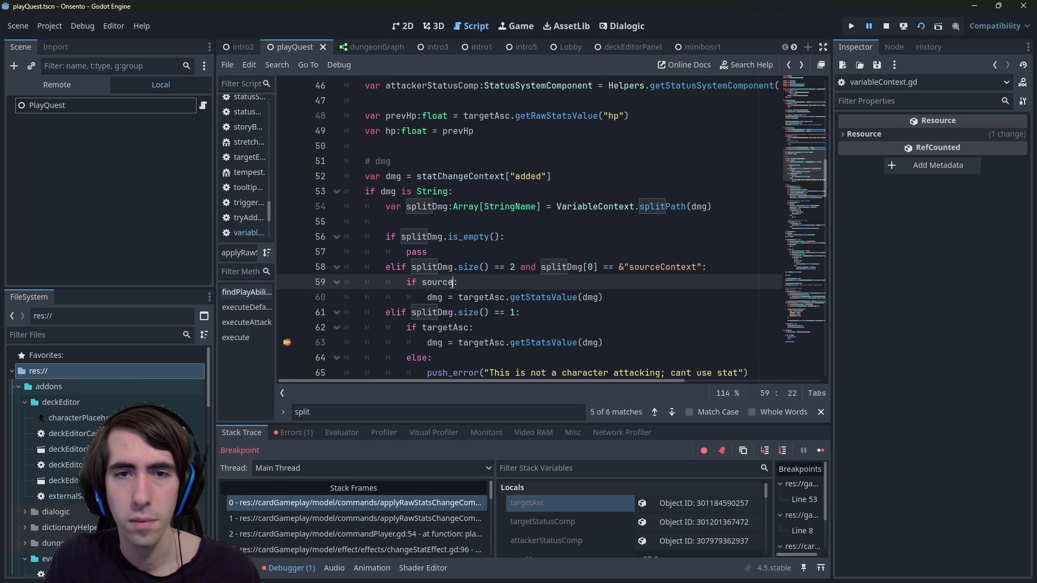
key("Down")
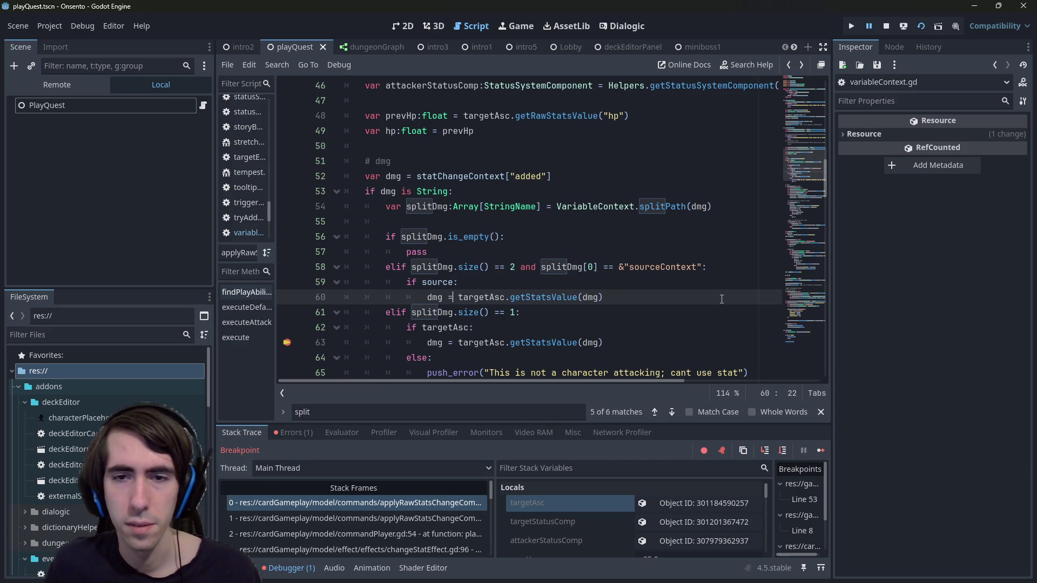
key("Return")
key("BackSpace")
Add an else: branch holding a copy of the existing push_error line
type("else:")
key("Return")
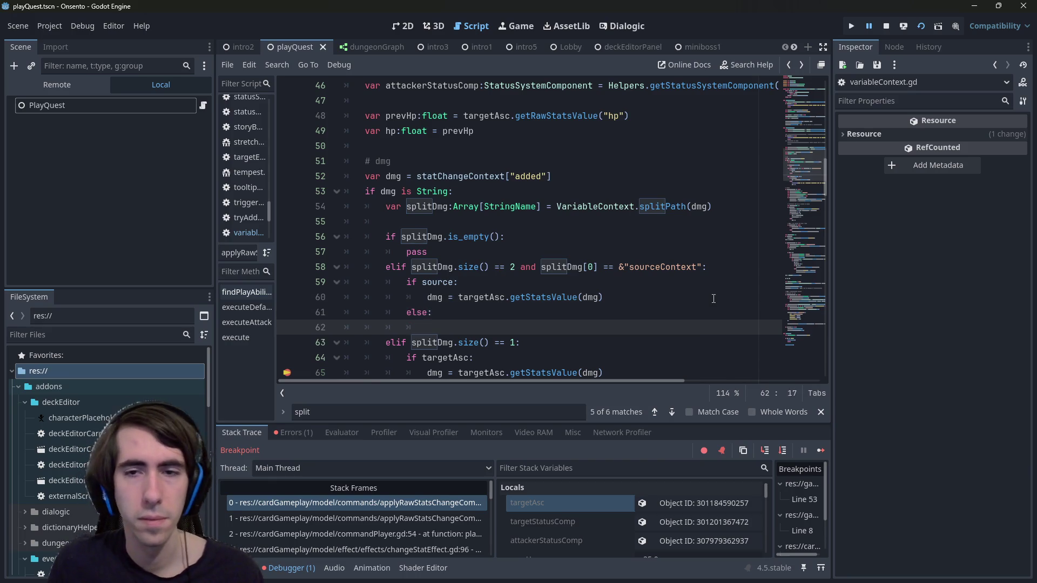
scroll(617, 300, "down", 2)
triple_click(721, 313)
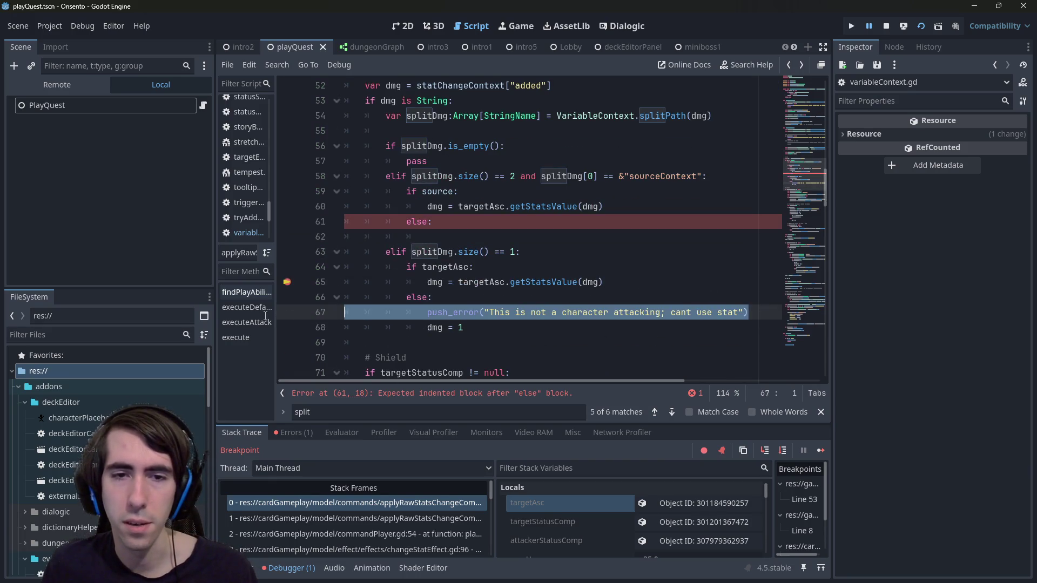
left_click_drag(444, 237, 221, 233)
key("ctrl+v")
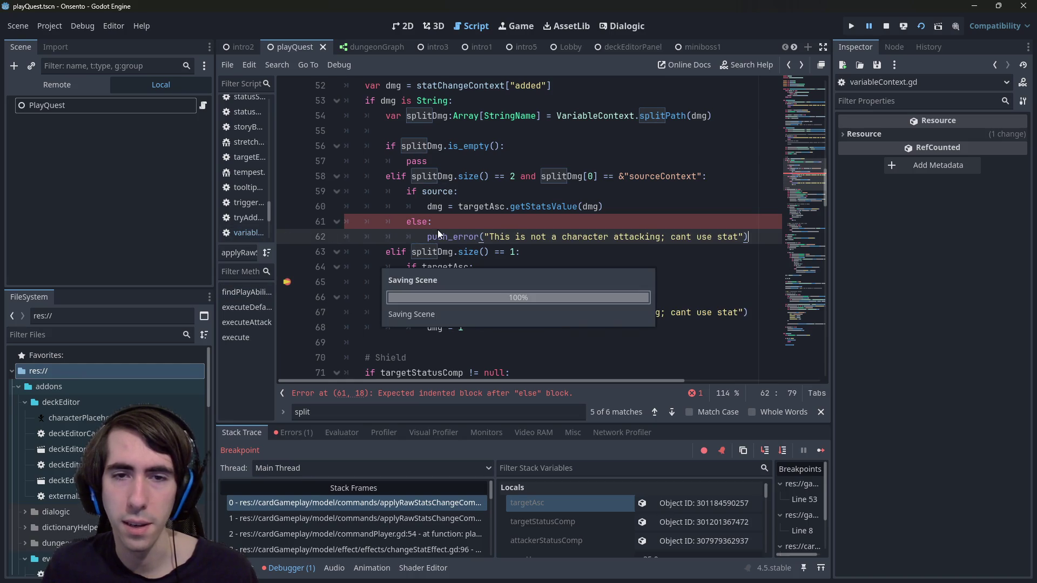
key("Return")
key("Return")
key("BackSpace")
key("BackSpace")
key("BackSpace")
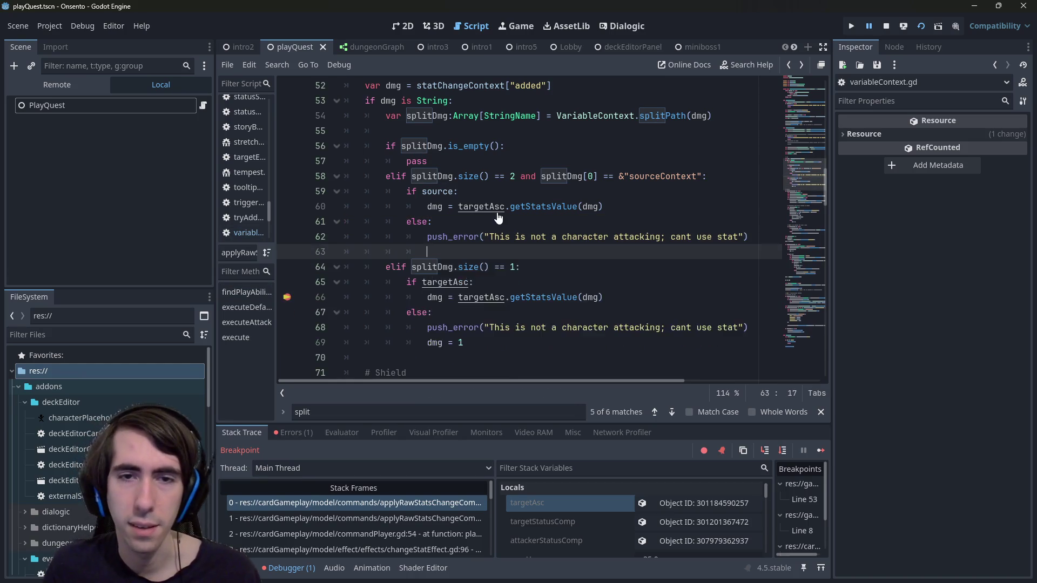
Rewrite the copied push_error message to report a missing source
left_click_drag(489, 237, 740, 233)
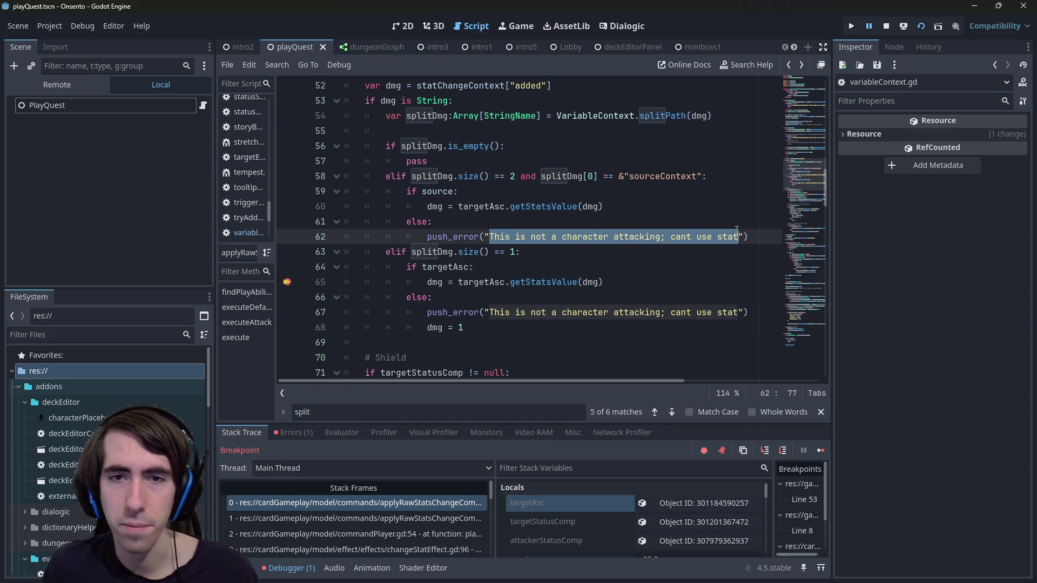
key("BackSpace")
type("Source not found")
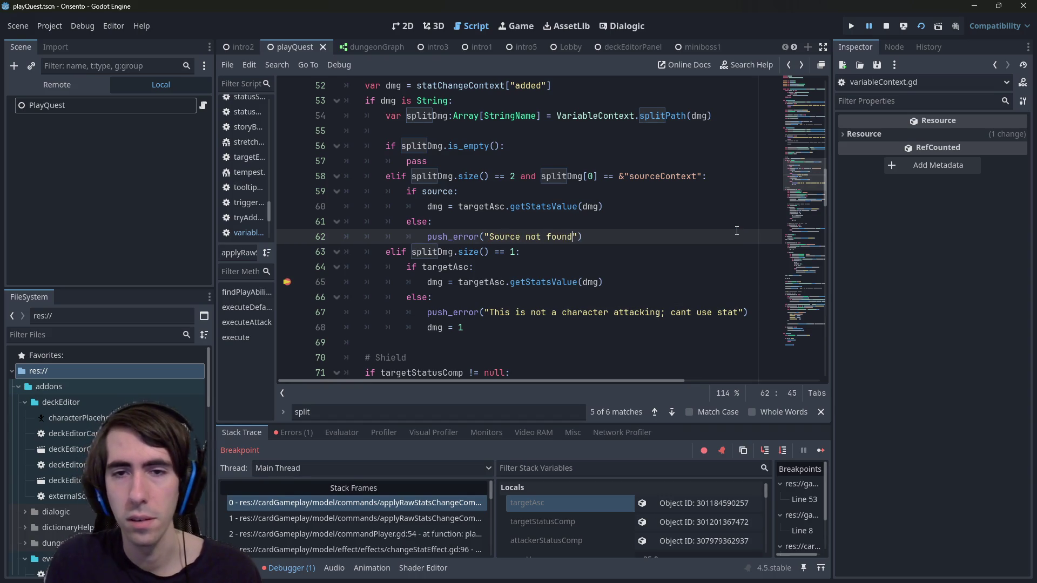
type("\")")
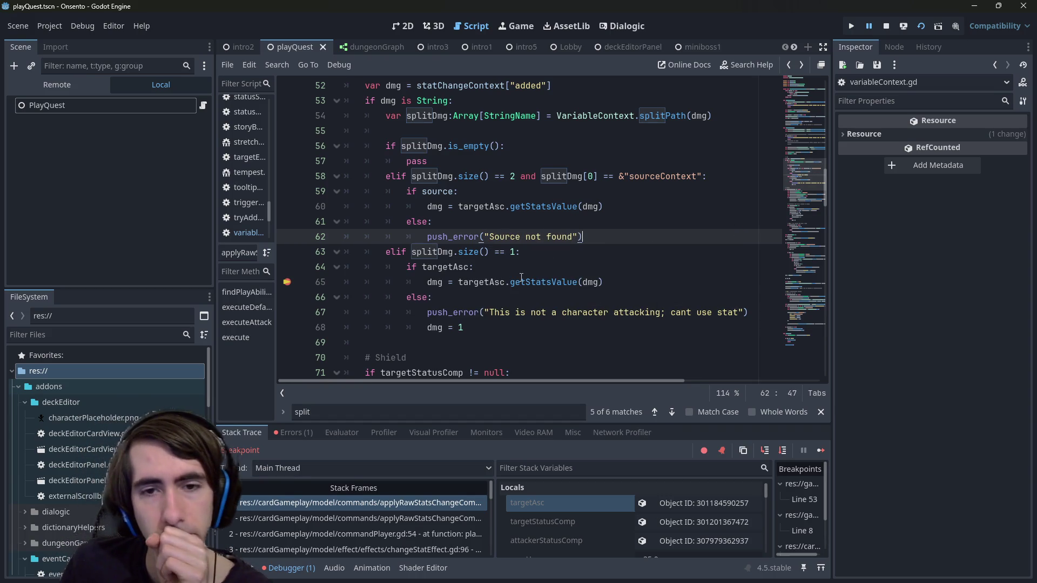
scroll(528, 261, "up", 1)
left_click(498, 281)
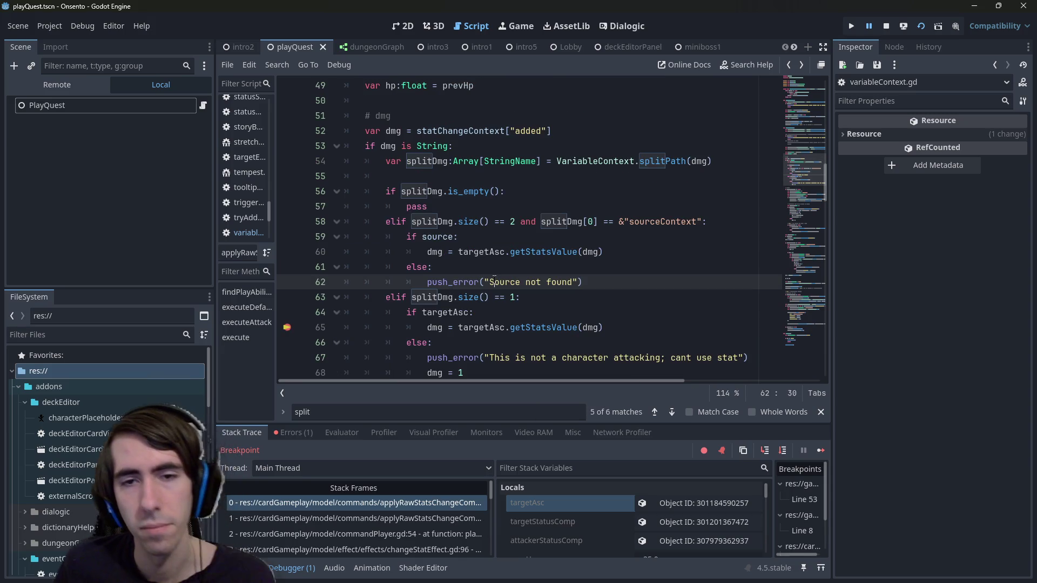
key("BackSpace")
key("BackSpace")
type("Attack so")
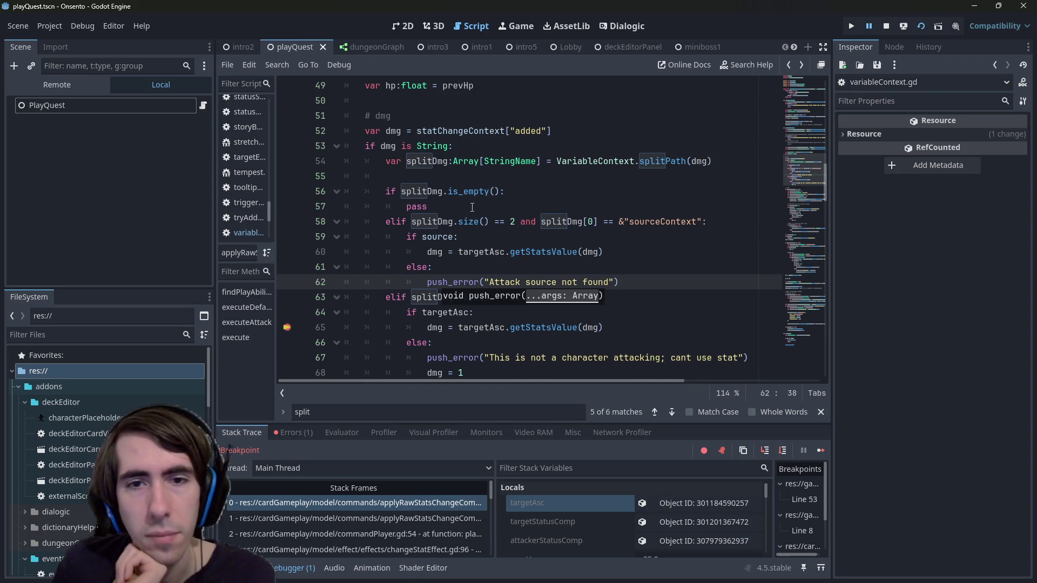
left_click(626, 277)
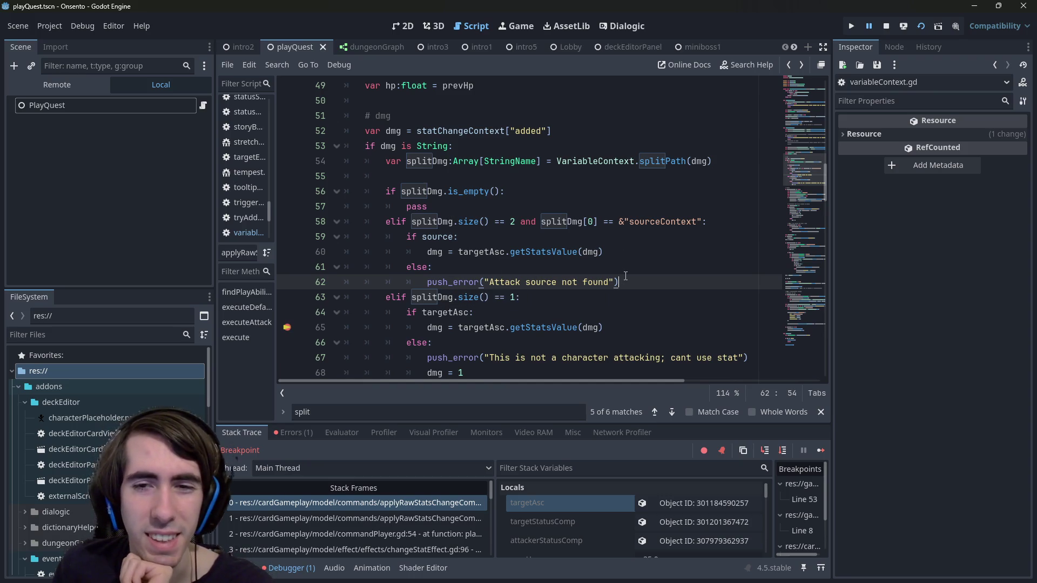
left_click_drag(641, 283, 281, 227)
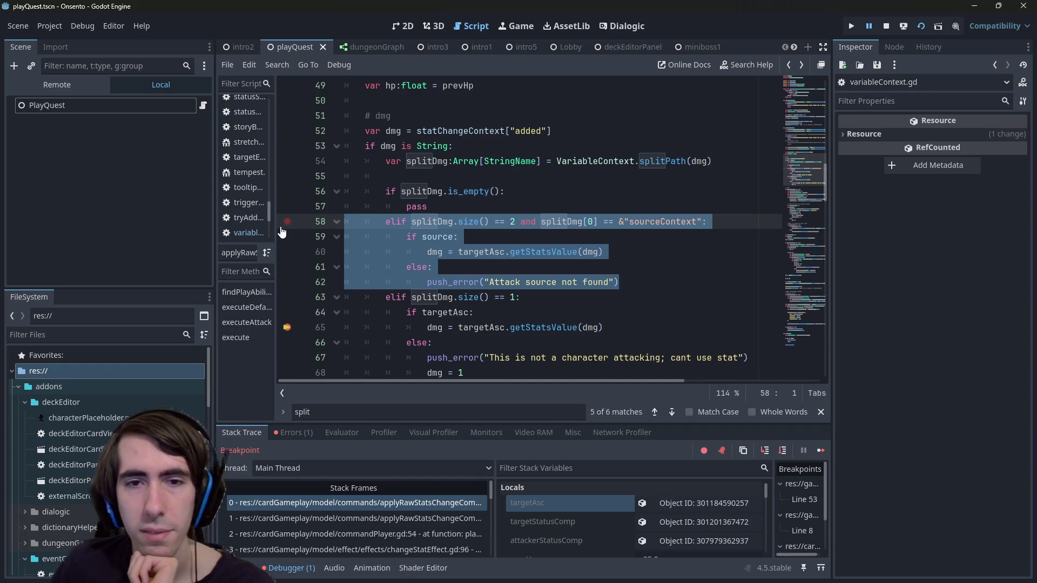
Rename targetAsc and source in the branch to sourceAsc and save the script
double_click(487, 252)
type("sourceAsc")
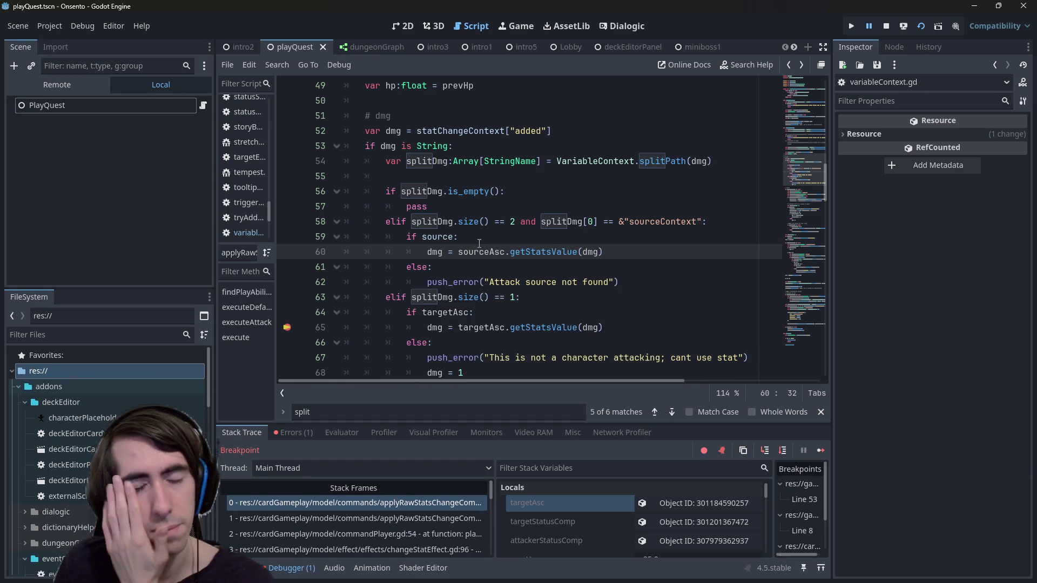
double_click(478, 252)
key("ctrl+c")
double_click(437, 238)
key("ctrl+v")
key("ctrl+s")
Change the error message to "SourceAsc not found" and save again
left_click(523, 283)
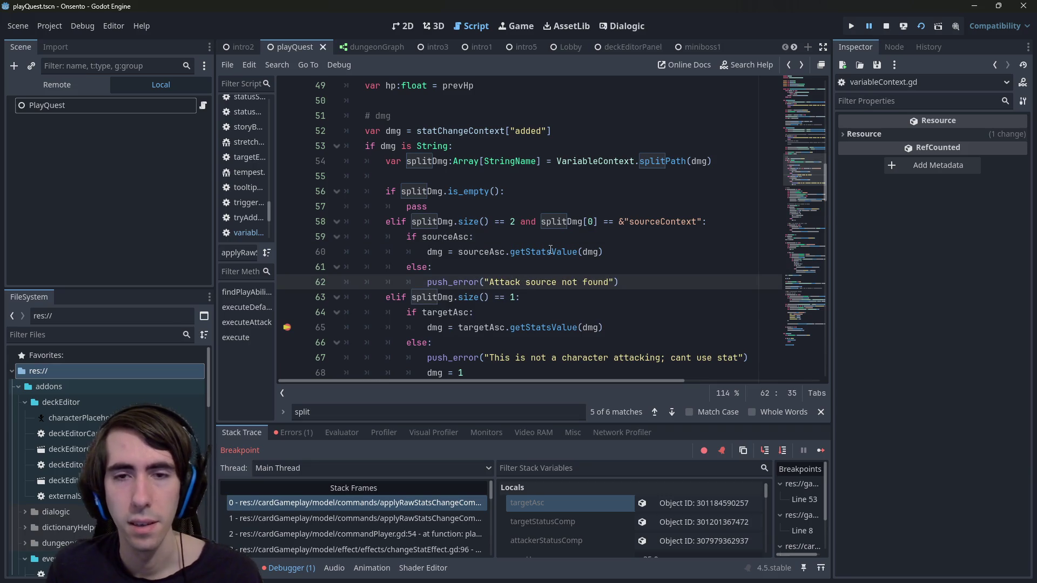
key("BackSpace")
key("BackSpace")
key("BackSpace")
key("ctrl+s")
type("SourceASC")
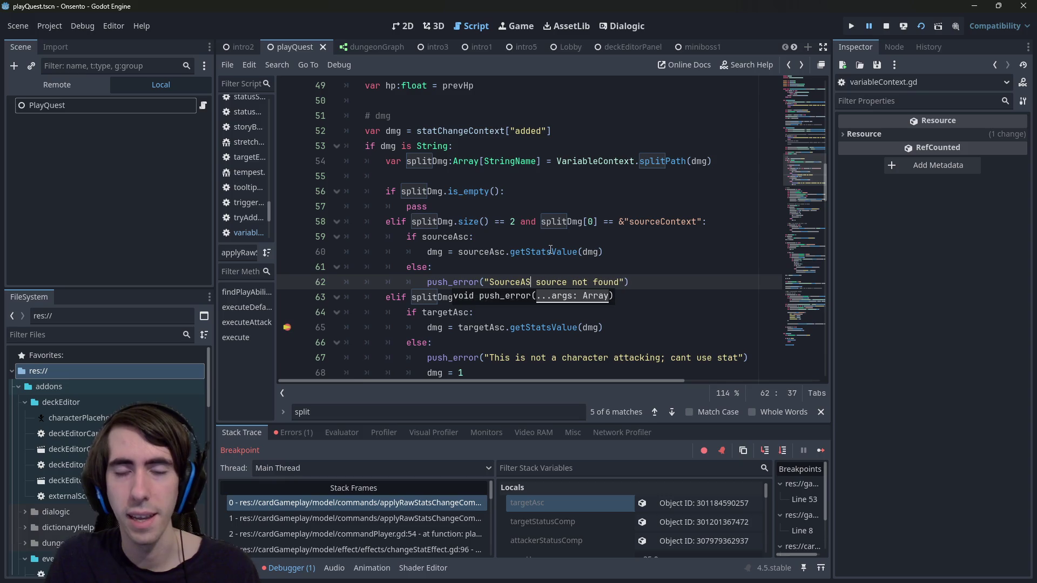
key("ctrl+s")
key("ctrl+s")
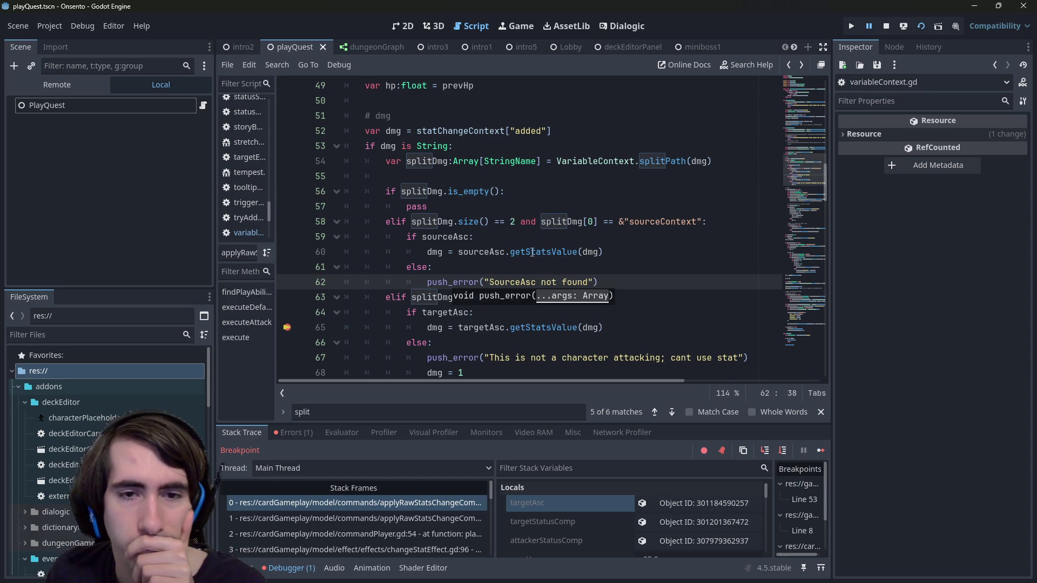
scroll(485, 258, "down", 1)
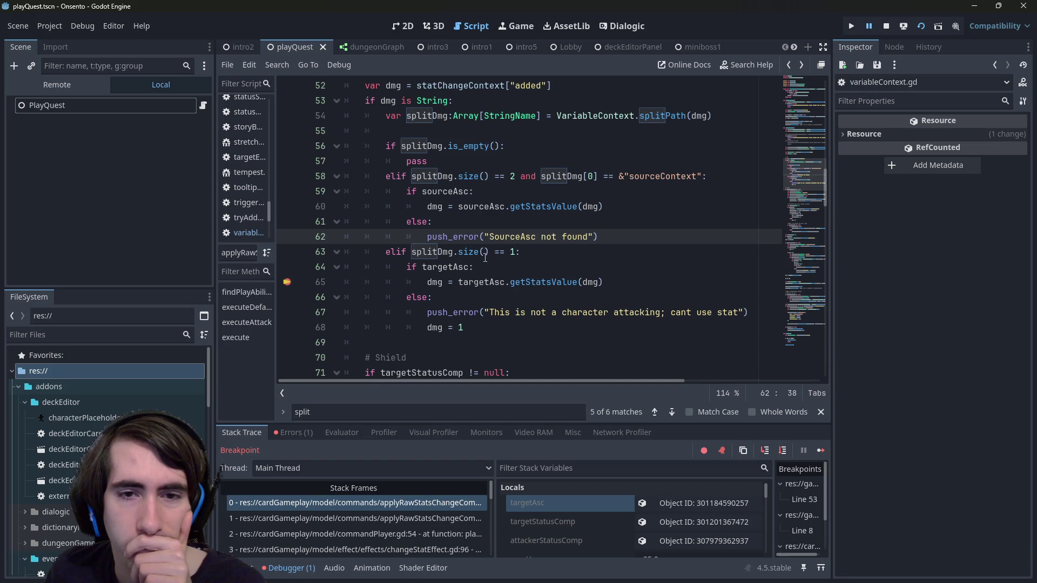
left_click(524, 252)
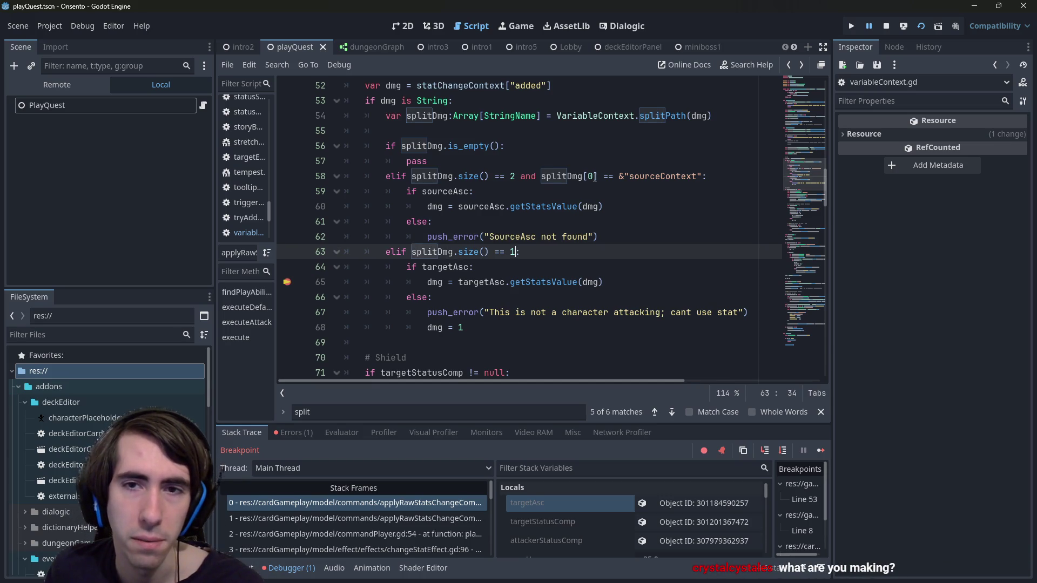
Change line 60's lookup to sourceAsc.getStatsValue(splitDmg[1])
left_click(574, 193)
double_click(590, 206)
scroll(583, 205, "up", 2)
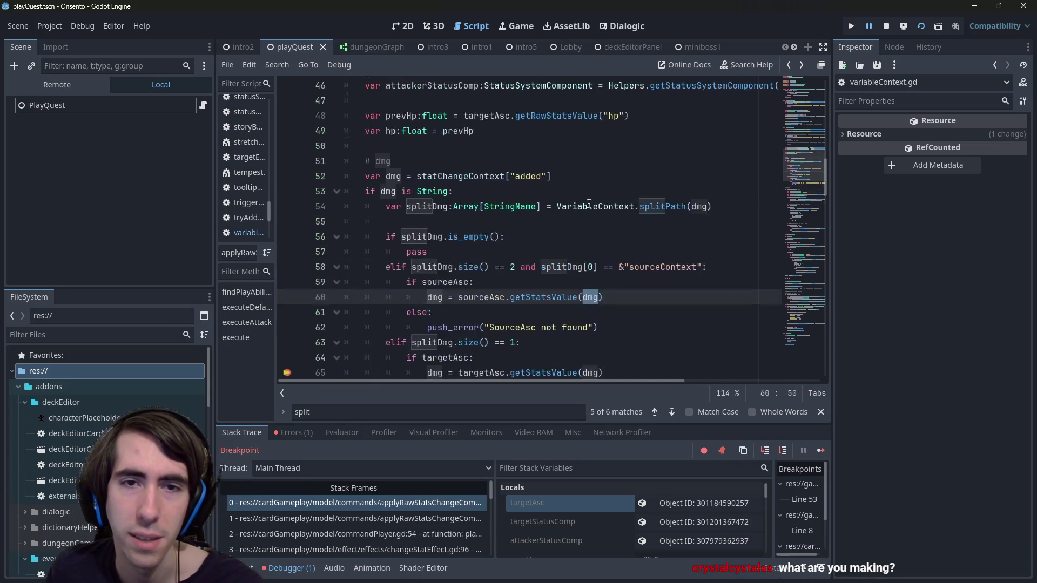
double_click(419, 267)
double_click(590, 297)
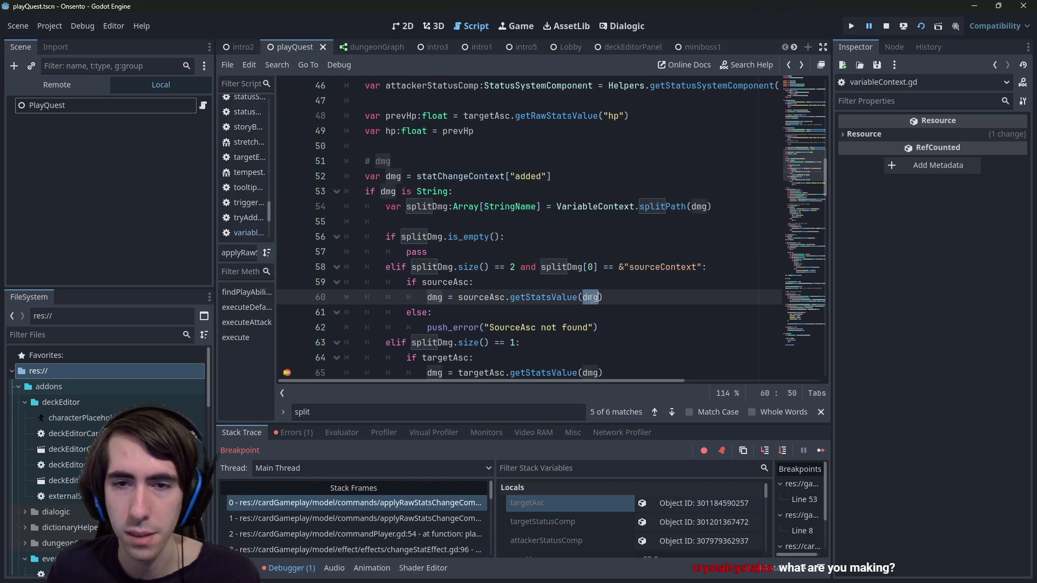
key("ctrl+v")
scroll(579, 298, "down", 2)
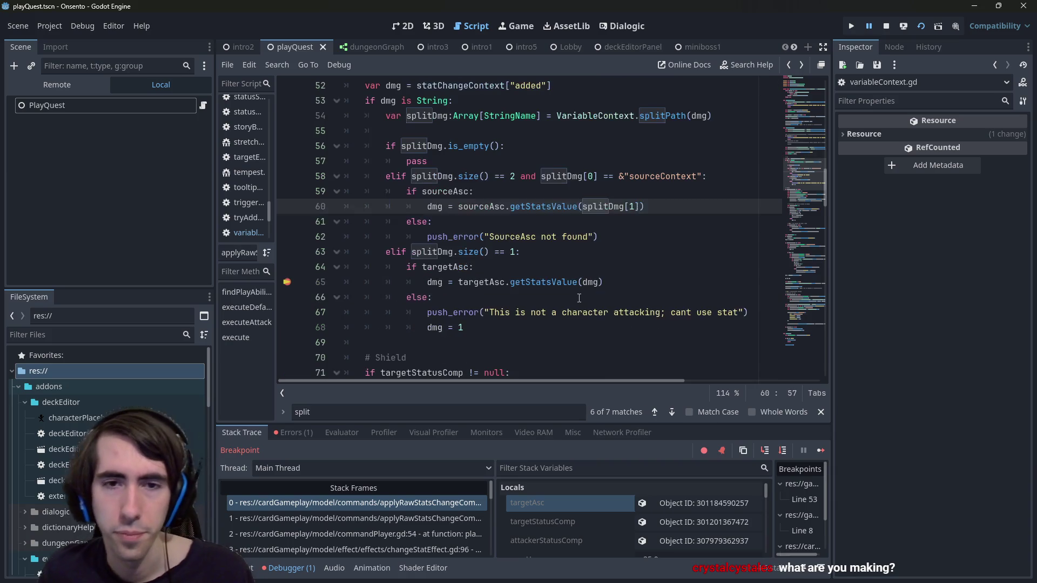
Stop the running debug session and relaunch the project with Run Project
left_click_drag(564, 324, 489, 252)
left_click(489, 252)
key("End")
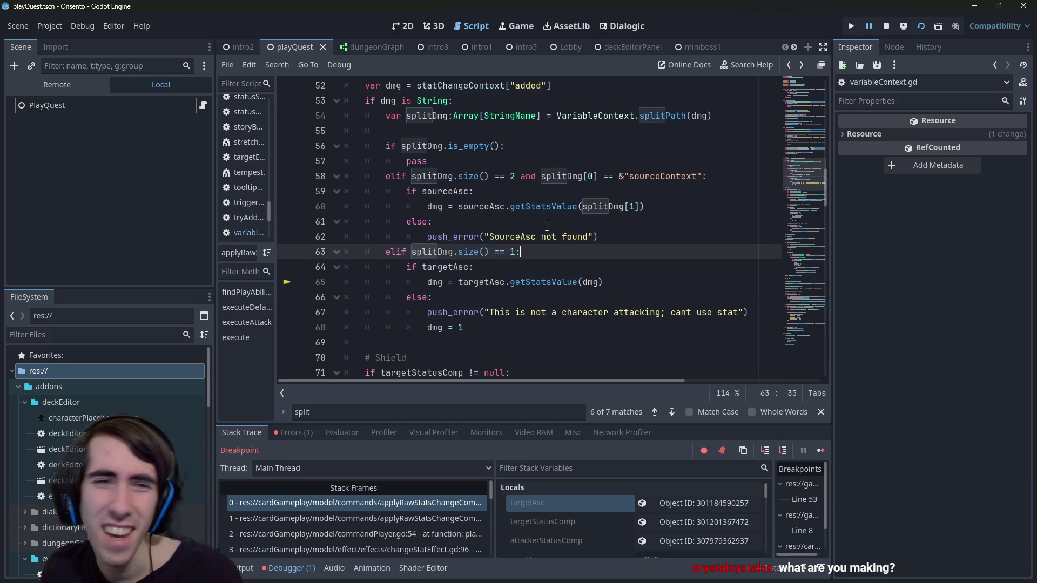
left_click(889, 25)
left_click(920, 28)
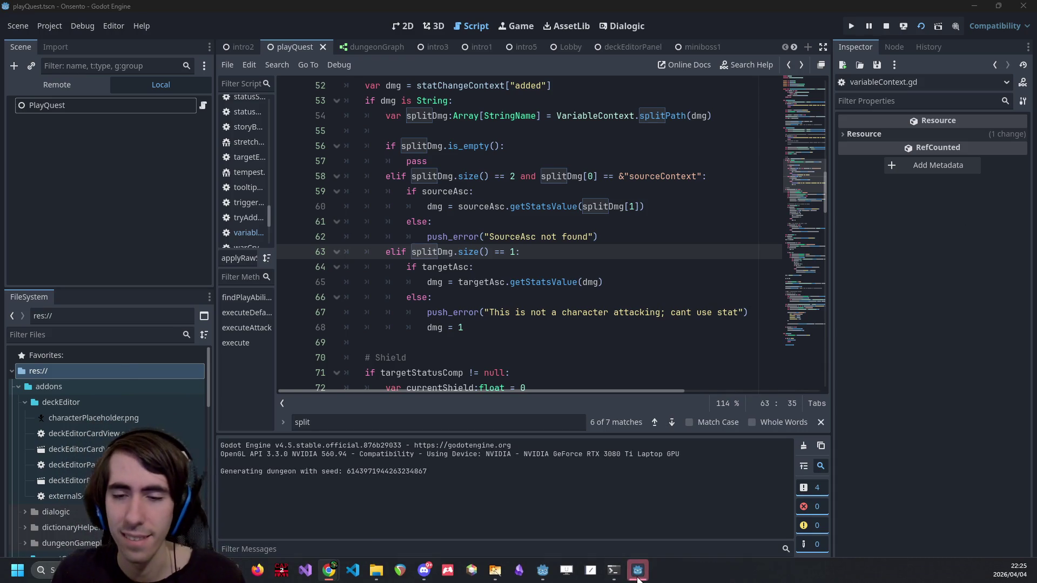
In the game, choose a path, advance the dialogue, and attack with the cat girl
left_click(638, 571)
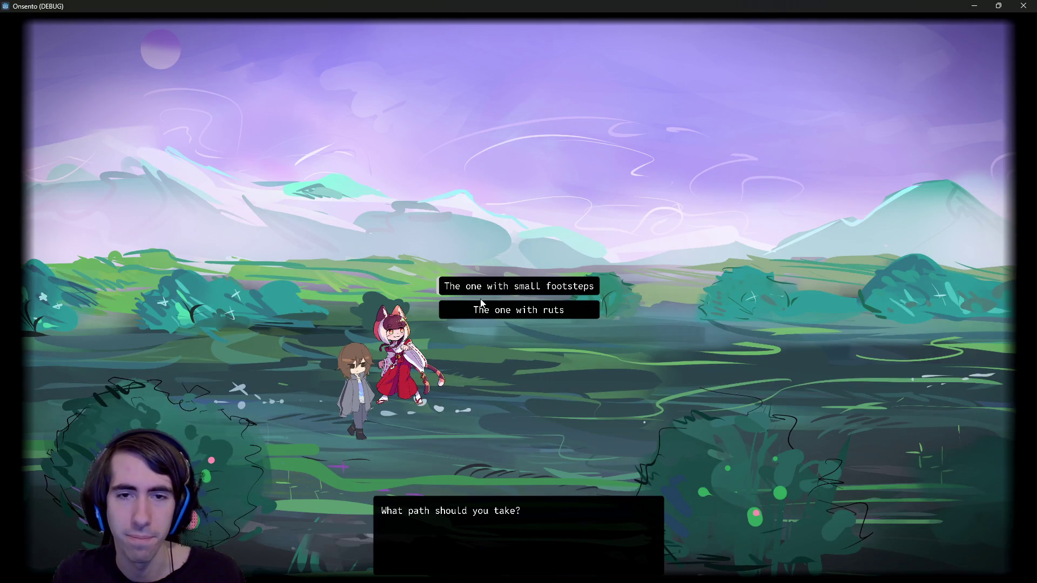
left_click(477, 286)
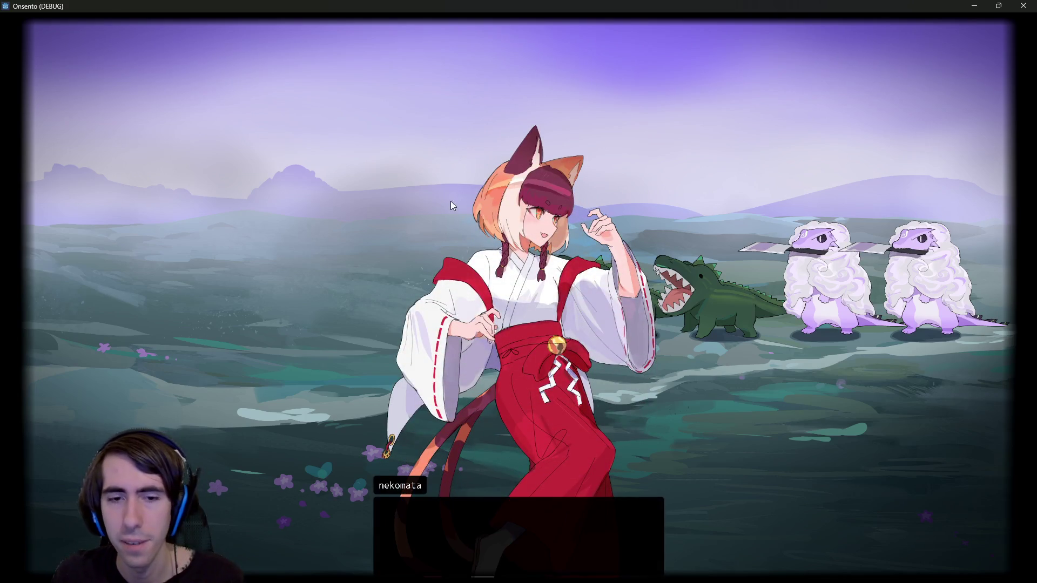
left_click(451, 202)
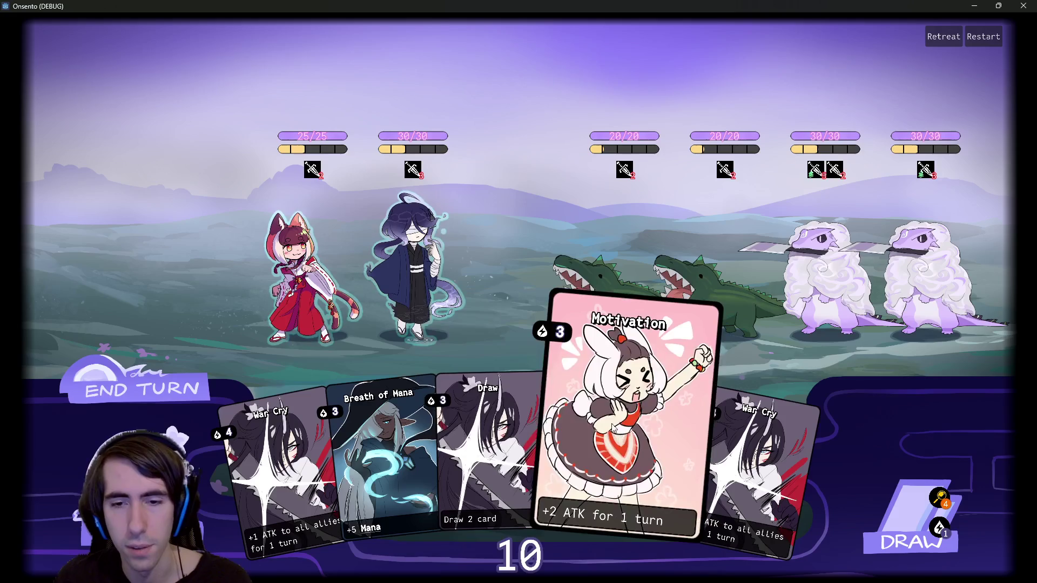
left_click(448, 279)
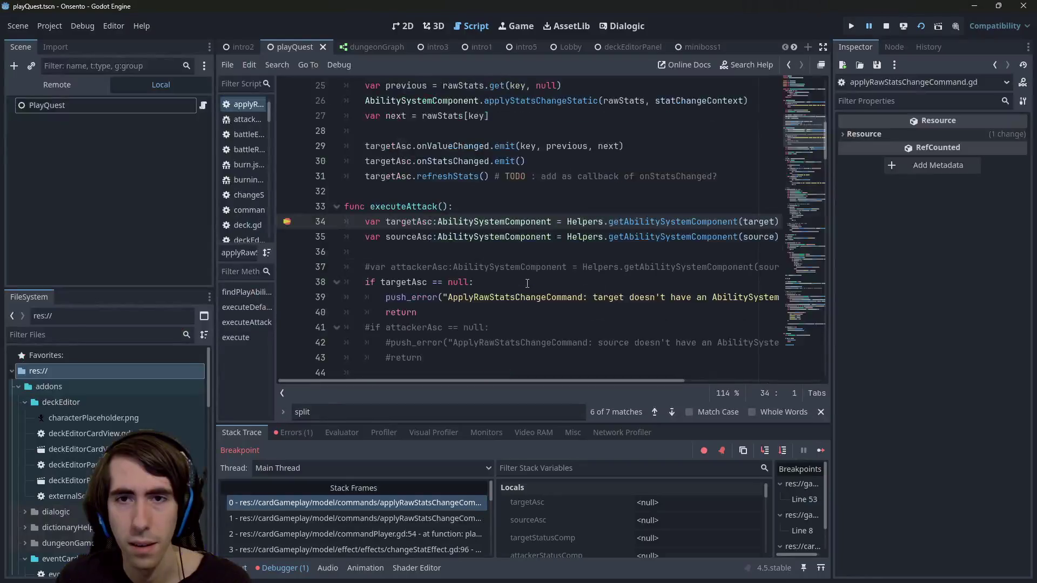
Remove the line-34 breakpoint, resume the game, and end the player's turn
left_click(288, 222)
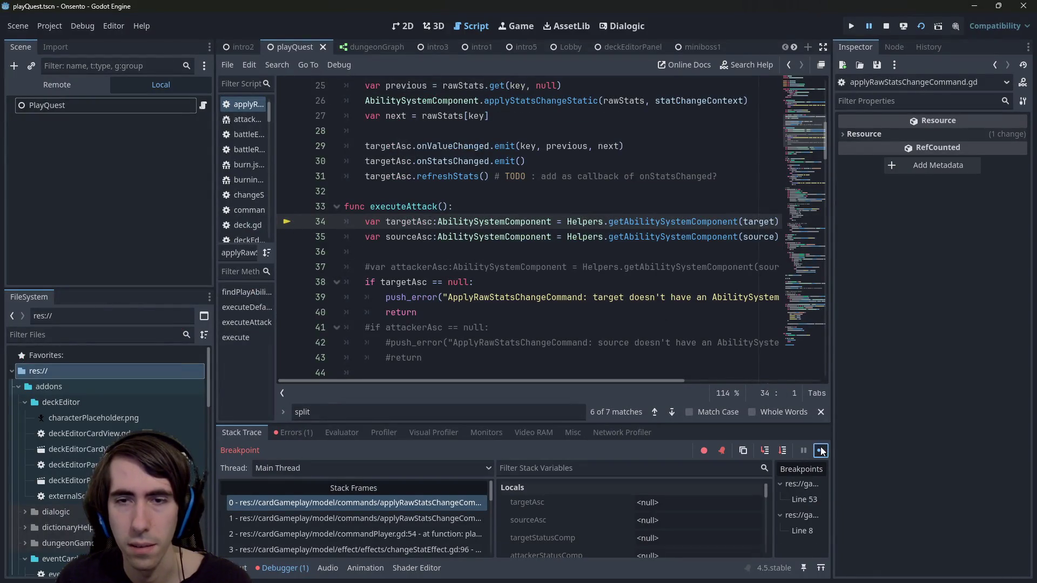
left_click(821, 450)
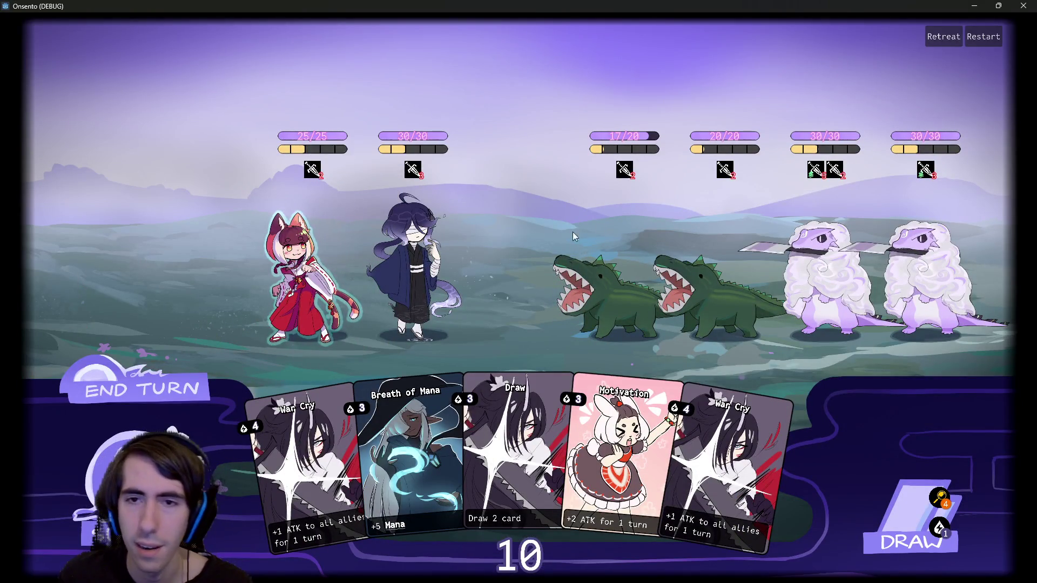
left_click(141, 389)
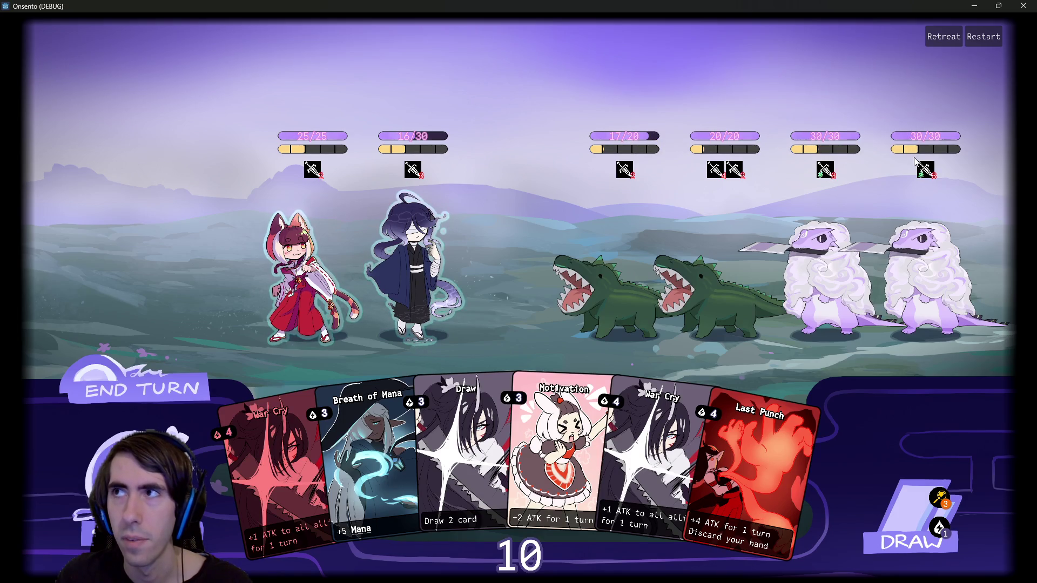
Play Breath of Mana on the cat-girl ally
mouse_move(430, 139)
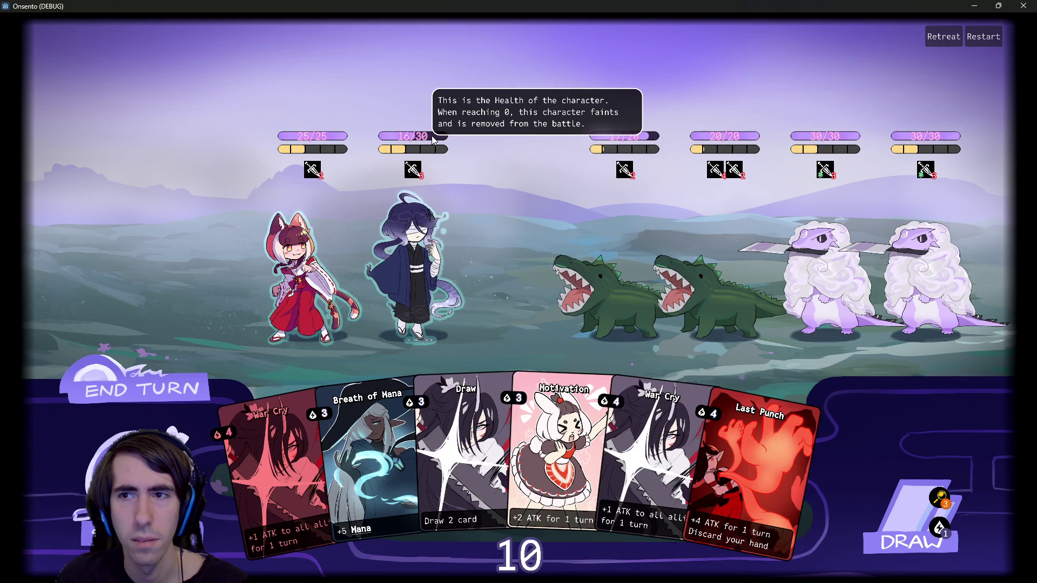
mouse_move(713, 171)
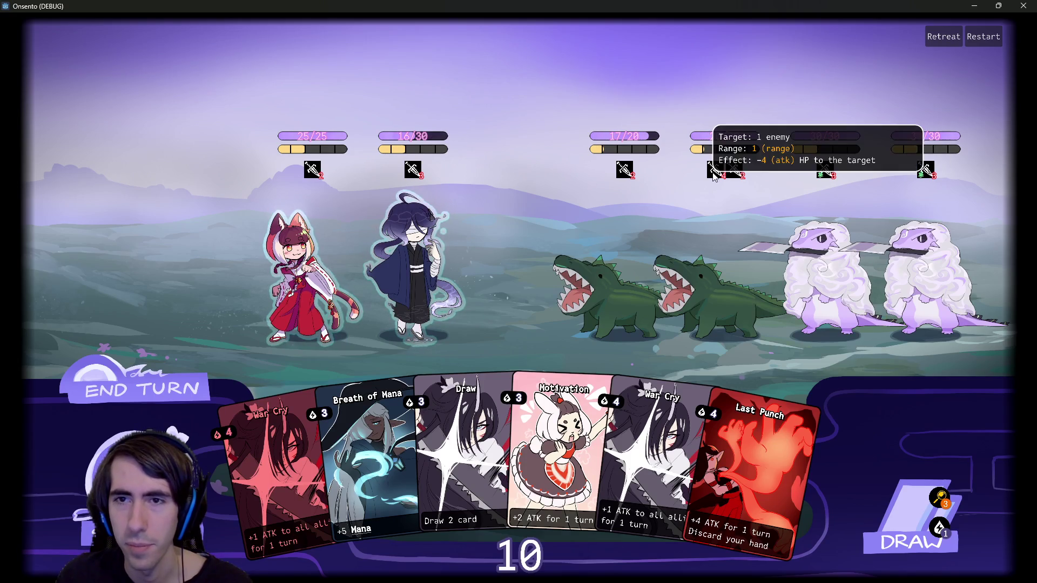
mouse_move(621, 173)
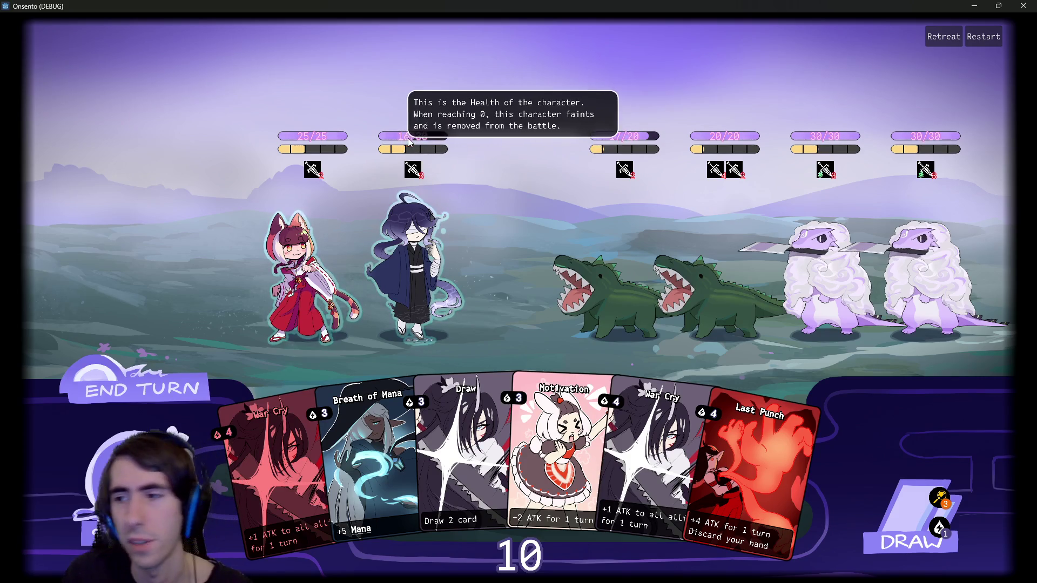
mouse_move(426, 435)
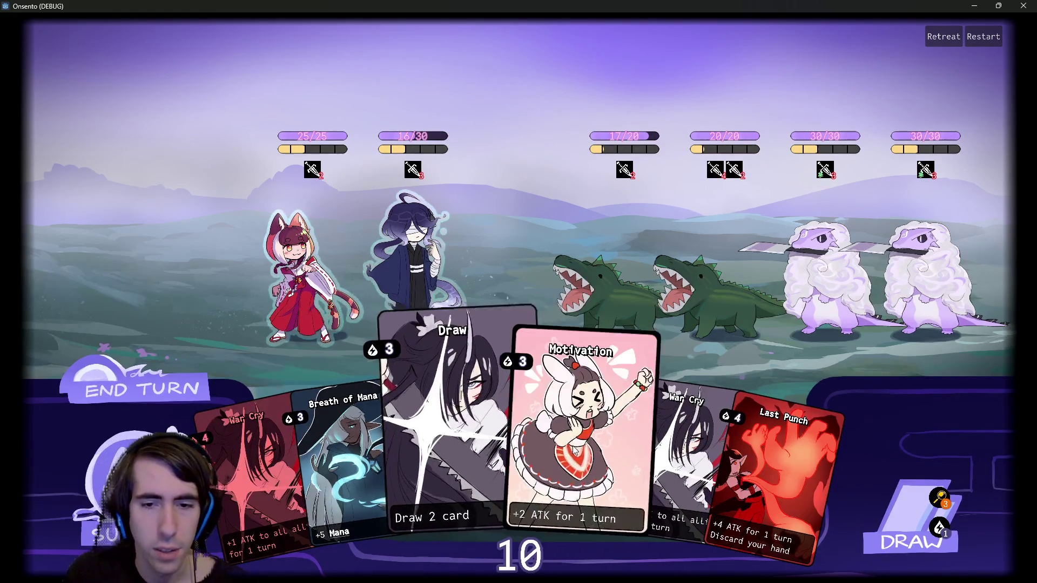
left_click_drag(376, 462, 319, 221)
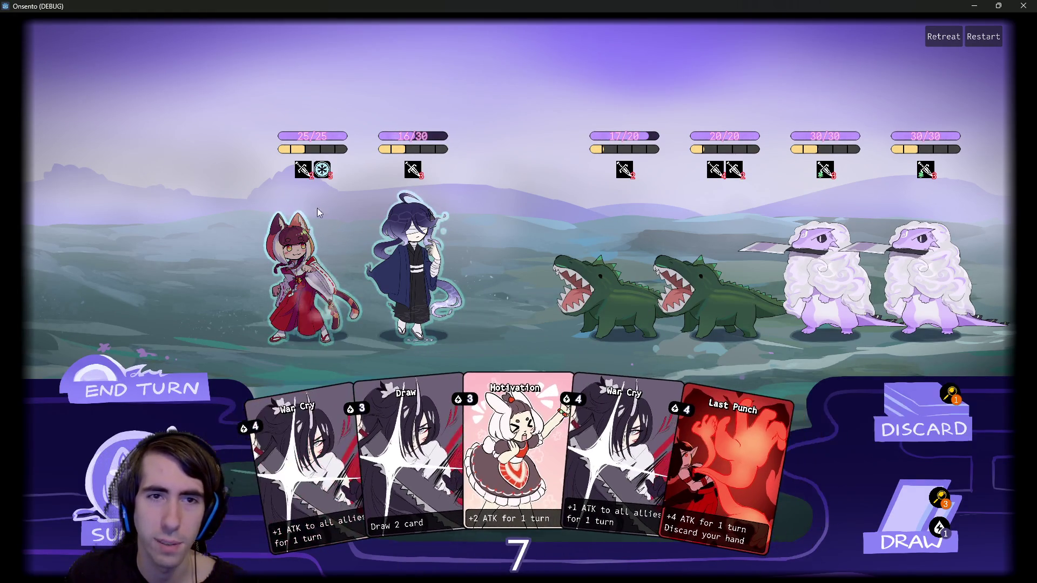
mouse_move(322, 170)
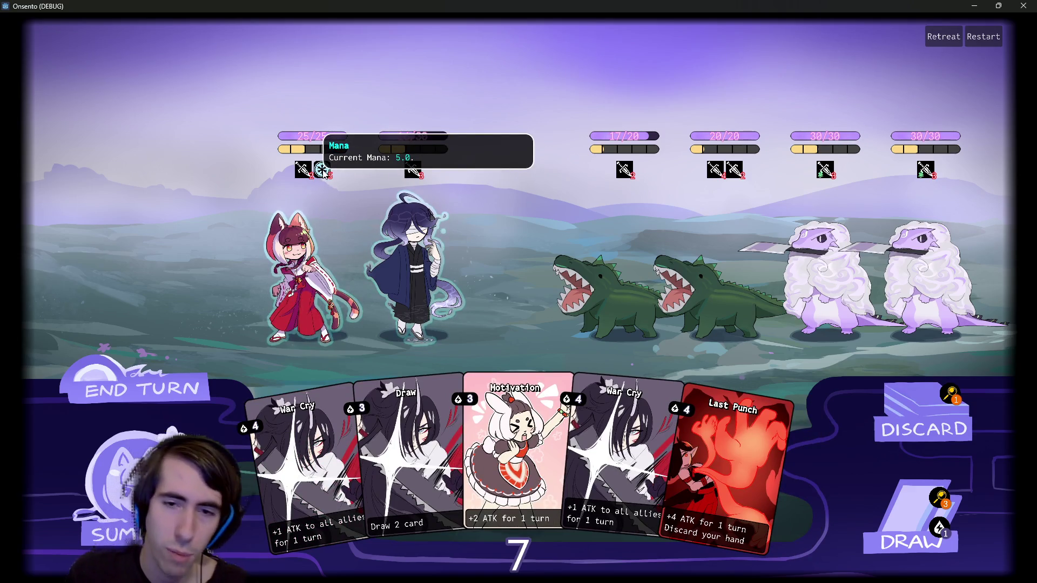
Draw an extra card, then inspect the Draw and Discard piles
left_click(938, 500)
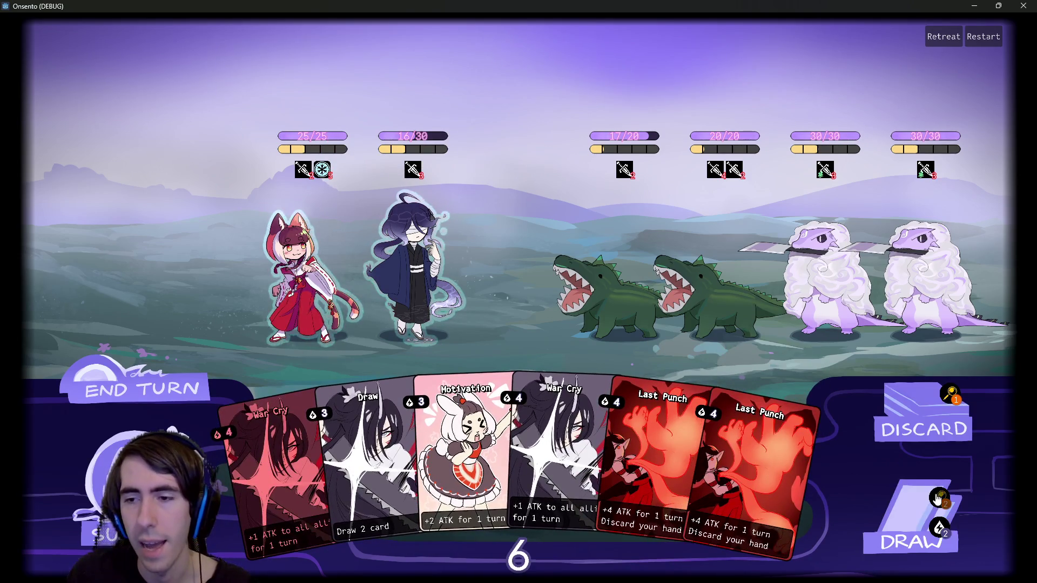
left_click(938, 500)
left_click(983, 550)
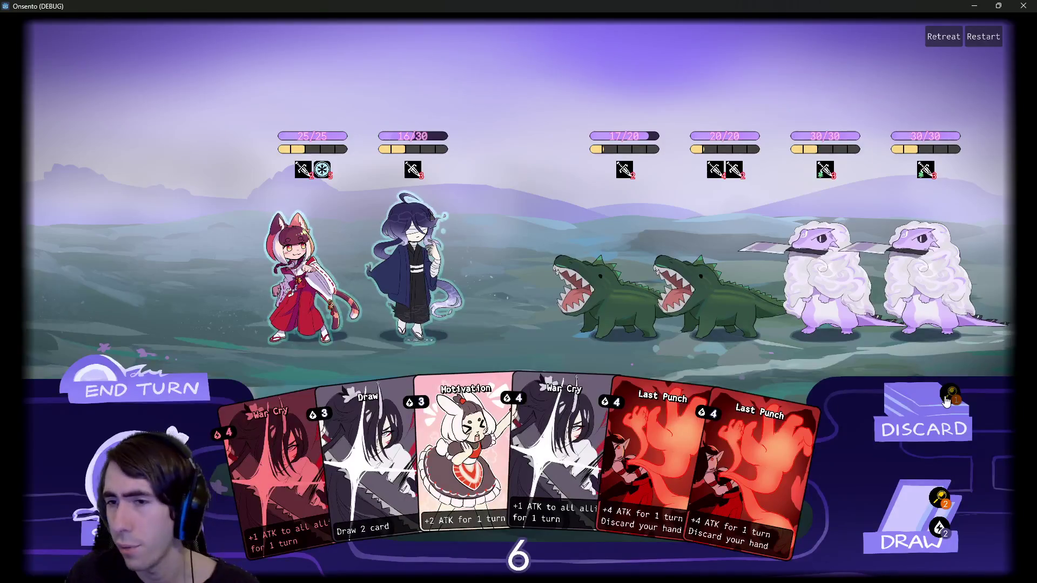
left_click(924, 422)
left_click(985, 551)
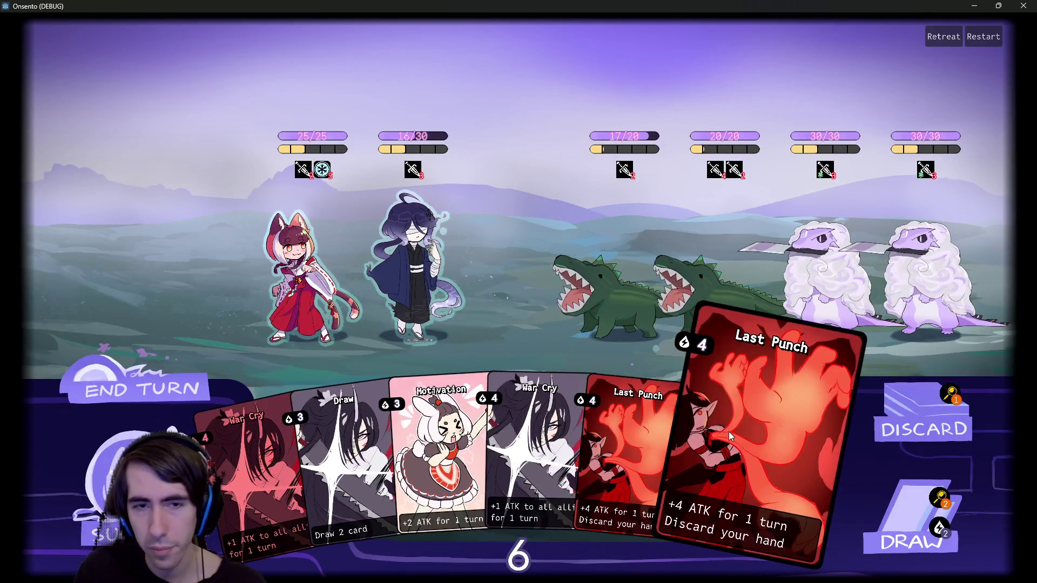
Play War Cry to boost both allies, then Motivation on the second ally
left_click(539, 450)
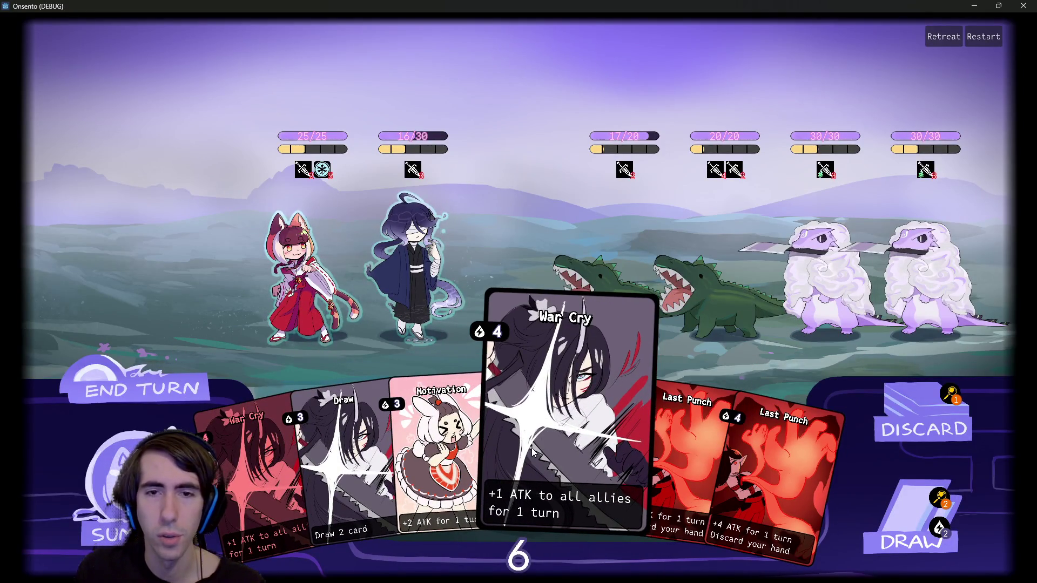
left_click(504, 332)
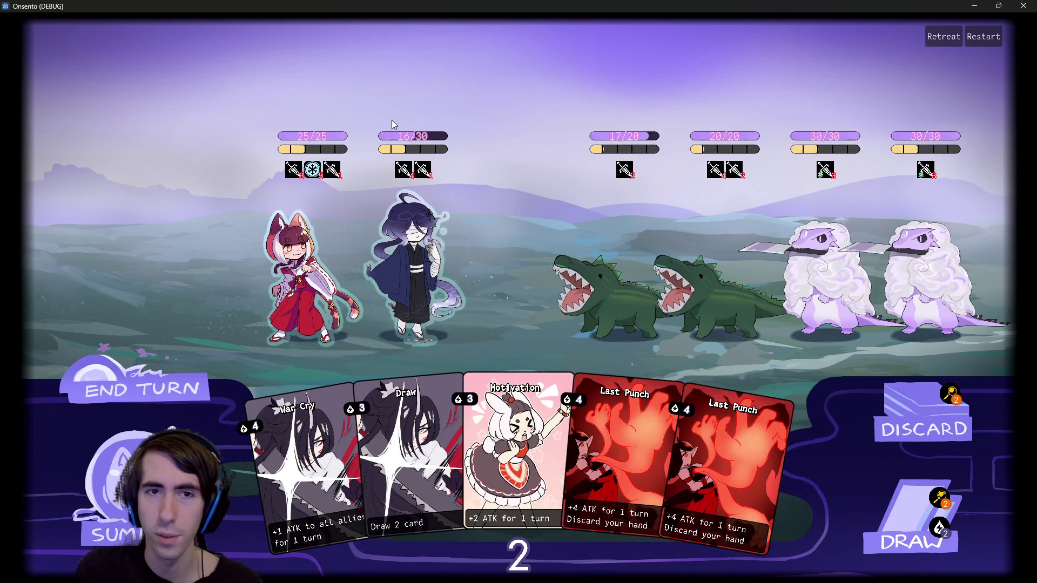
left_click(503, 478)
key("alt+Tab")
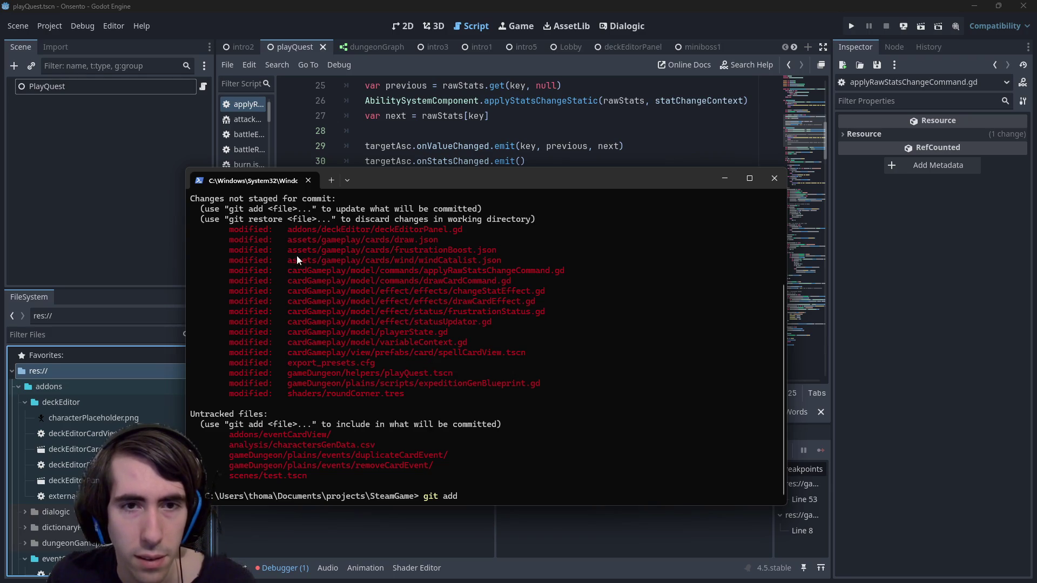
Show the git diff of assets/gameplay/cards/draw.json
left_click_drag(287, 239, 449, 239)
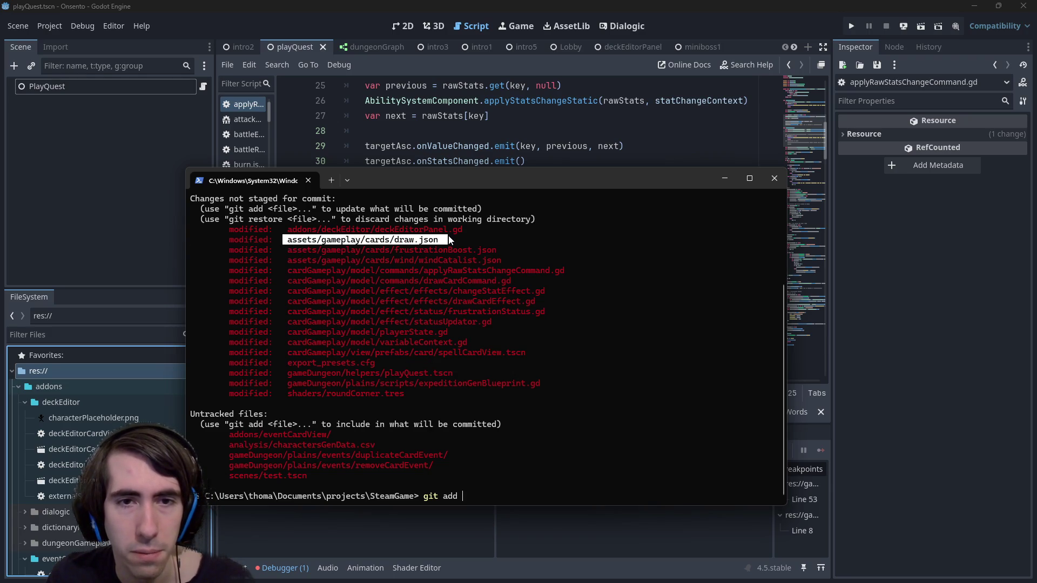
right_click(449, 236)
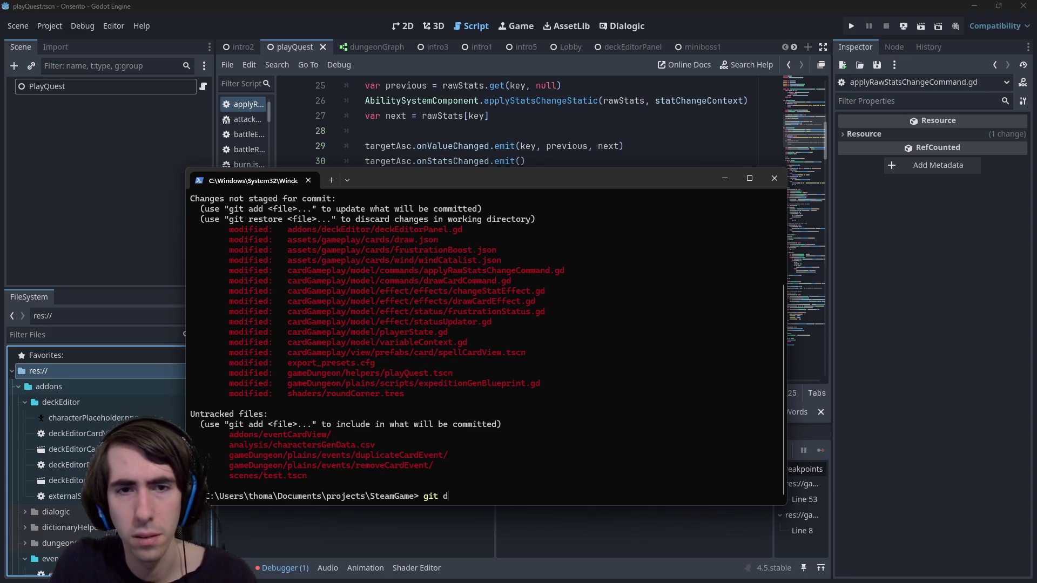
key("ctrl+v")
key("Return")
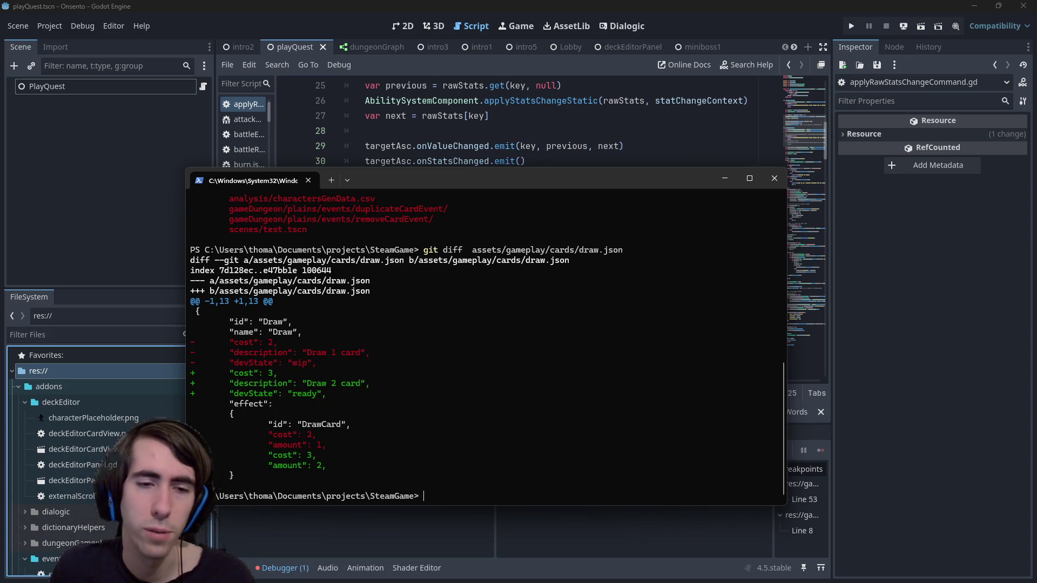
Back in Godot, check line 35 of the script, then the 2D scene view
key("alt+Tab")
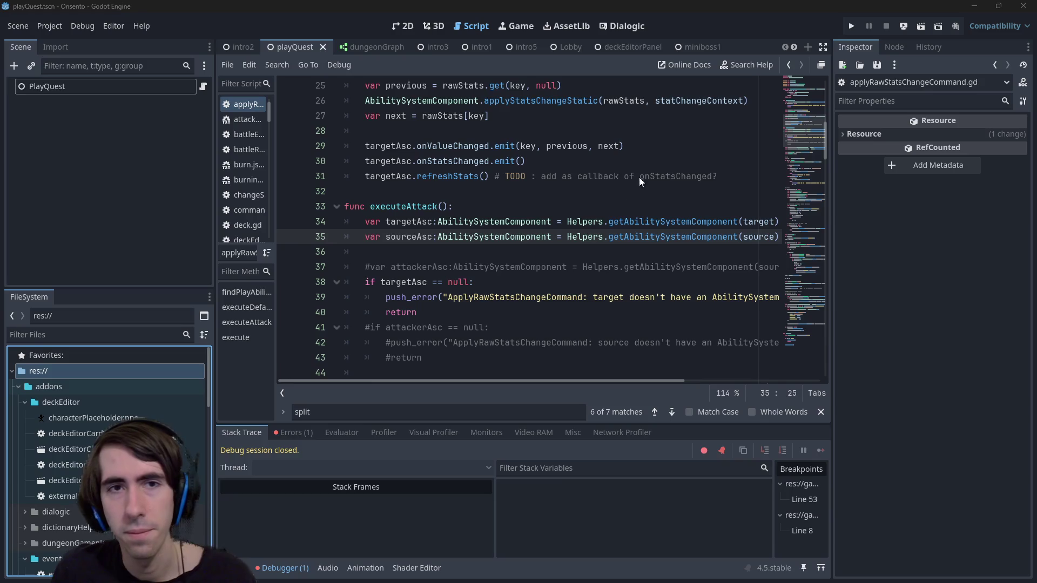
left_click(626, 267)
left_click(624, 238)
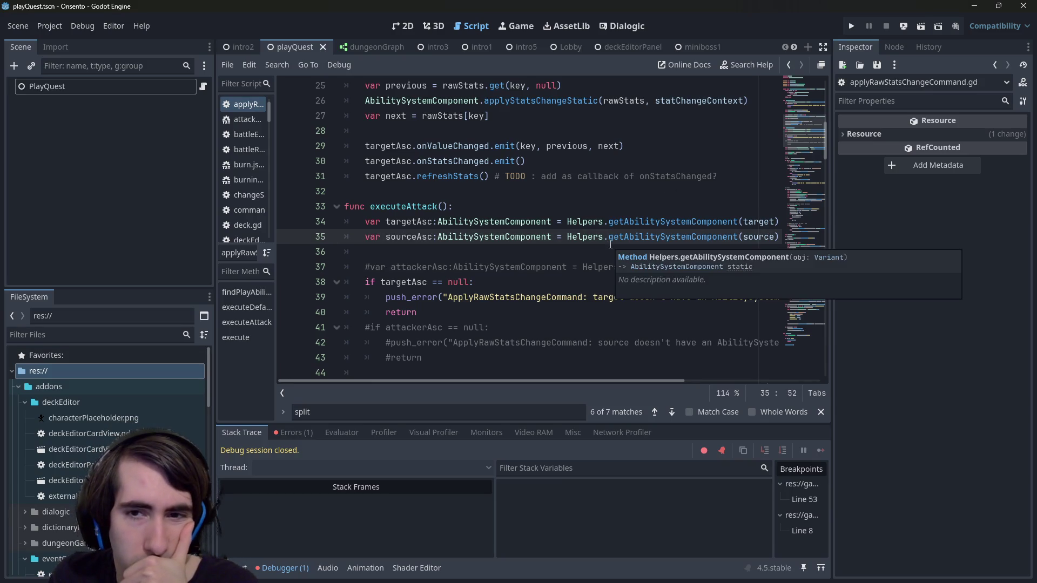
left_click(404, 26)
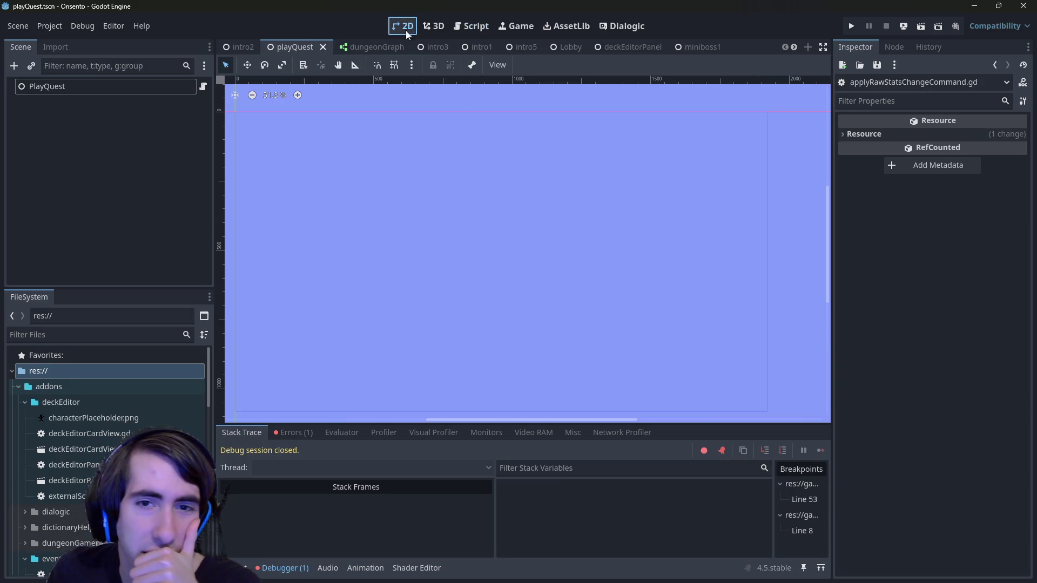
scroll(514, 264, "up", 2)
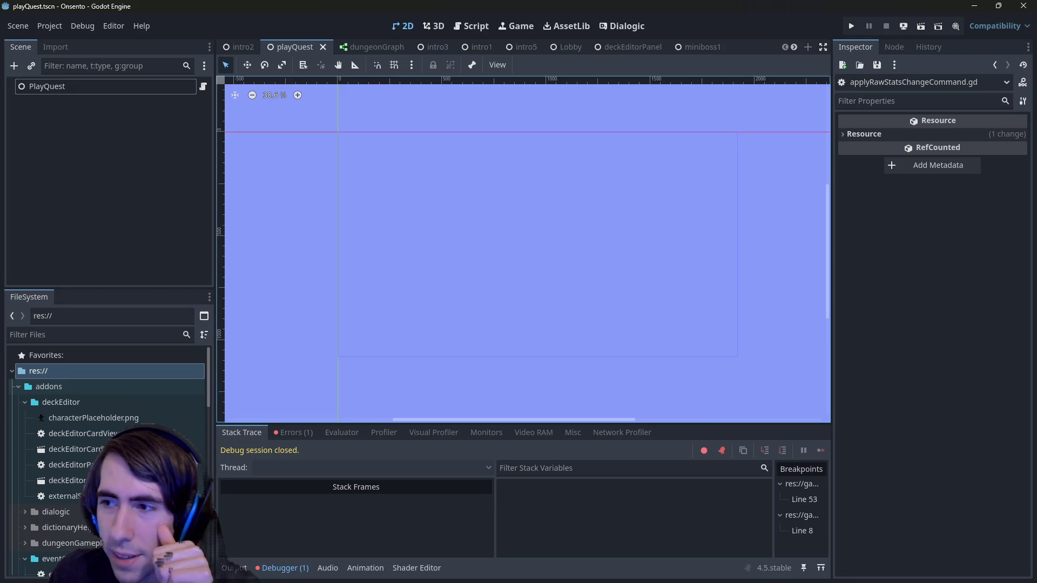
Reposition the terminal and run git status to list changed files
key("alt+Tab")
left_click_drag(563, 163, 472, 135)
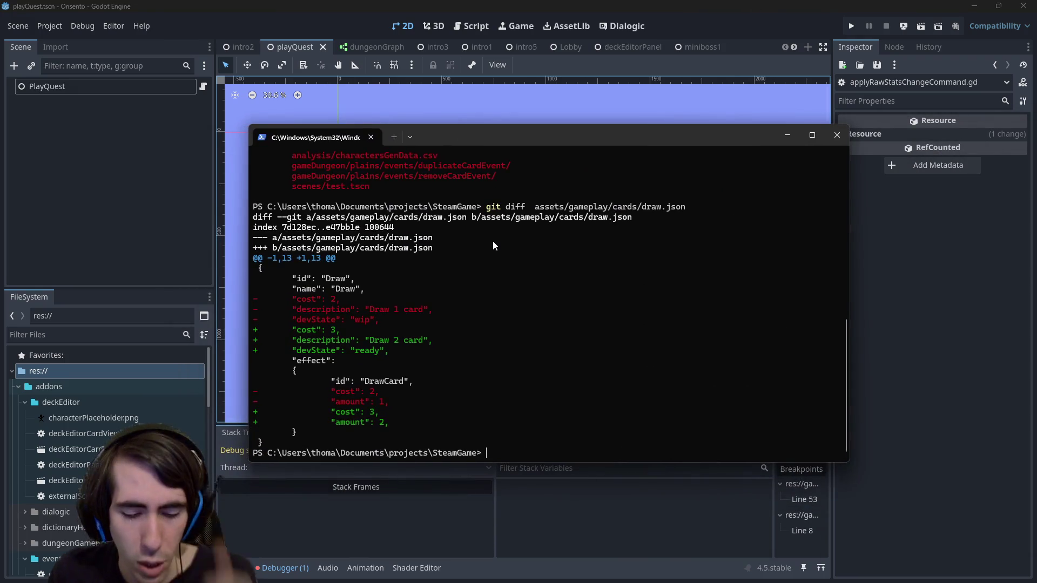
type("git stat")
type("us")
key("Return")
Stage all changed files with git add *.json and git add *.gd
type("git add *")
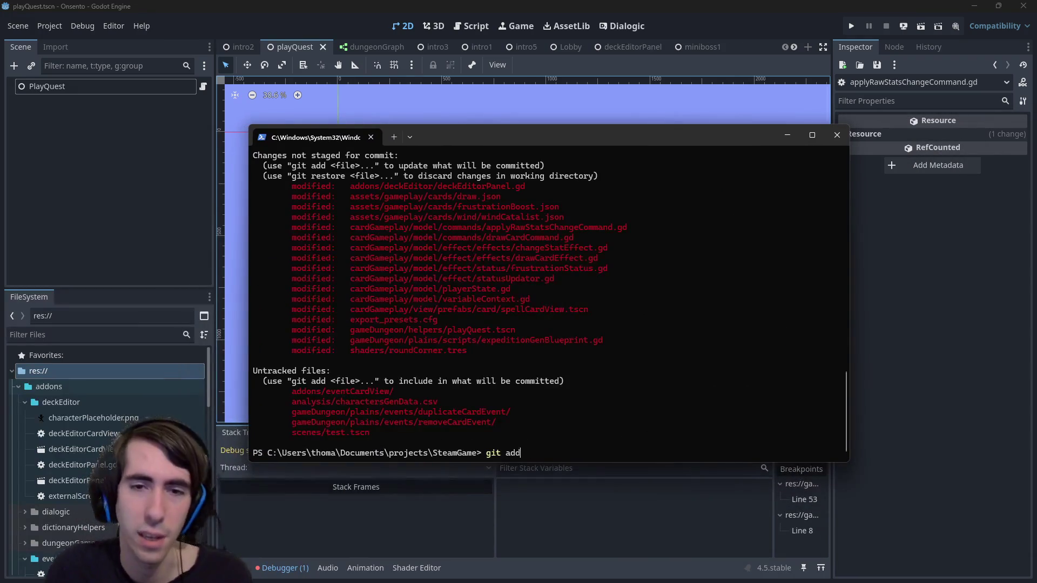
type(".json")
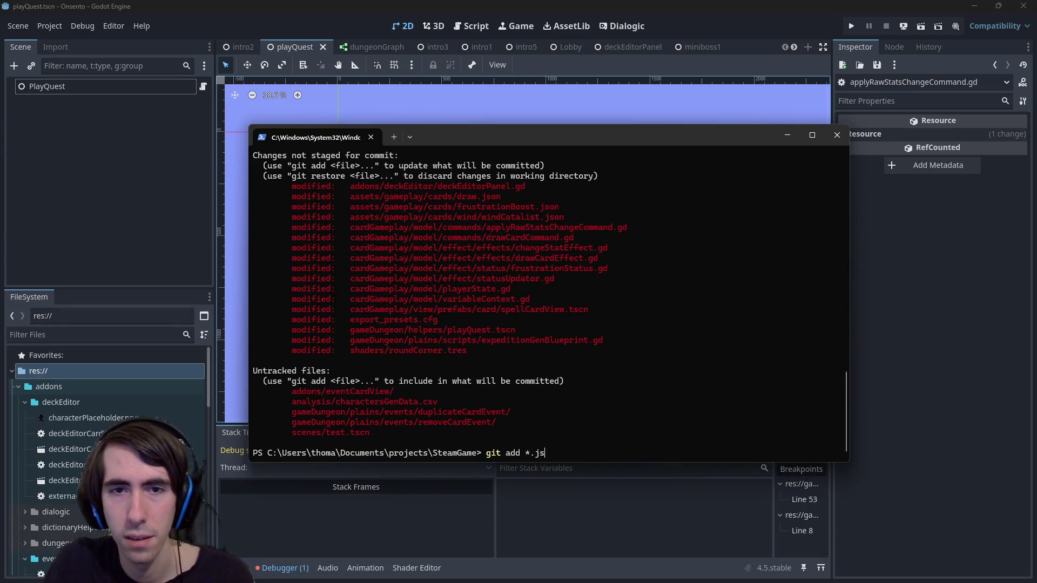
key("Return")
type("git")
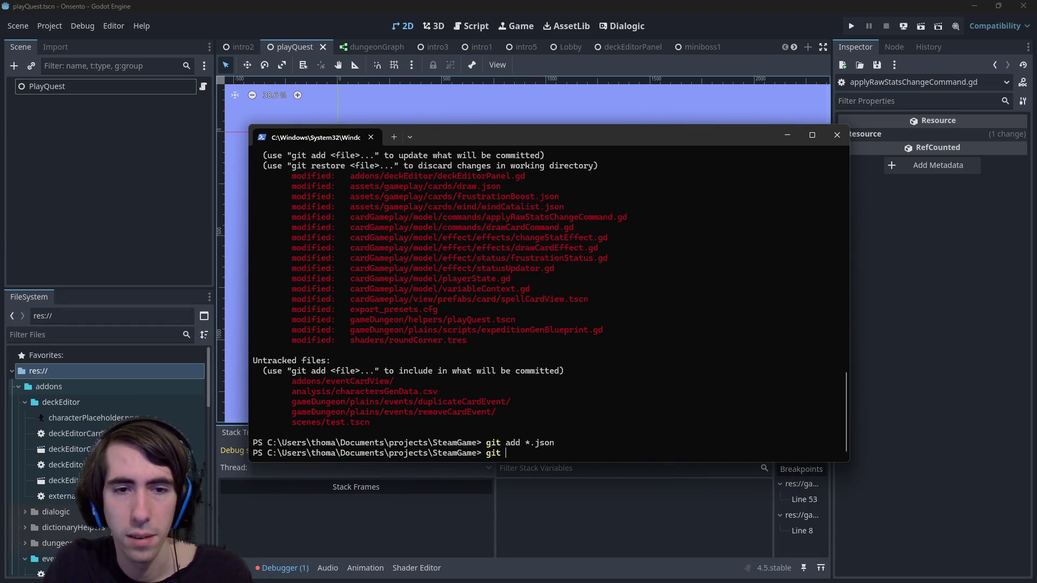
key("Up")
key("BackSpace")
type("gd")
key("Return")
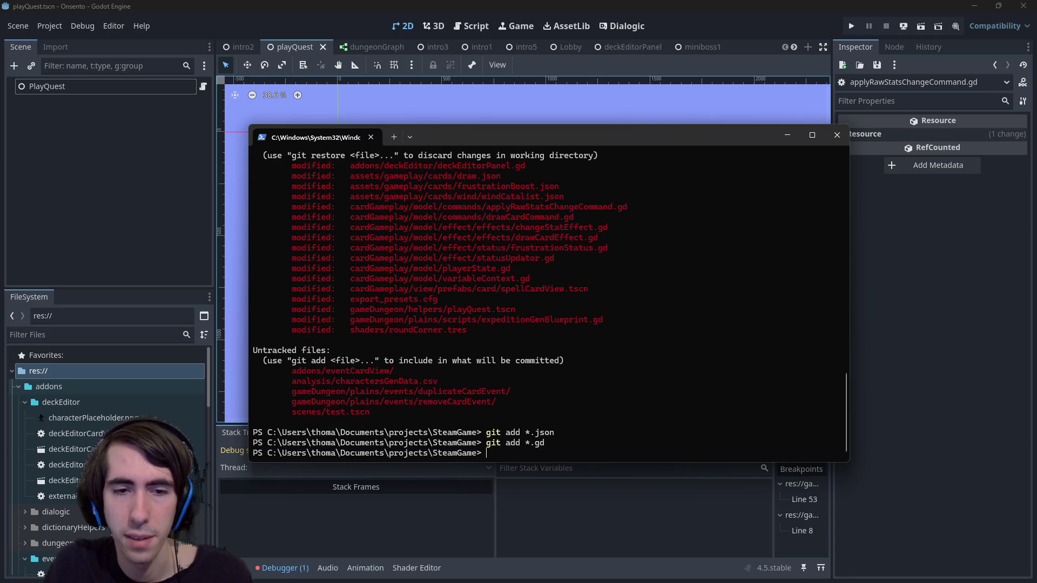
Run git status to review staged files and copy the remaining status lines
type("git status")
key("Return")
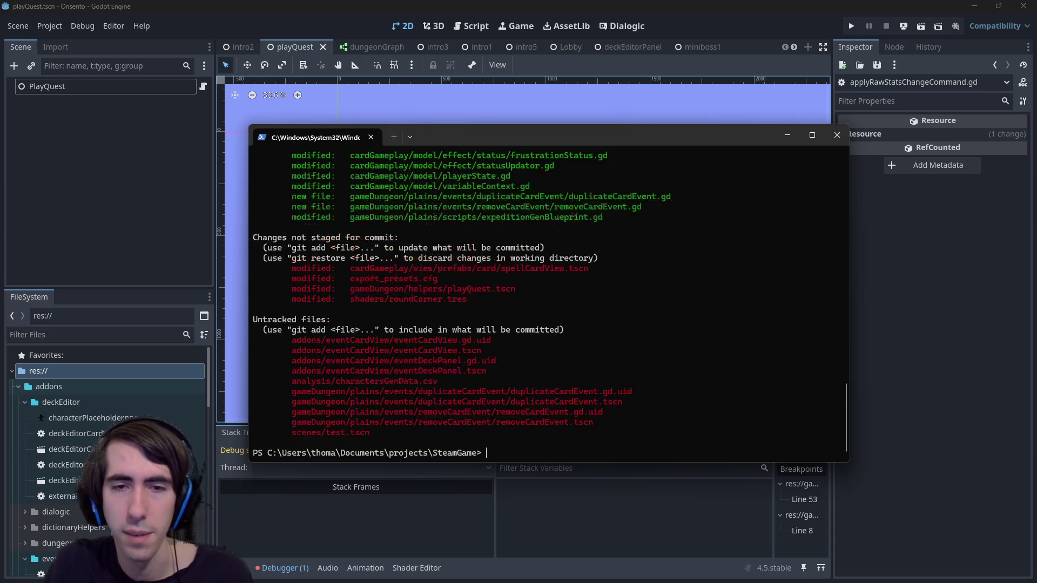
scroll(519, 229, "up", 3)
scroll(489, 225, "down", 3)
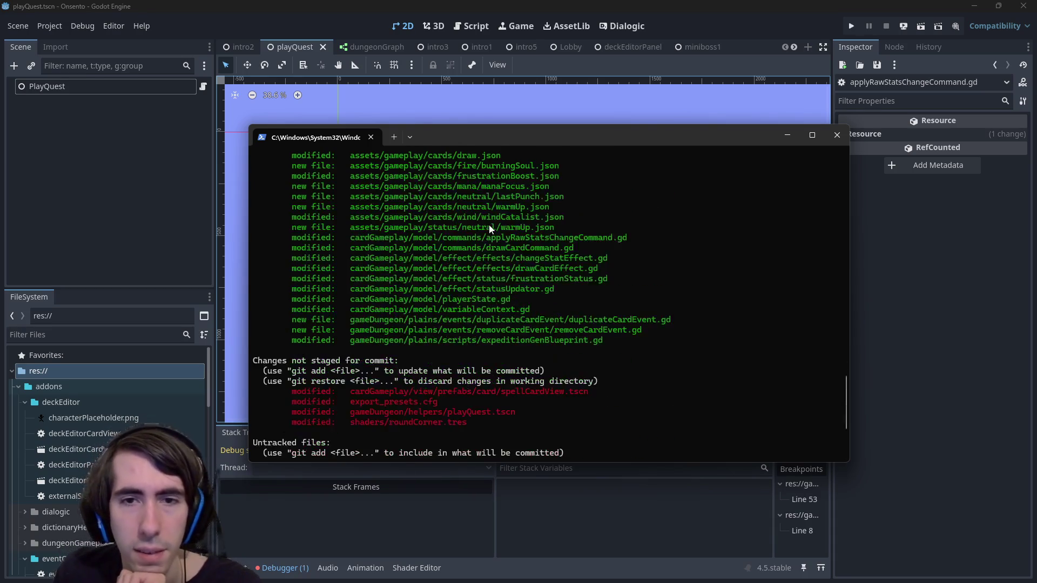
scroll(507, 259, "up", 3)
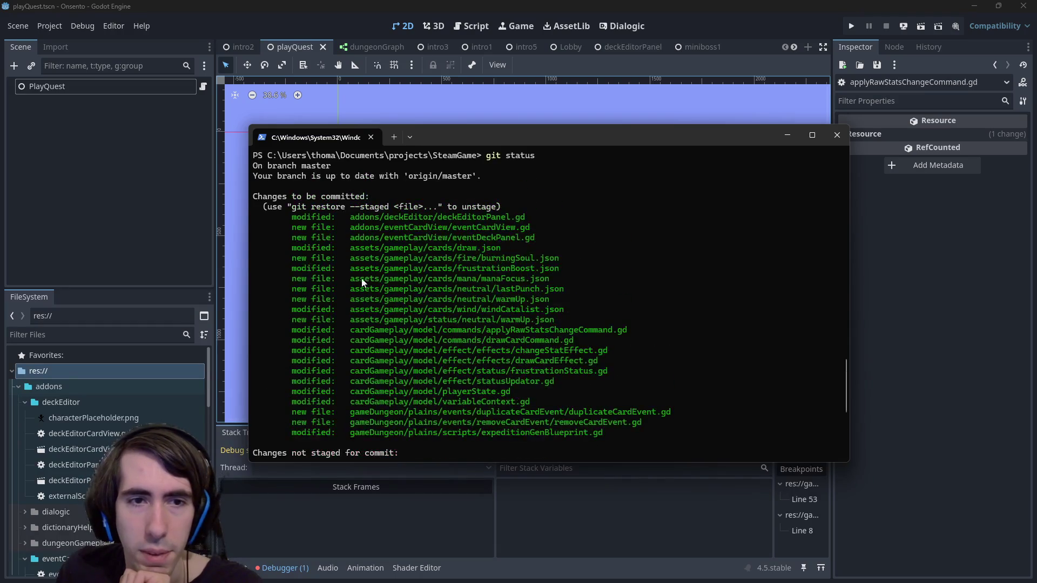
left_click_drag(341, 283, 536, 306)
right_click(536, 307)
scroll(535, 300, "down", 7)
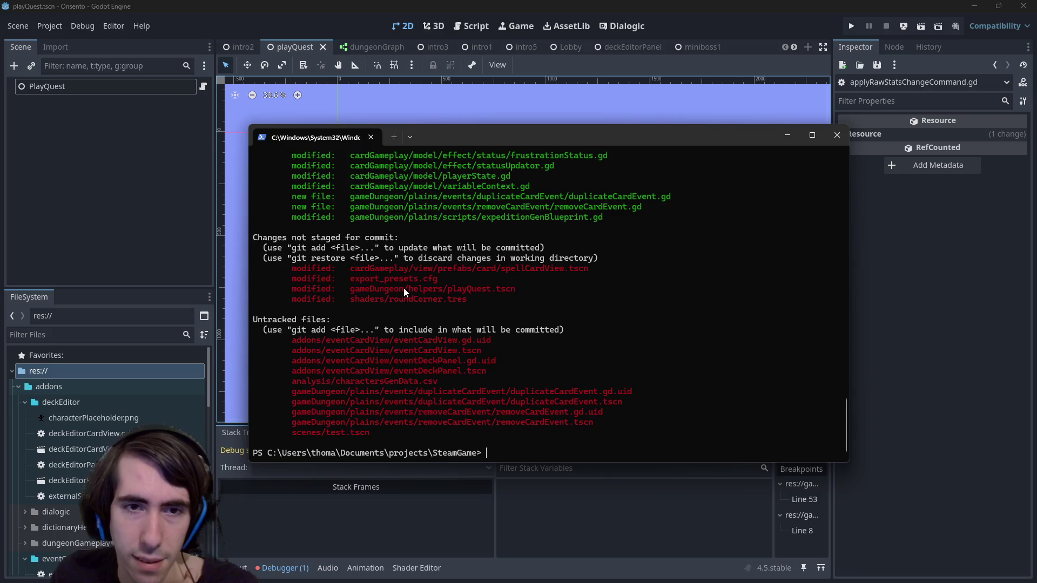
Stage the spellCardView.tscn scene file
left_click_drag(338, 269, 610, 273)
right_click(611, 269)
type("git add")
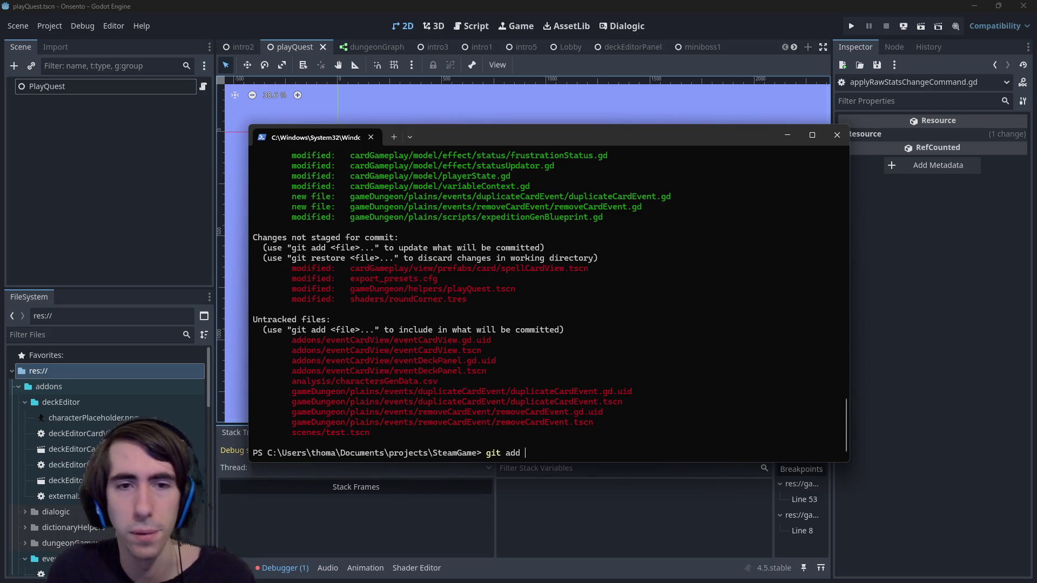
type("cardGameplay/view/prefabs/card/spellCardView.tscn")
mouse_move(346, 289)
left_mouse_down()
mouse_move(756, 294)
mouse_move(517, 296)
left_mouse_up()
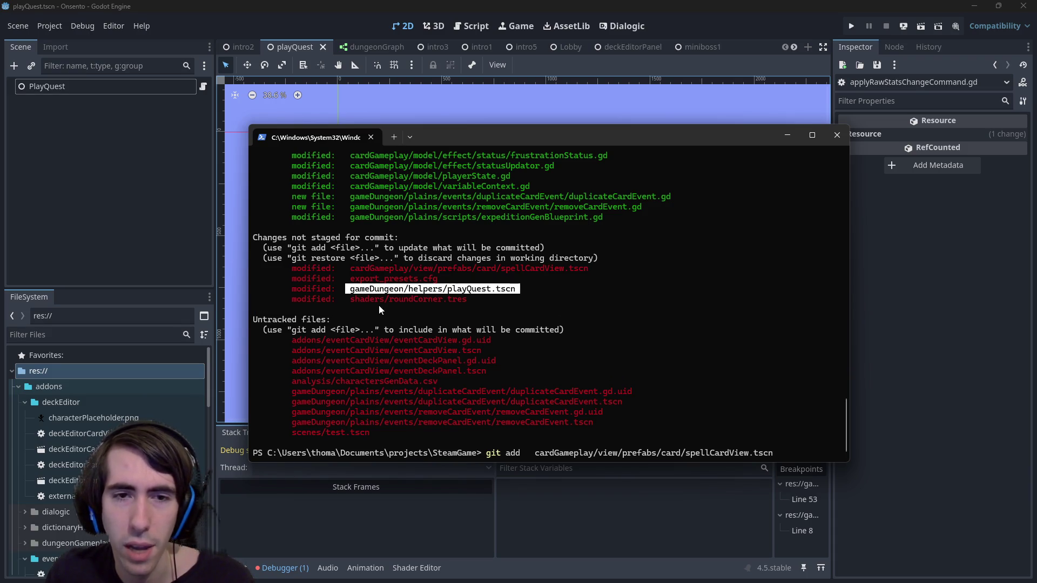
mouse_move(345, 300)
left_mouse_down()
mouse_move(504, 293)
mouse_move(467, 300)
left_mouse_up()
right_click(468, 300)
right_click(494, 294)
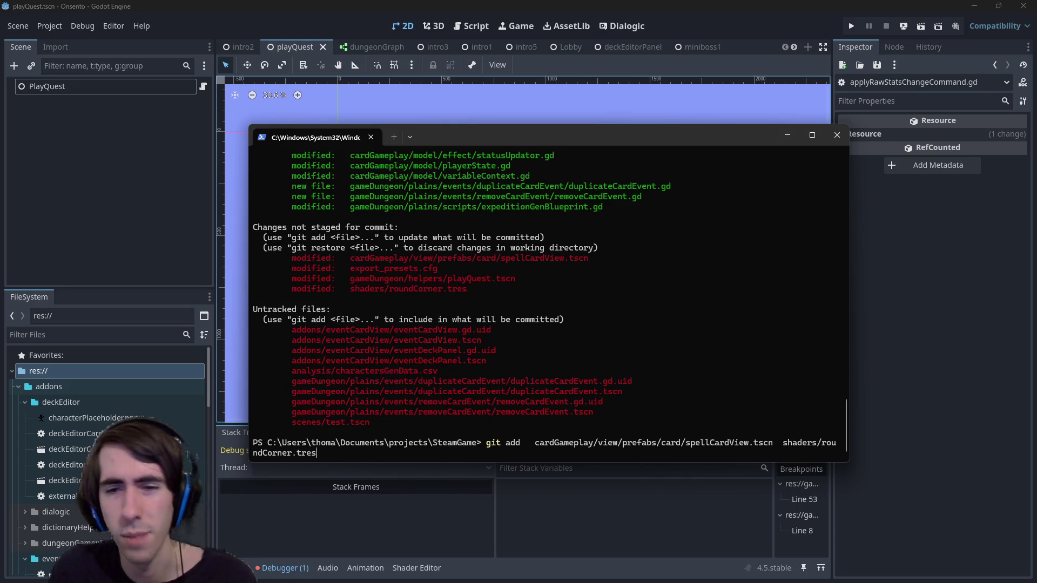
key("BackSpace")
key("BackSpace")
key("BackSpace")
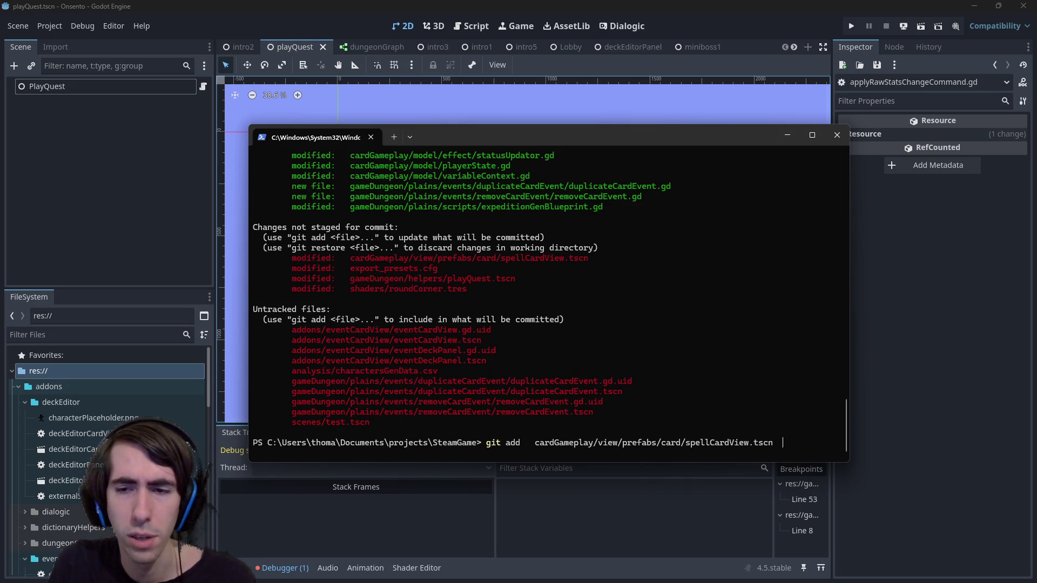
key("Return")
Diff and stage shaders/roundCorner.tres, then recheck git status
type("git diff  shaders/roundCorner.tres")
key("Return")
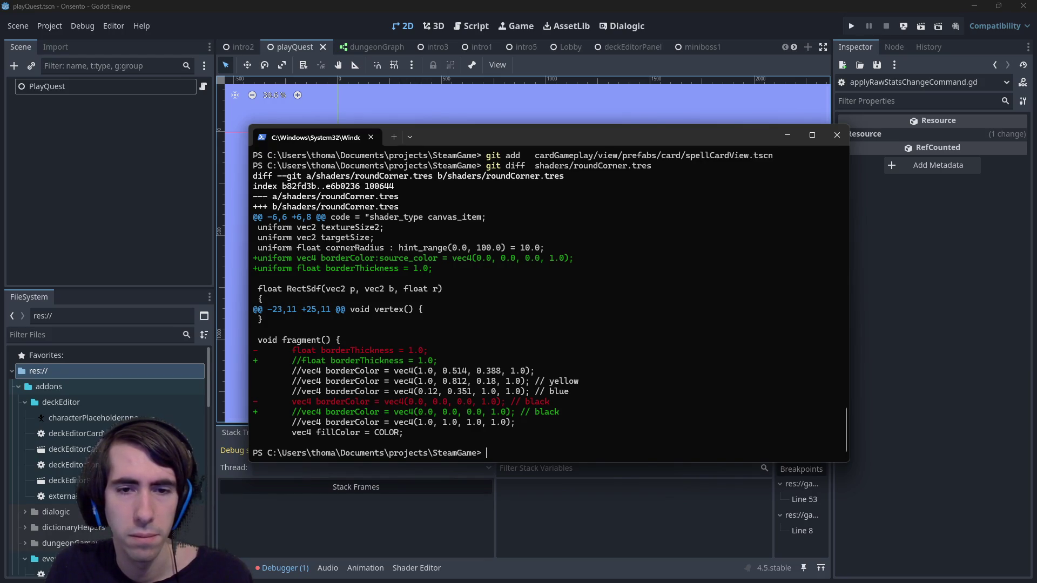
type("git add  shaders/roundCorner.tres")
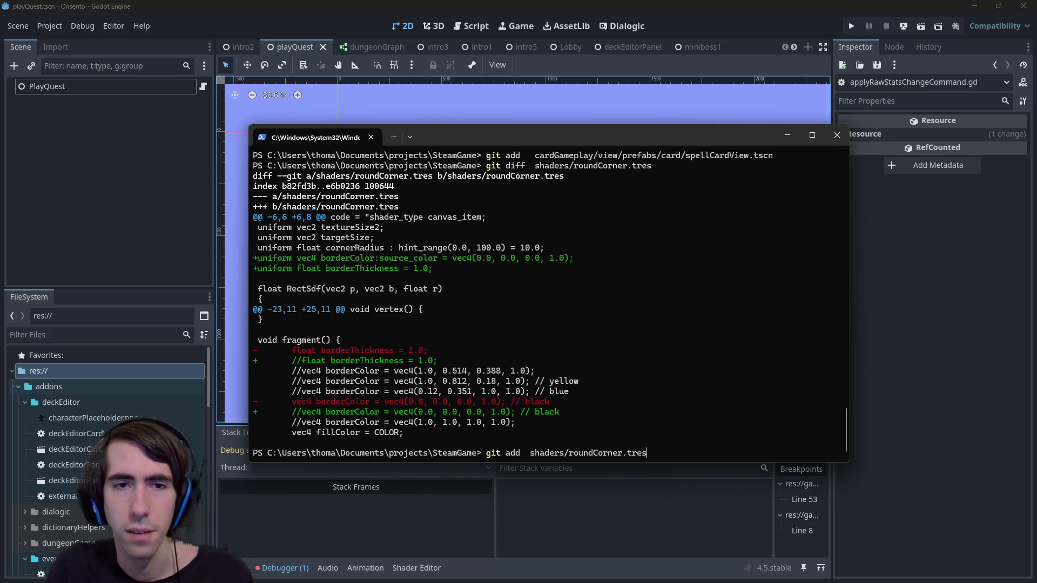
key("Return")
type("git status")
key("Return")
Stage the addons/eventCardView folder
type("git add")
mouse_move(287, 341)
left_mouse_down()
mouse_move(413, 343)
mouse_move(390, 345)
left_mouse_up()
right_click(390, 345)
right_click(469, 316)
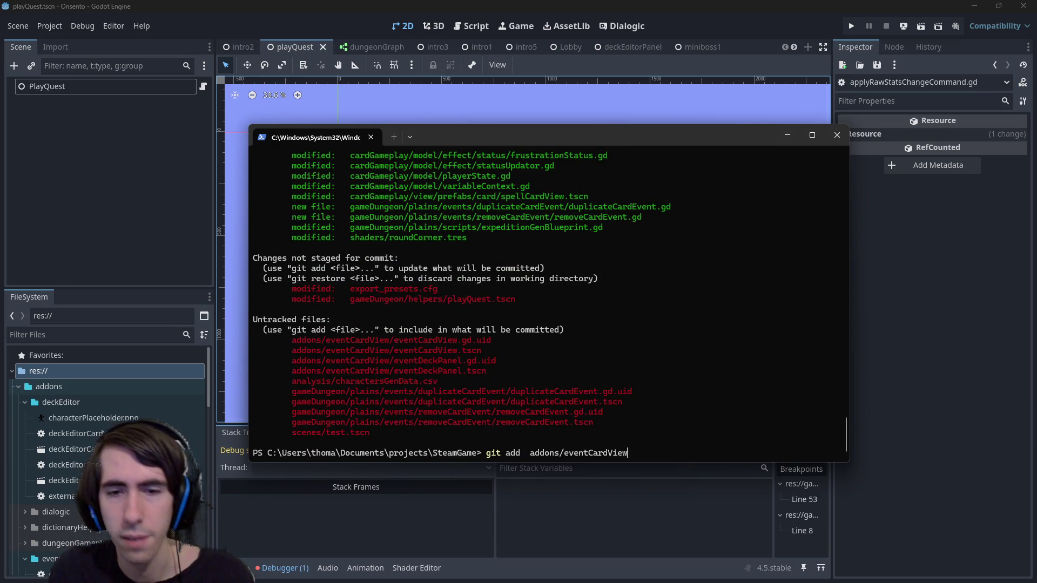
key("Return")
Stage the duplicateCardEvent and removeCardEvent folders using ** wildcards
type("git s")
key("BackSpace")
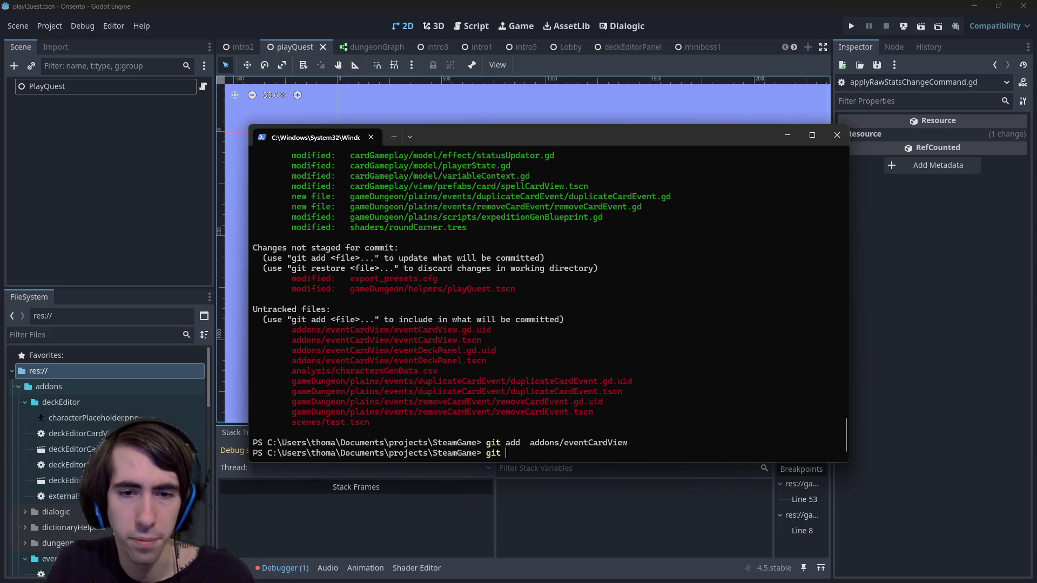
type("add")
left_click_drag(288, 387, 502, 383)
right_click(502, 382)
right_click(400, 394)
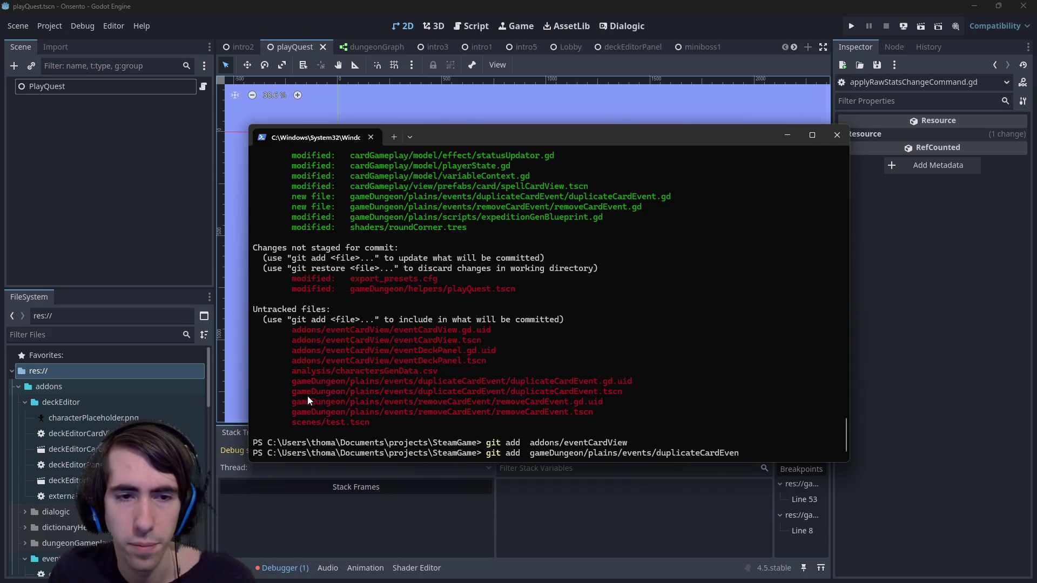
left_click_drag(310, 399, 497, 402)
right_click(492, 404)
right_click(492, 404)
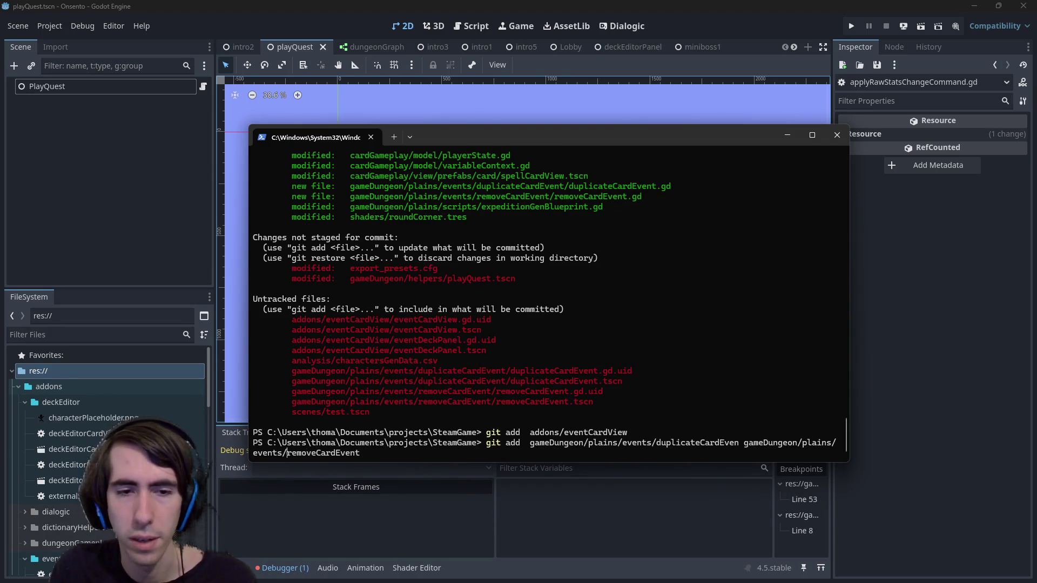
key("BackSpace")
type("*")
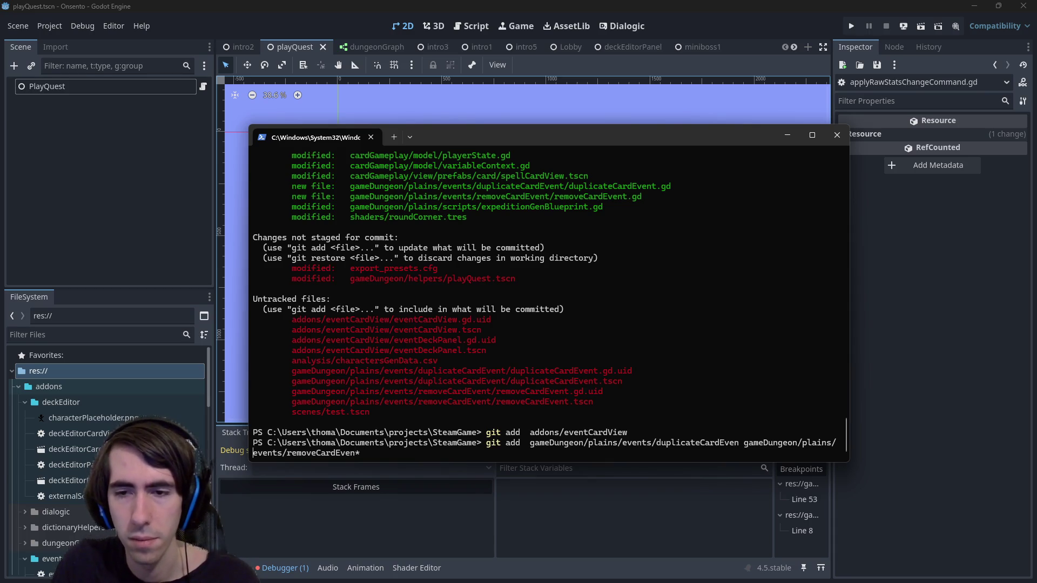
type("*")
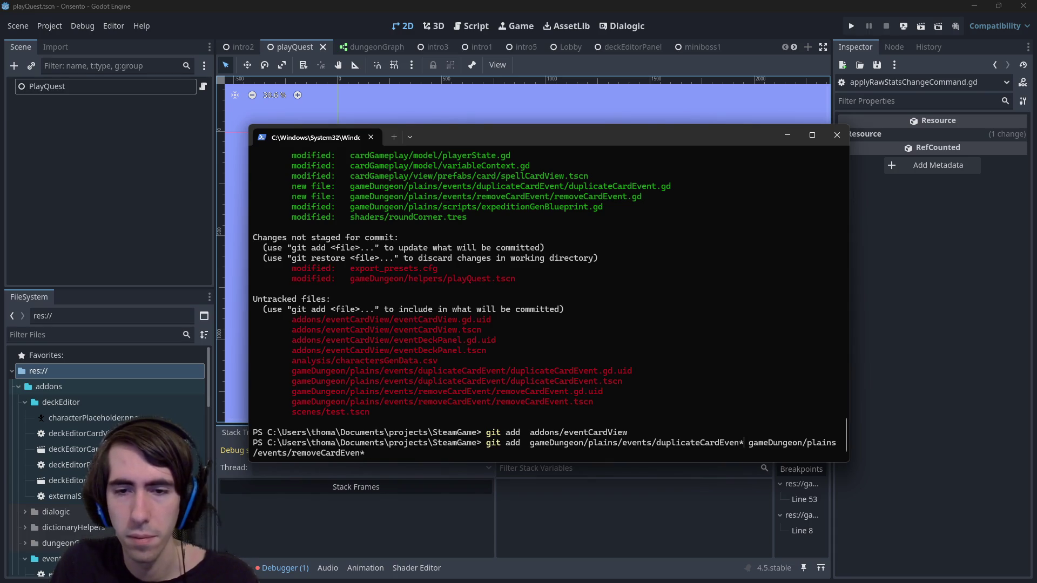
key("Return")
Confirm the staged files with git status and begin the MAD- commit message
type("git status")
key("Return")
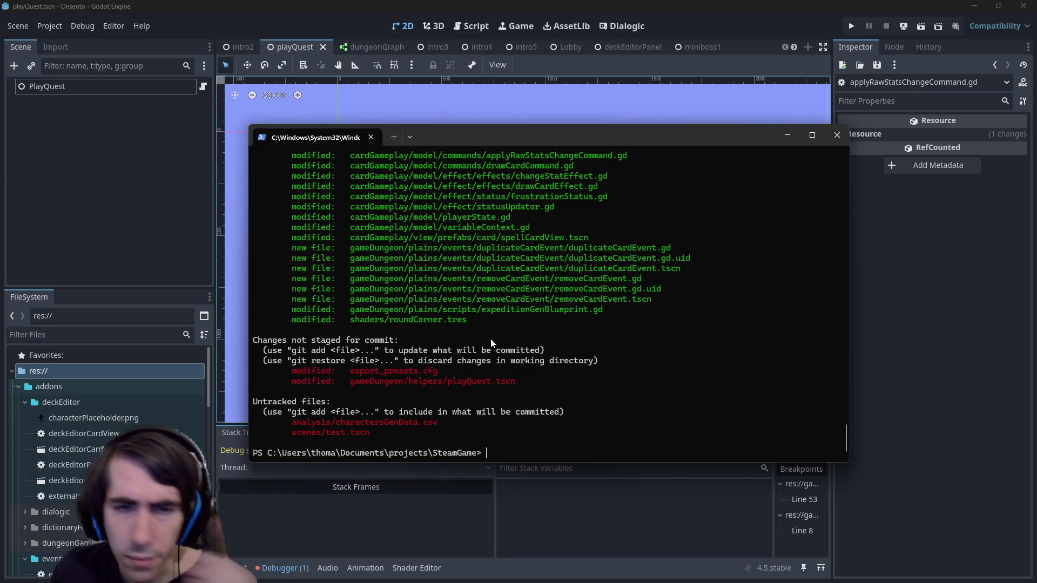
type("git commit -m \"[]\"")
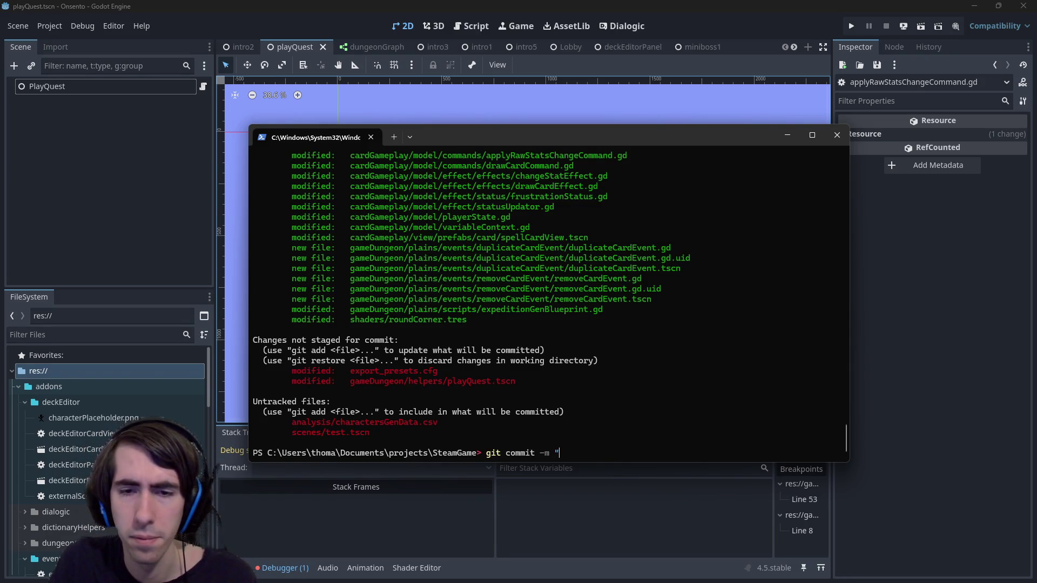
type("MAD-")
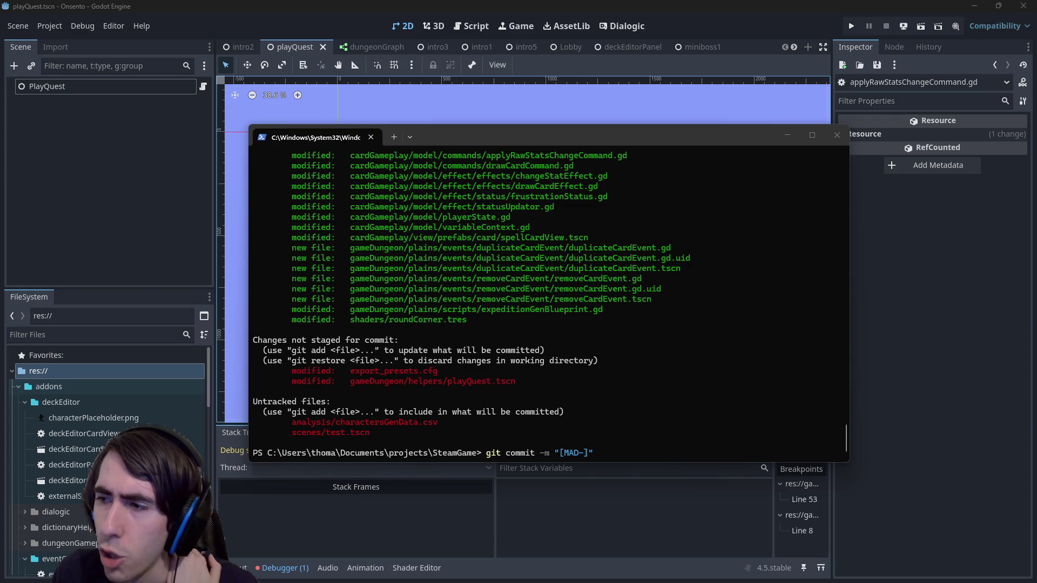
Commit with message '[MAD-193] New cards added, bugs fixed, RemoveCardEvent / DuplicateCardEvent added'
left_click(711, 298)
type("193]")
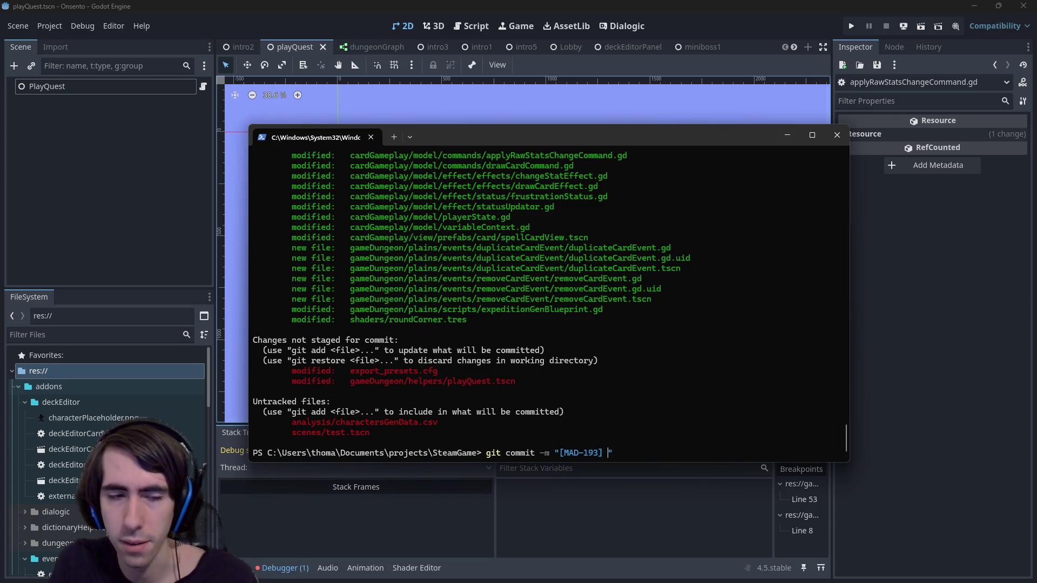
type(" New cards added, ")
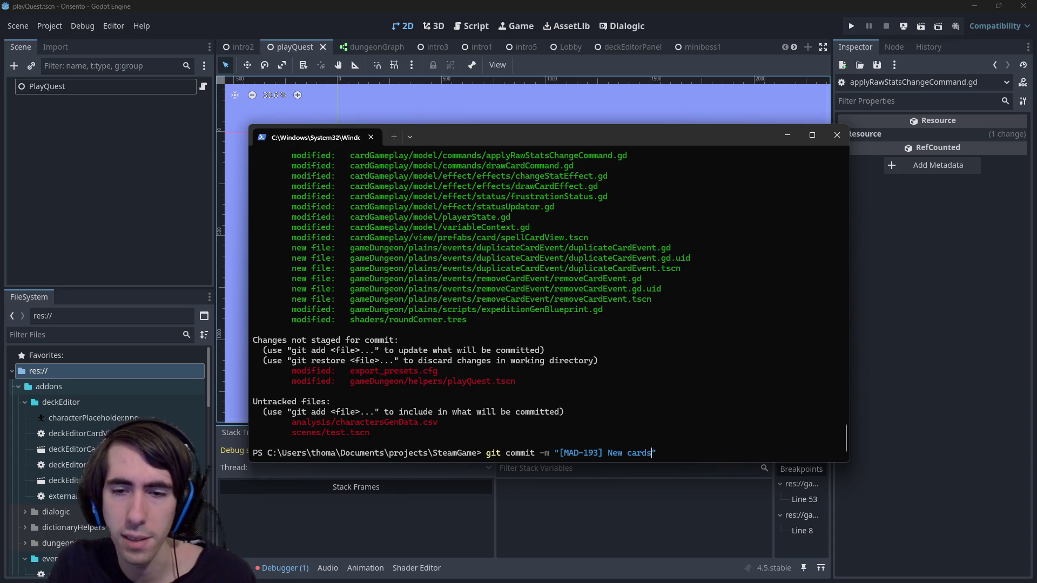
type("bu")
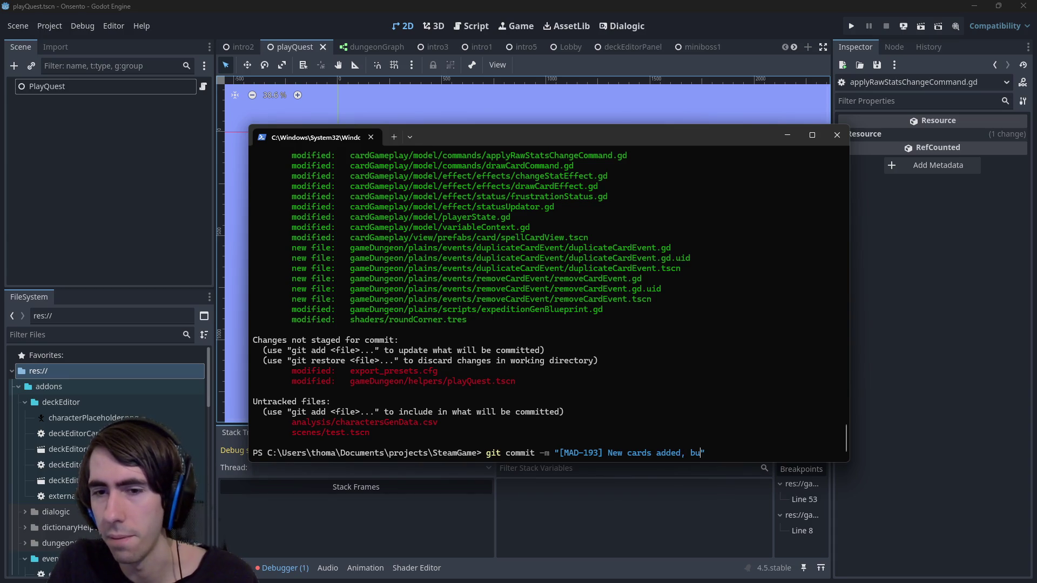
type("gs fixed, ")
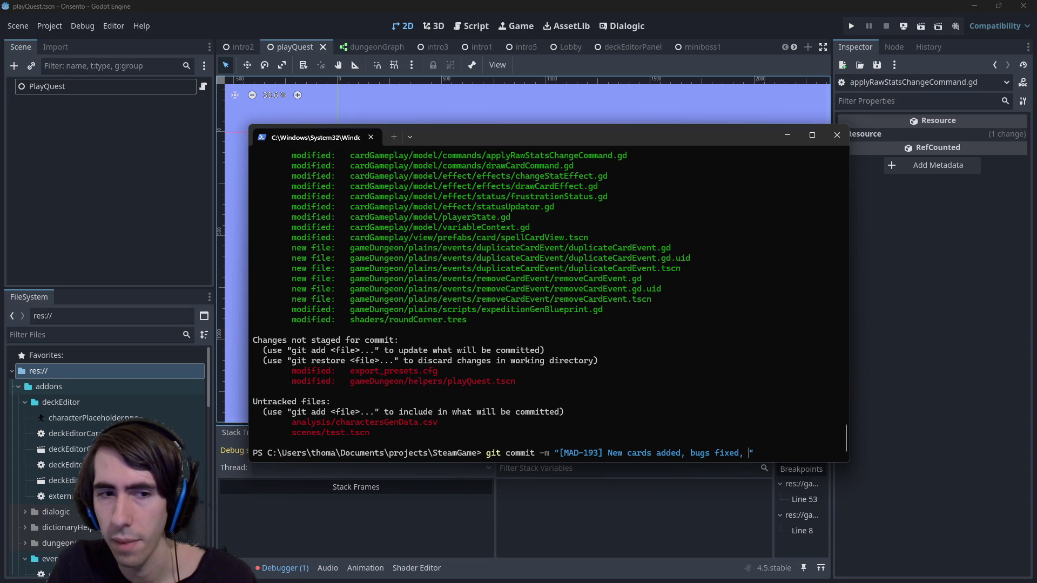
type("RemoveCardEvent / ")
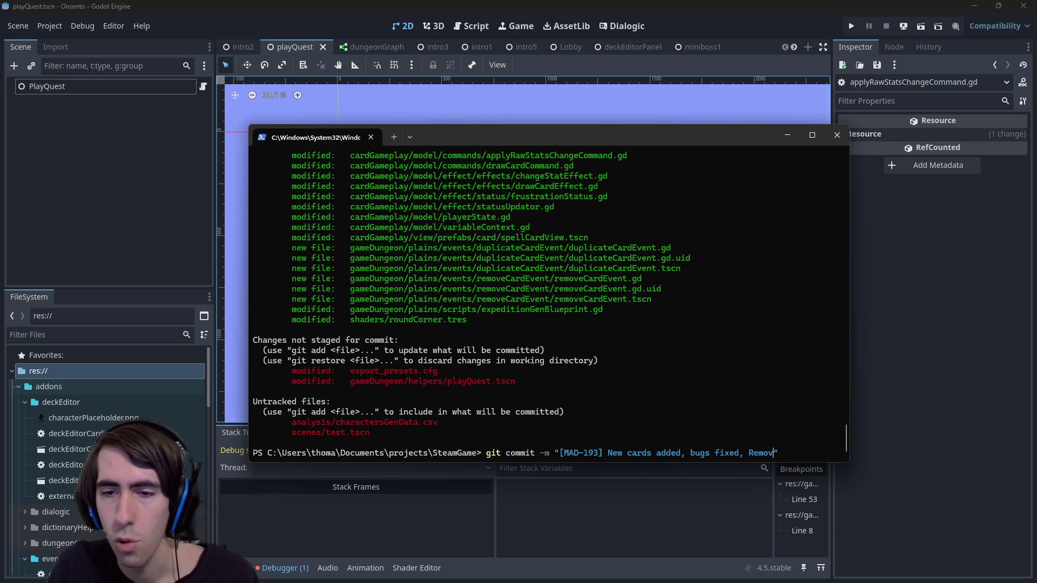
type("DuplicateCardEve")
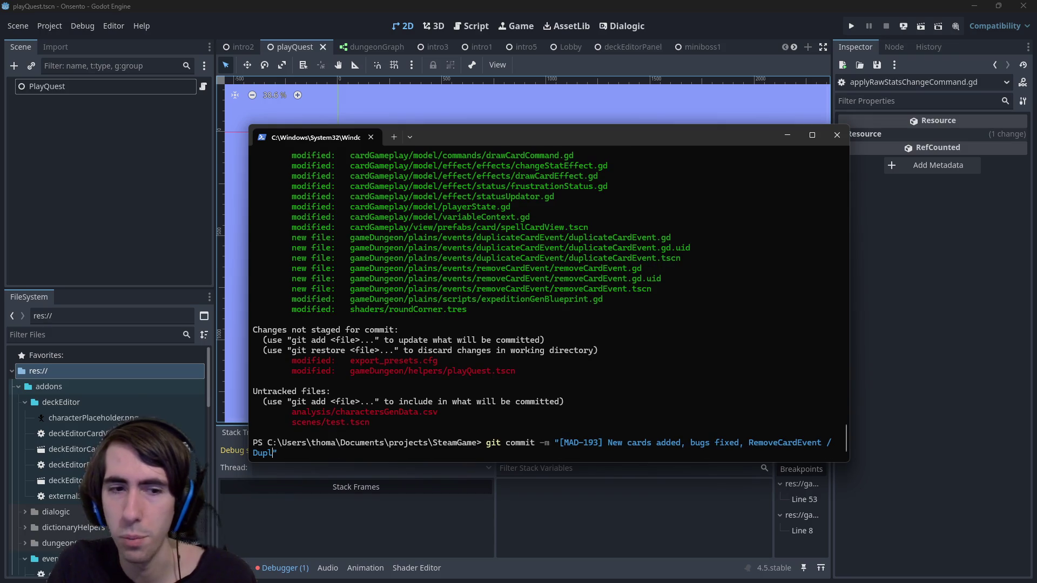
type("nt added")
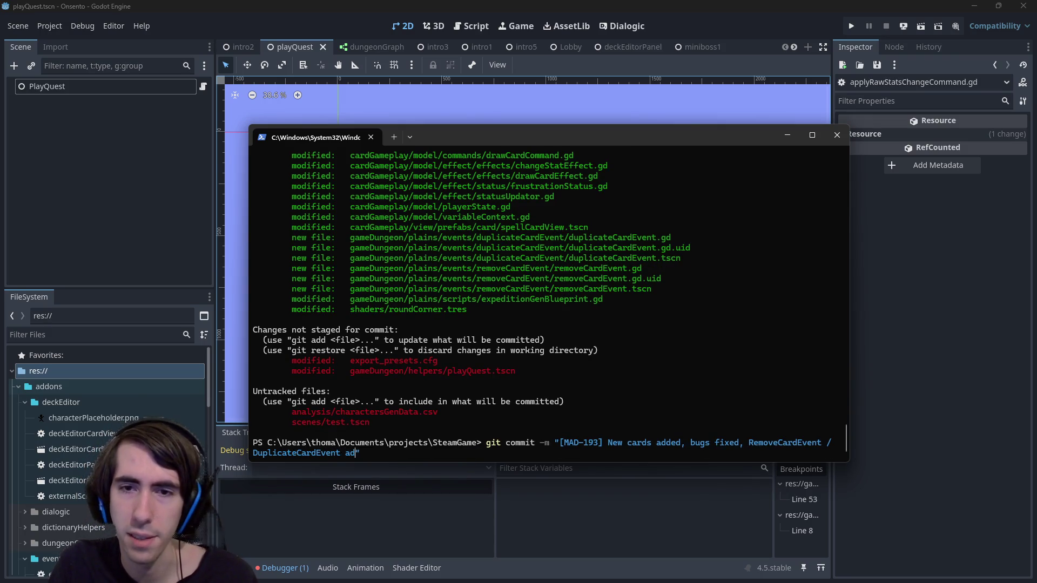
key("Return")
Run git push to send the commit to the remote
type("git push")
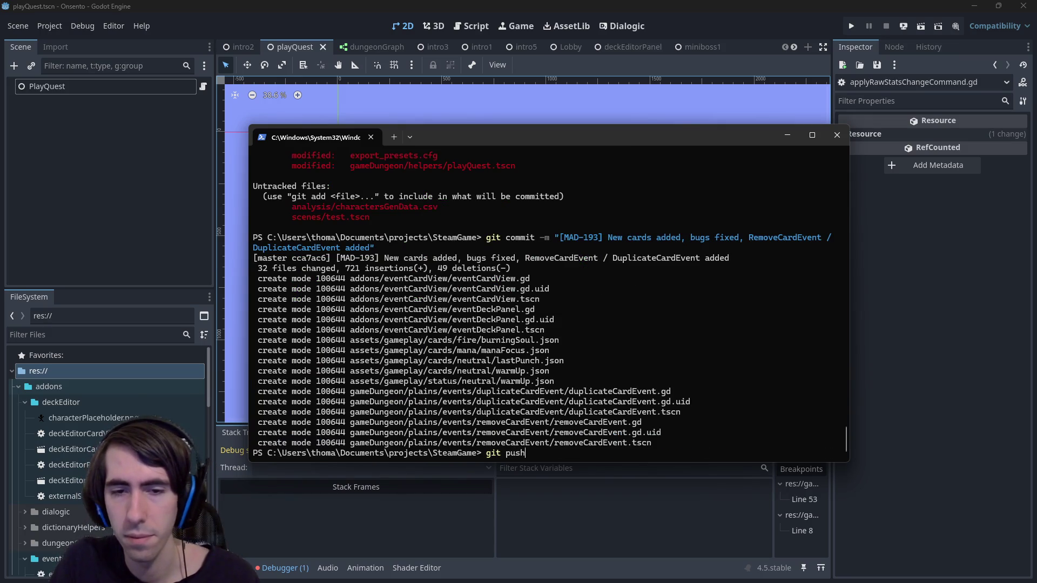
key("Return")
mouse_move(510, 136)
left_mouse_down()
mouse_move(847, 188)
mouse_move(1036, 189)
left_mouse_up()
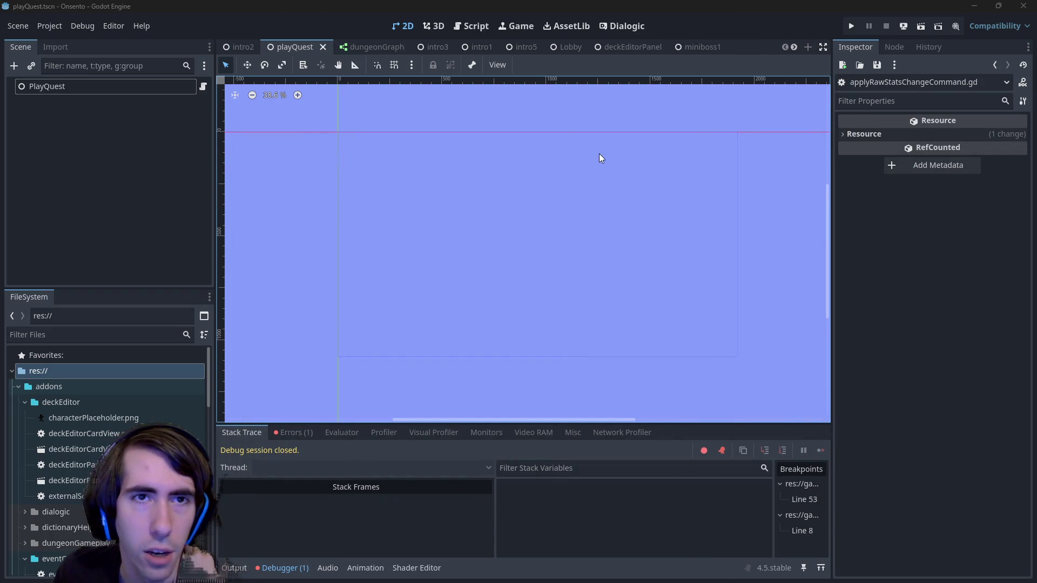
scroll(541, 280, "up", 1)
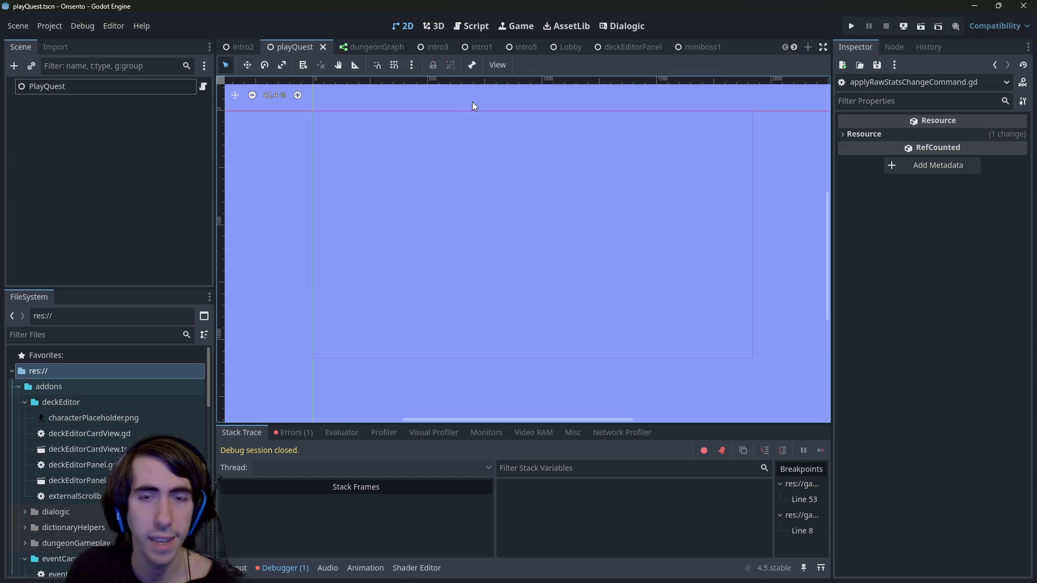
key("shift+alt+o")
Open cheatManager.gd and inspect the KEY_1 check on line 11
type("cheat")
key("Return")
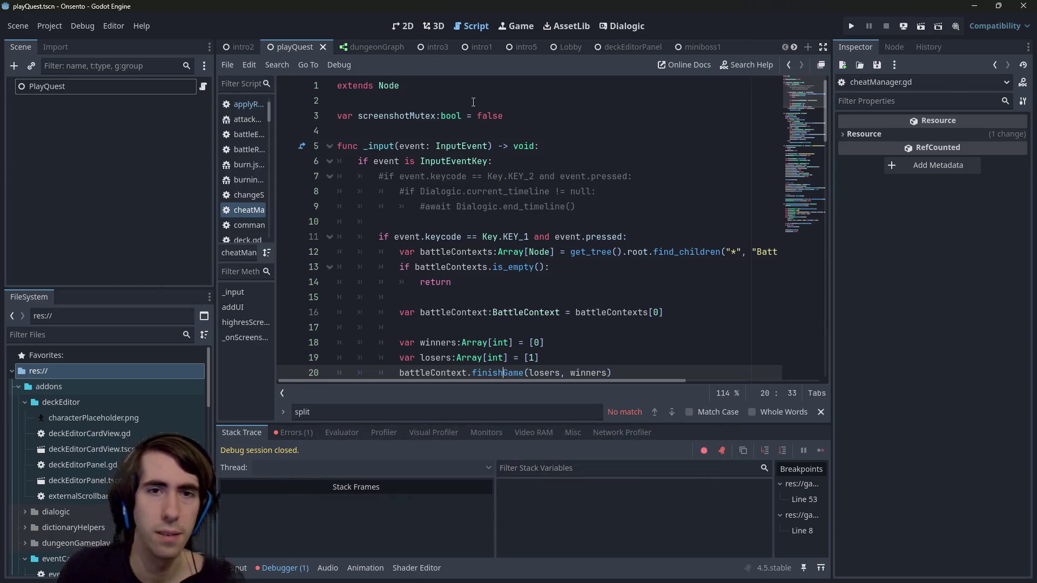
scroll(470, 151, "down", 2)
scroll(504, 183, "up", 2)
scroll(437, 116, "down", 1)
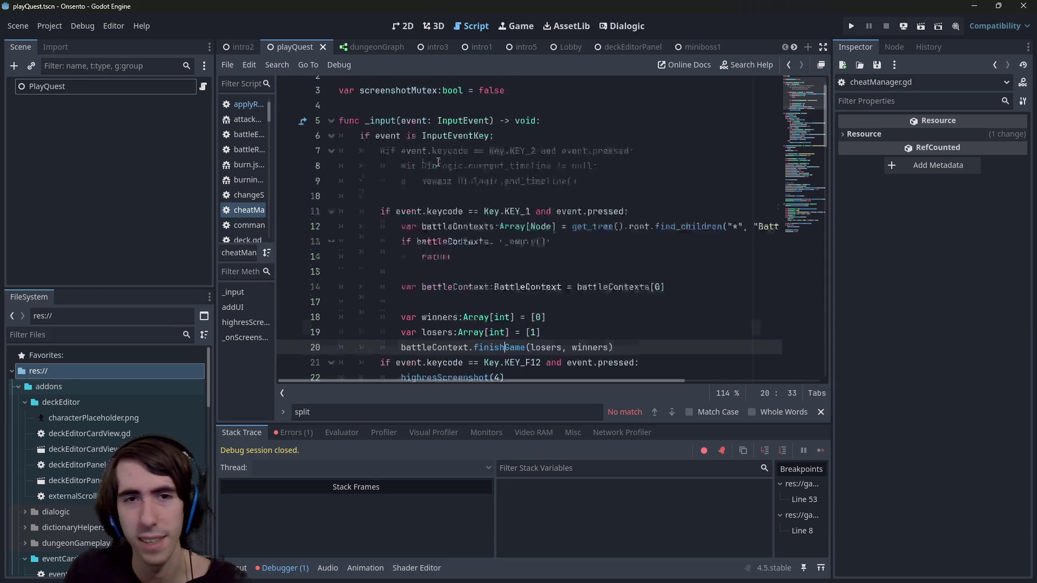
double_click(509, 192)
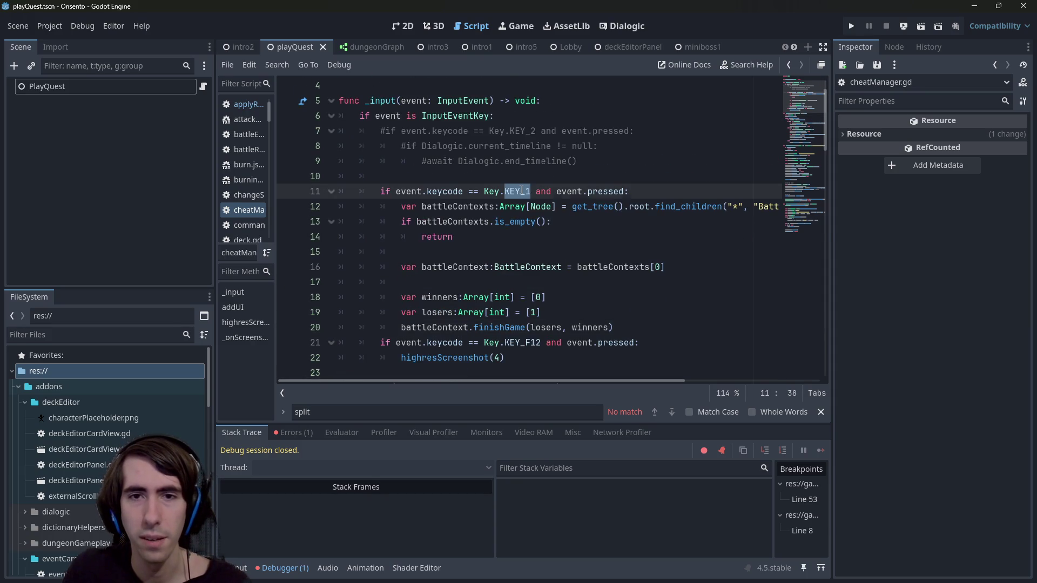
scroll(514, 197, "down", 3)
scroll(514, 196, "up", 3)
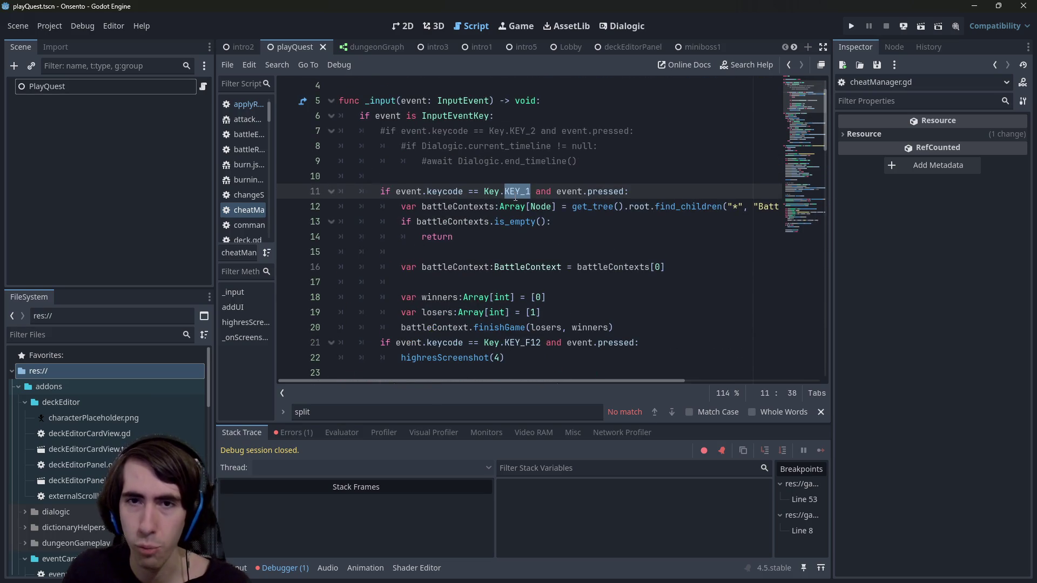
Review the battle-finishing code on lines 13–20, then run the current scene
left_click(582, 353)
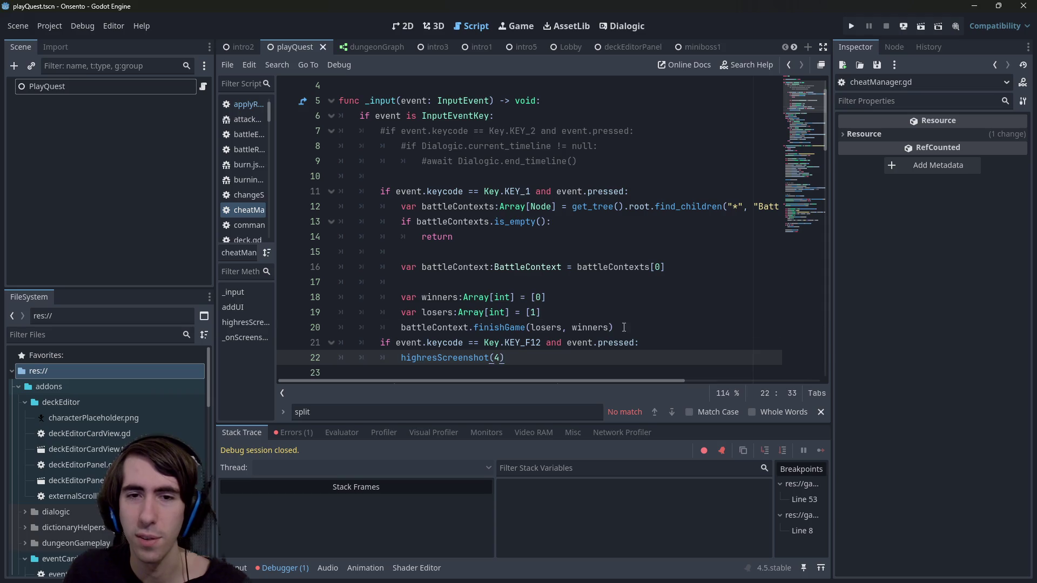
left_click_drag(623, 327, 497, 221)
left_click(496, 221)
left_click(922, 27)
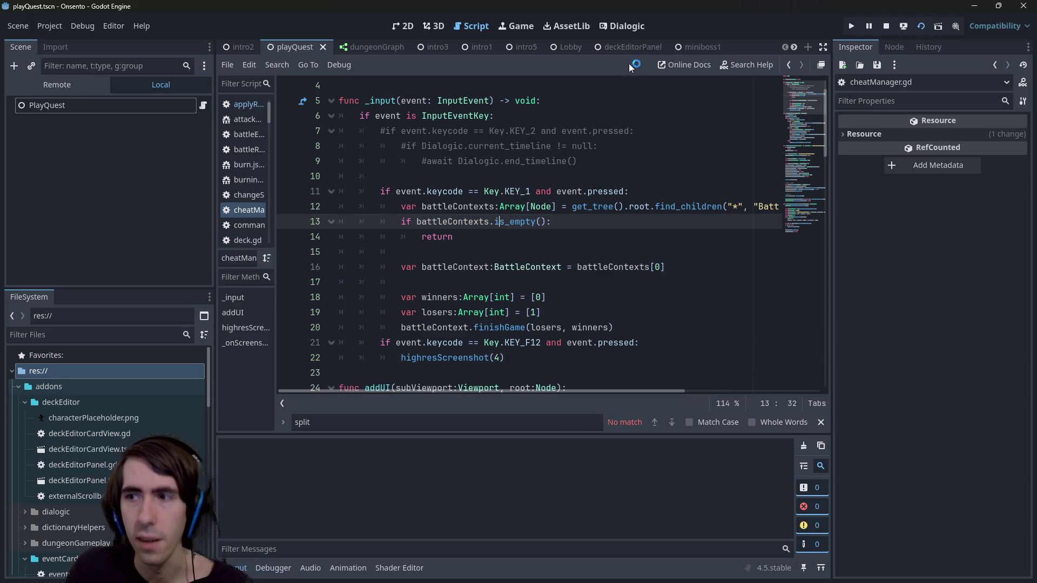
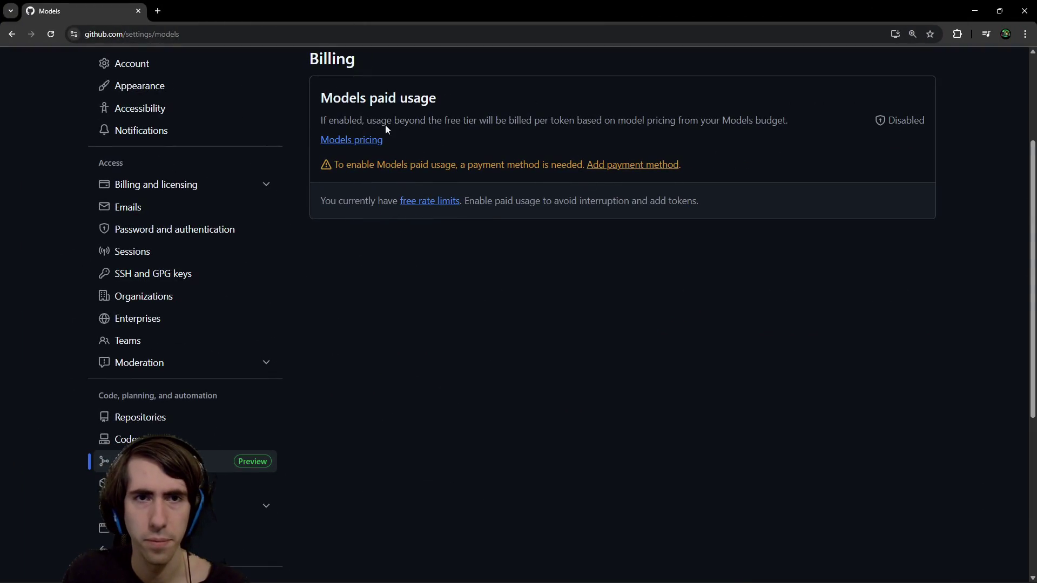
Scroll the Copilot features page down to the Privacy section and its AI training setting
left_click_drag(365, 120, 776, 118)
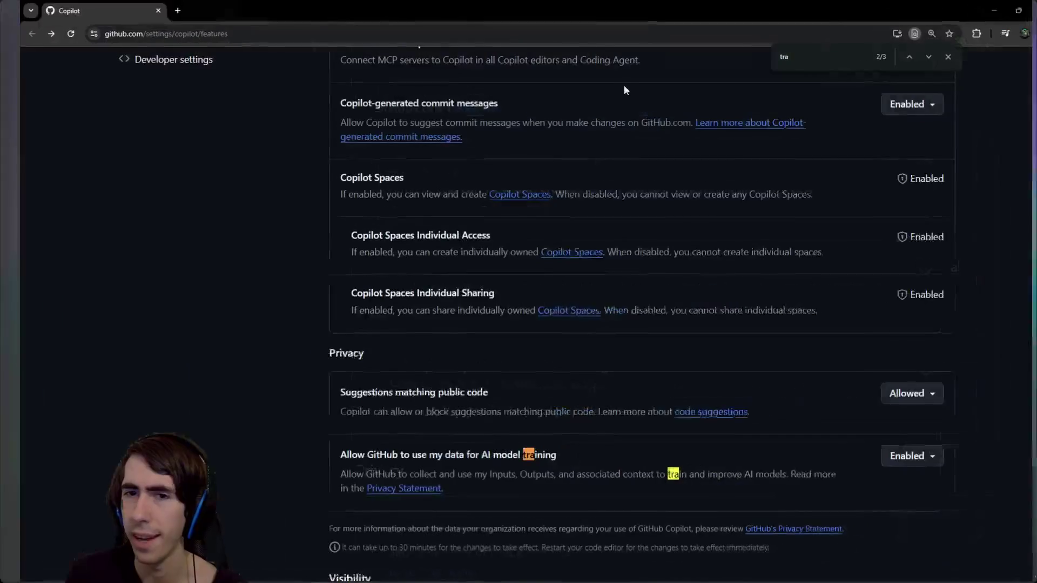
scroll(489, 371, "down", 2)
Read the AI model training and public code suggestion descriptions in Privacy
left_click_drag(335, 353, 379, 350)
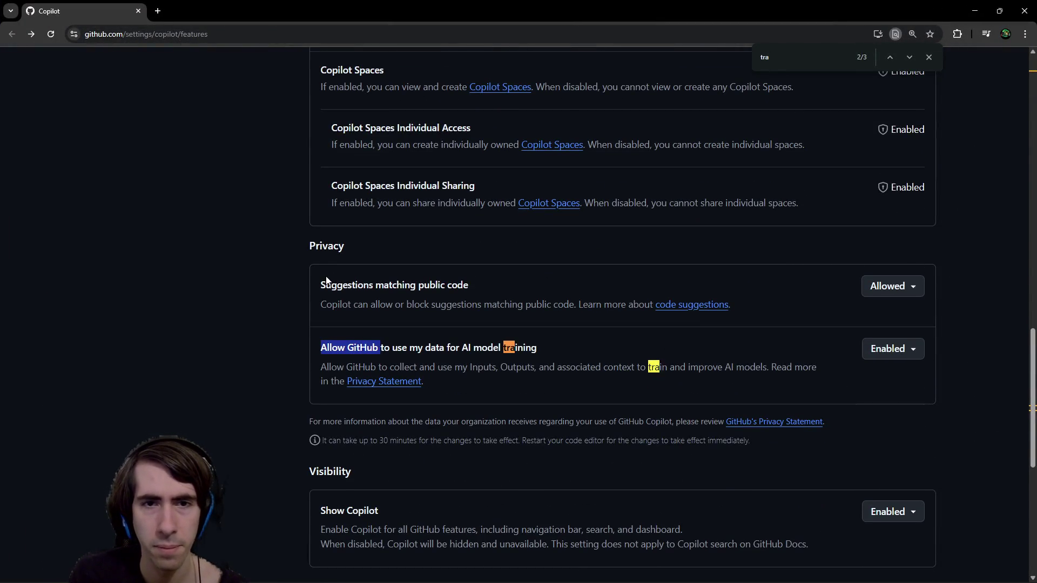
left_click_drag(318, 281, 458, 297)
left_click(426, 296)
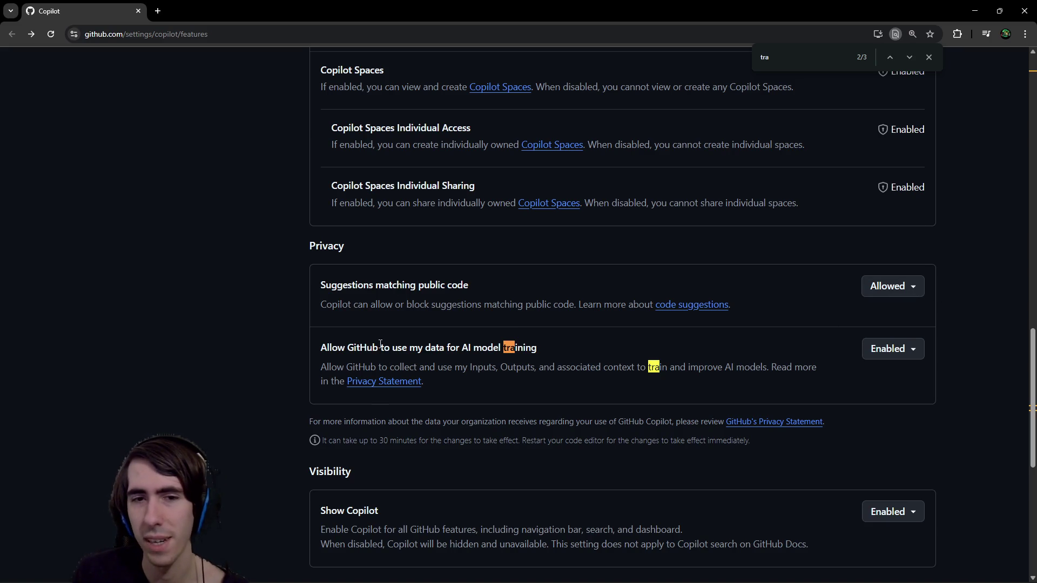
left_click_drag(372, 369, 533, 373)
left_click(533, 373)
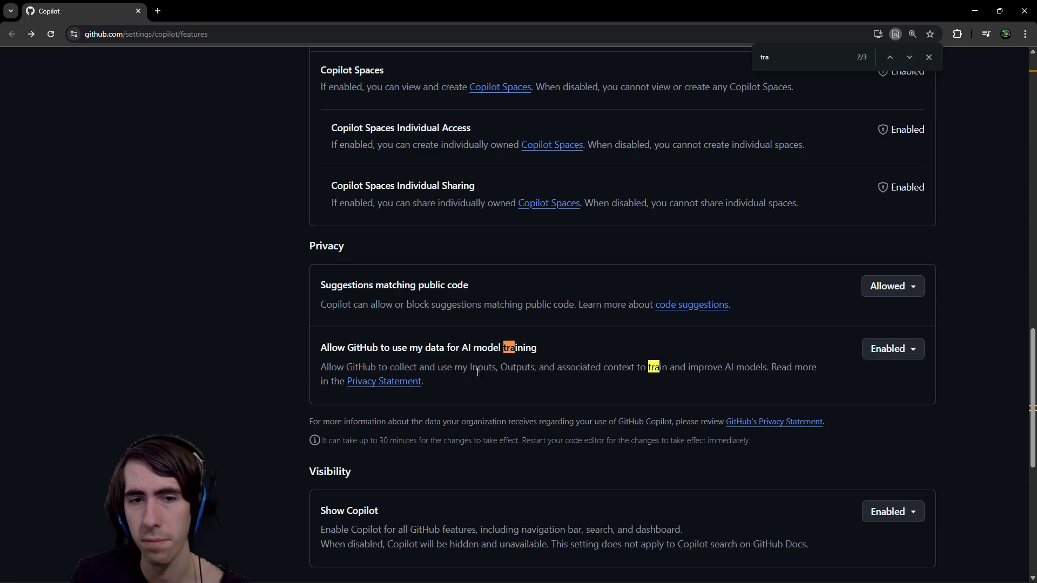
left_click_drag(470, 372, 540, 370)
left_click(543, 369)
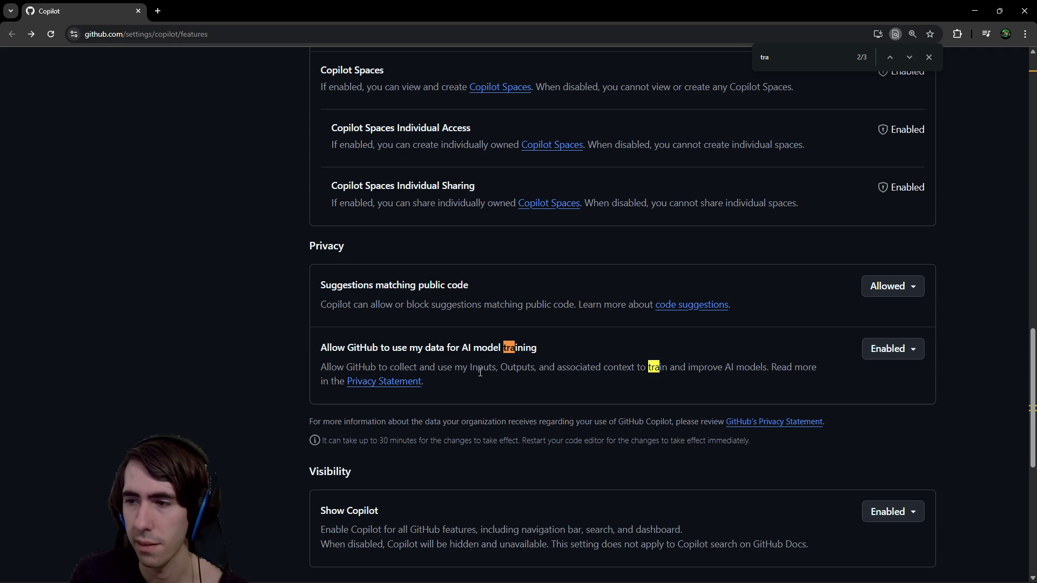
Set 'Allow GitHub to use my data for AI model training' to Disabled
left_click(875, 350)
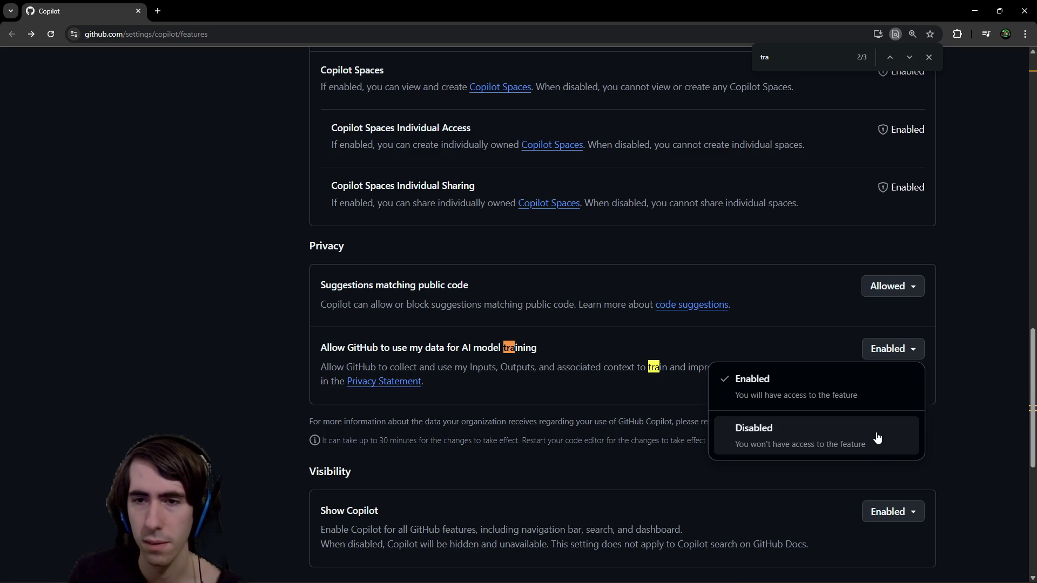
left_click(876, 437)
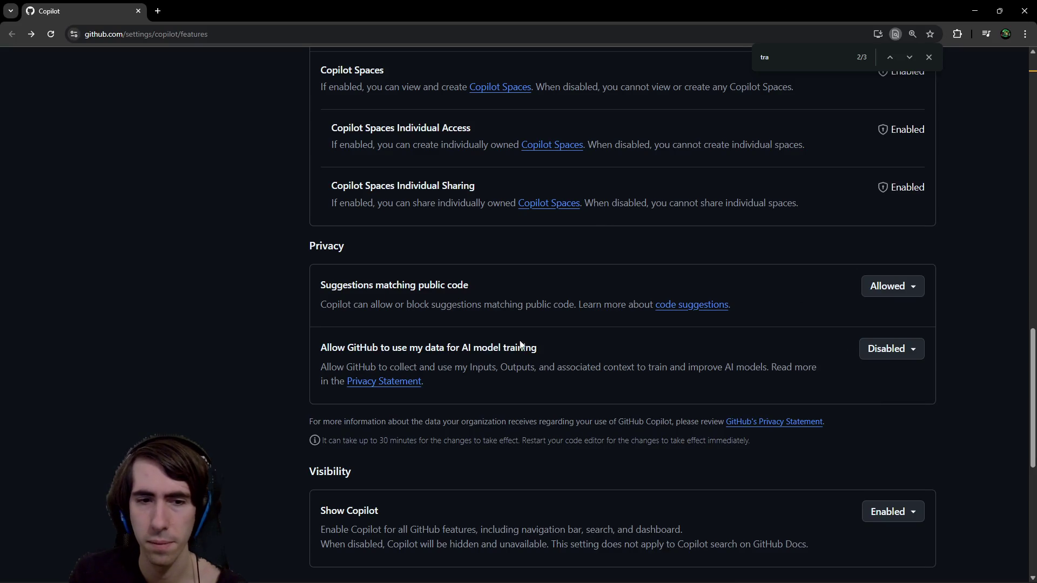
mouse_move(396, 526)
left_mouse_down()
mouse_move(567, 544)
mouse_move(620, 531)
left_mouse_up()
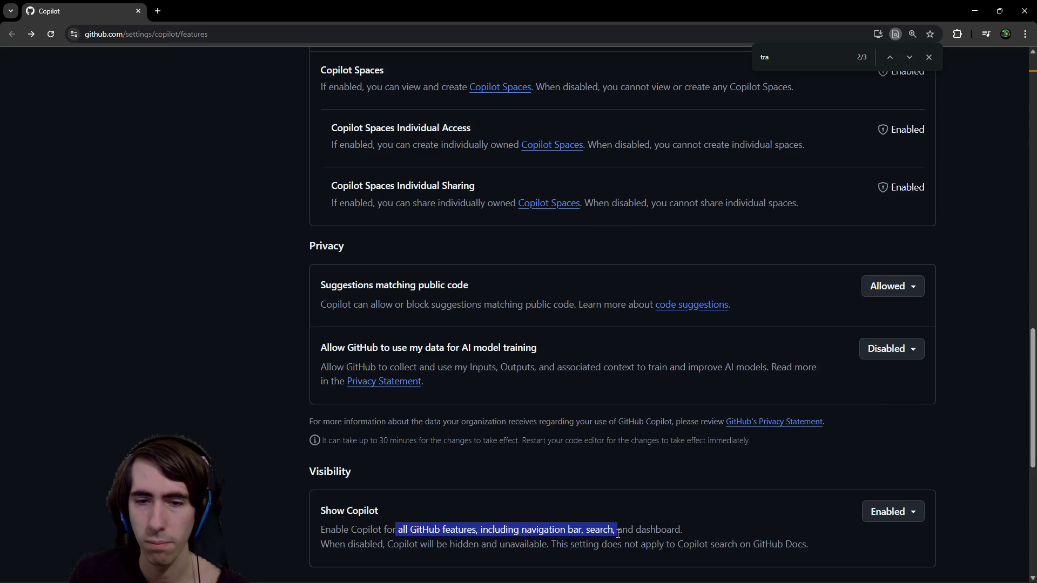
left_click(594, 529)
left_click_drag(386, 543, 558, 543)
left_click(557, 543)
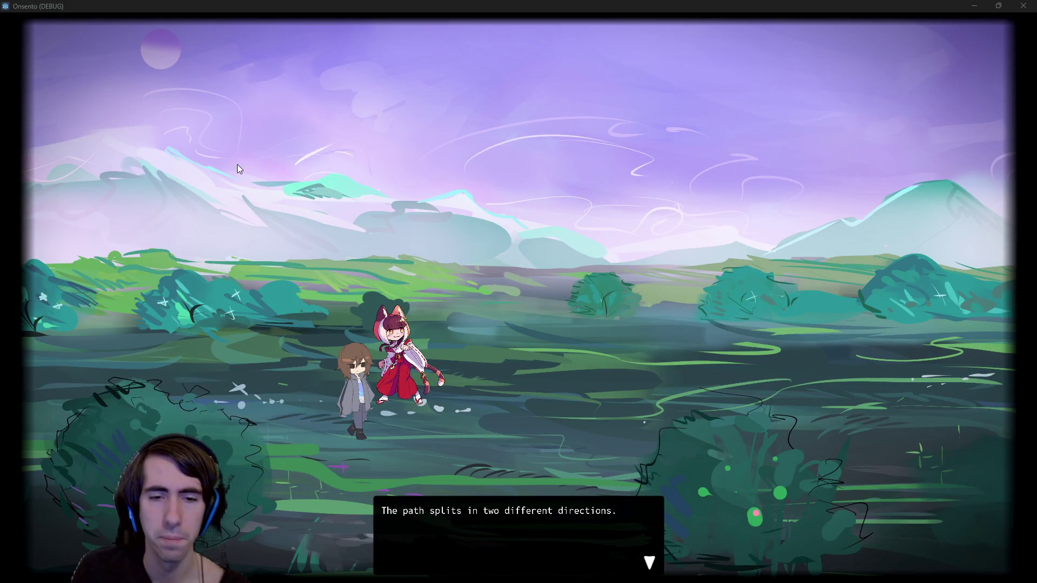
Skip the opening dialogue and deploy the fox girl and dark-haired character
key("space")
key("space")
key("space")
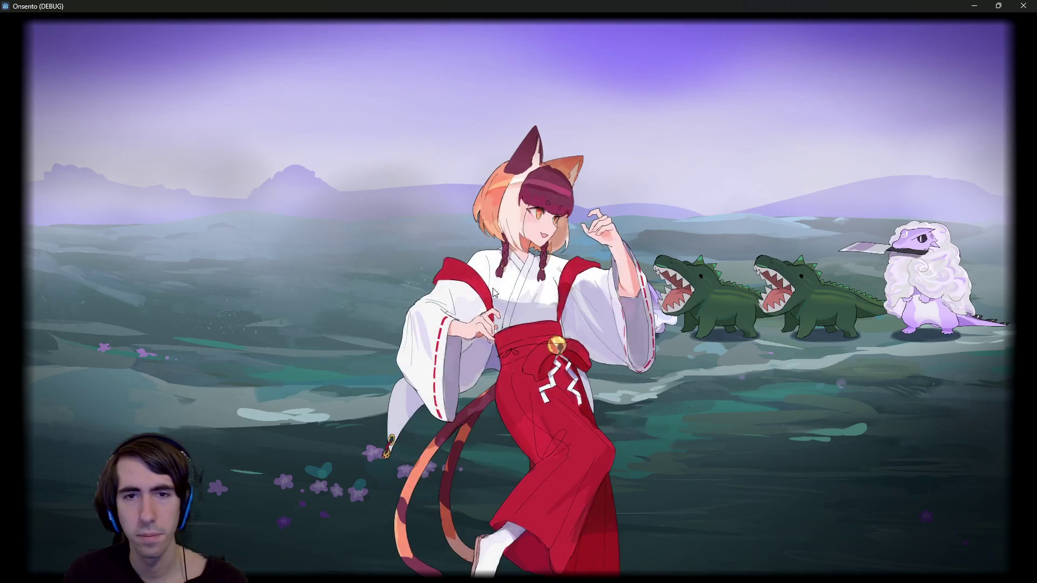
key("space")
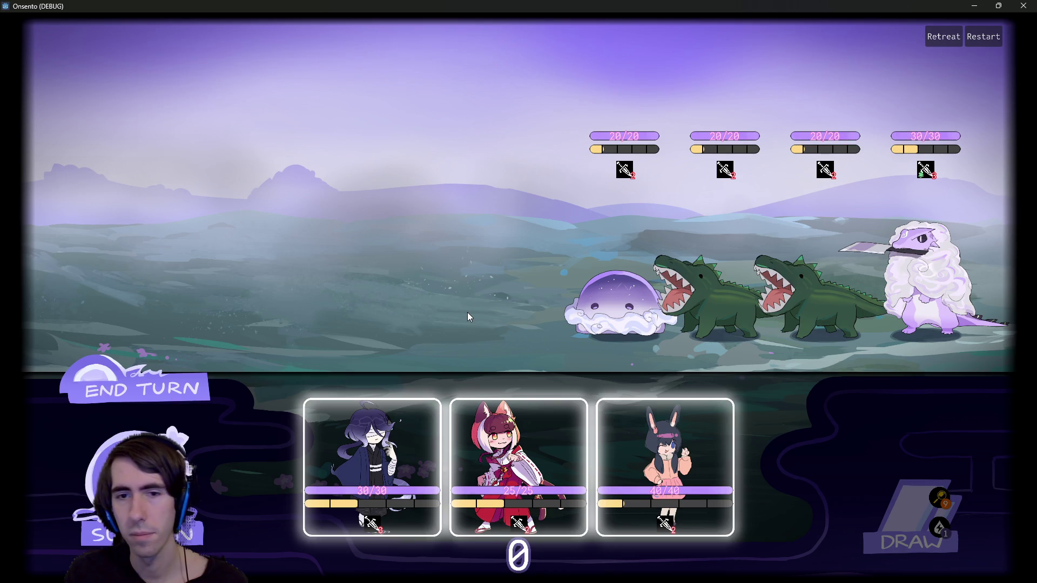
left_click_drag(347, 462, 357, 267)
left_click_drag(385, 446, 381, 233)
left_click_drag(502, 448, 441, 232)
mouse_move(411, 432)
left_mouse_down()
mouse_move(402, 348)
mouse_move(302, 279)
mouse_move(406, 394)
left_mouse_up()
mouse_move(445, 459)
left_mouse_down()
mouse_move(289, 254)
mouse_move(302, 265)
left_mouse_up()
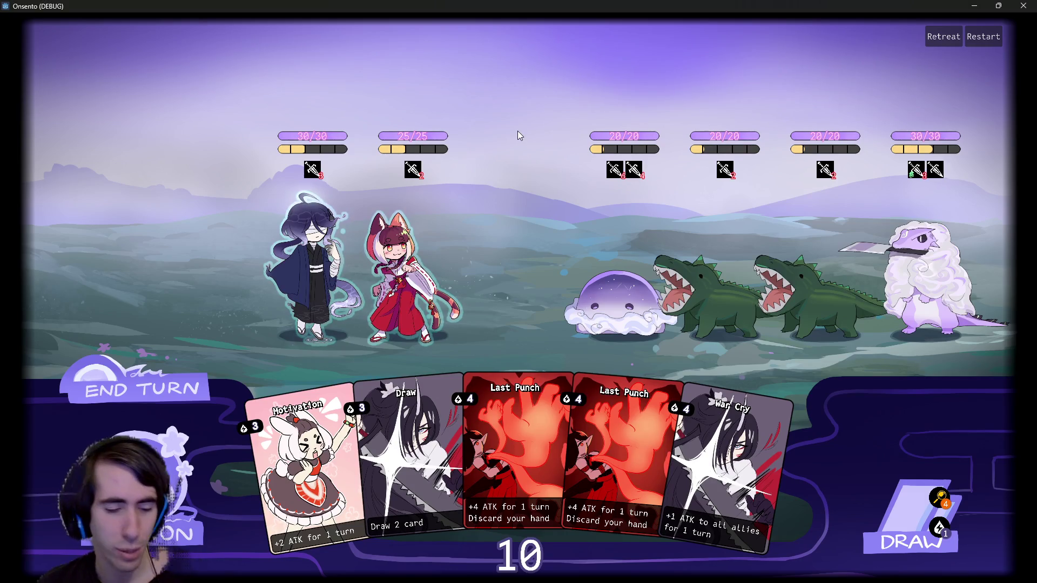
End the turn, finish the dialogue, then redeploy both characters and deal the hand
left_click(142, 389)
left_click(142, 389)
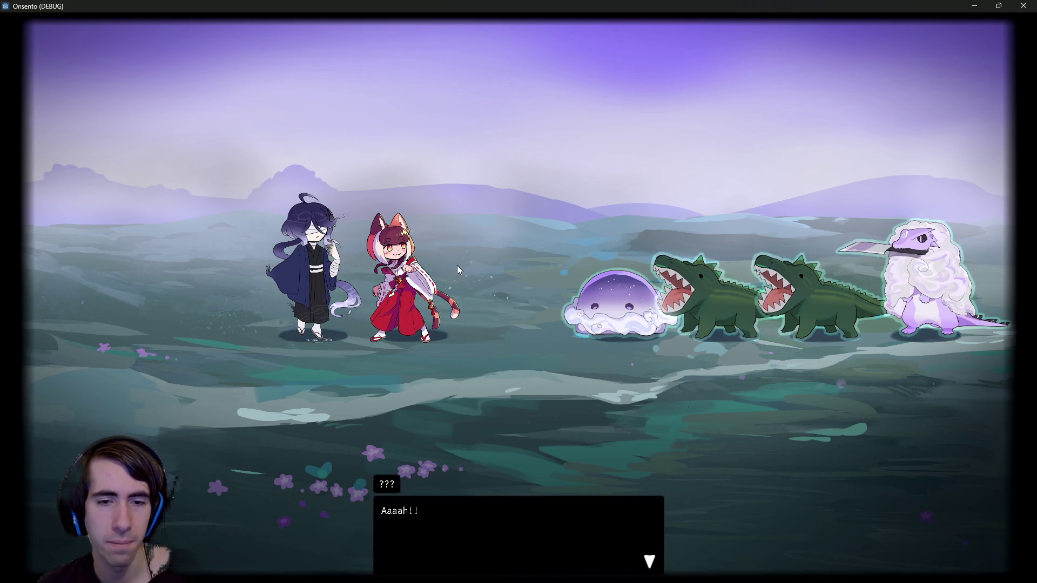
left_click(508, 238)
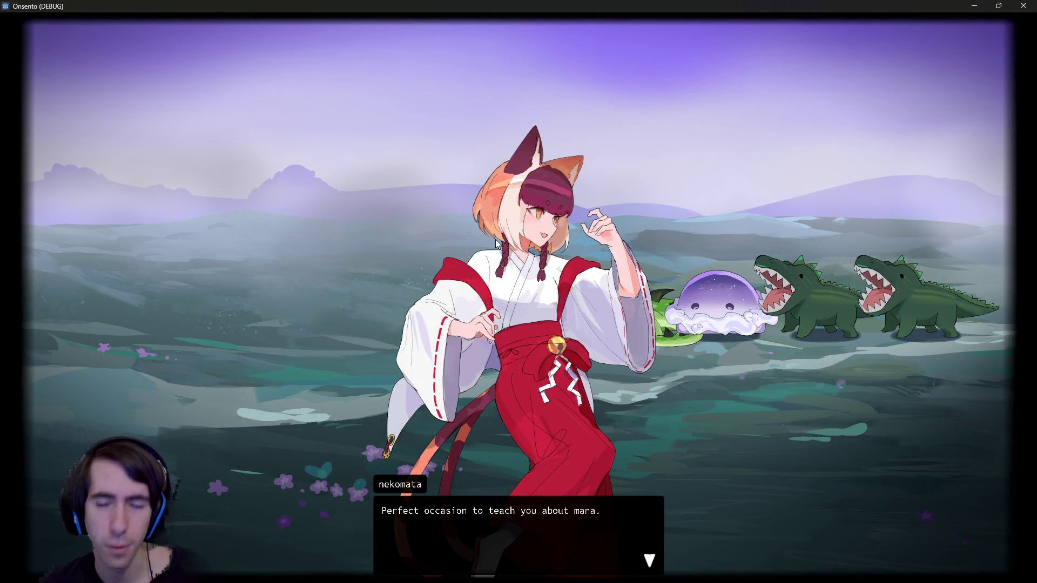
left_click(500, 246)
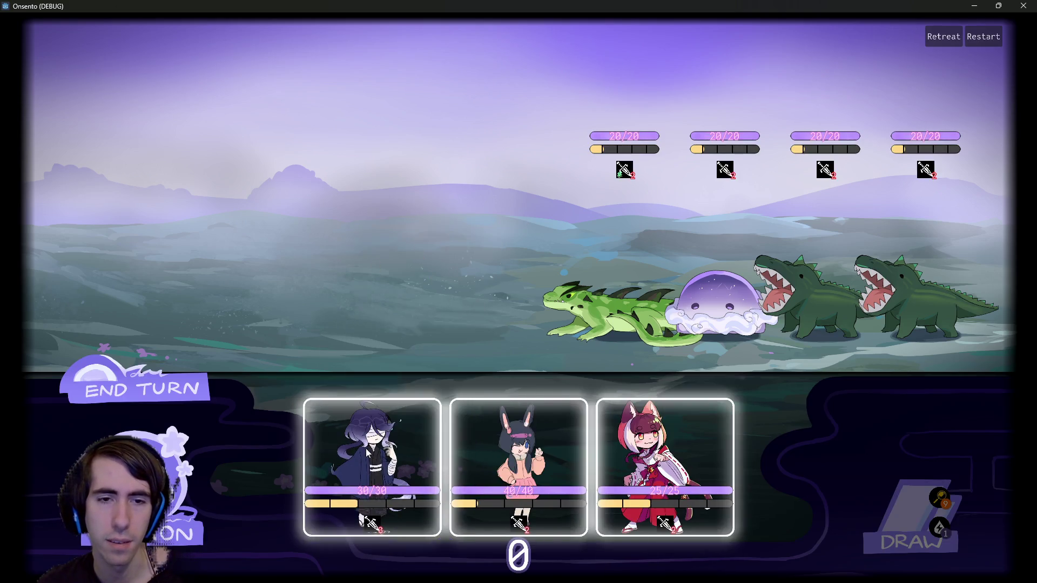
left_click_drag(367, 452, 378, 260)
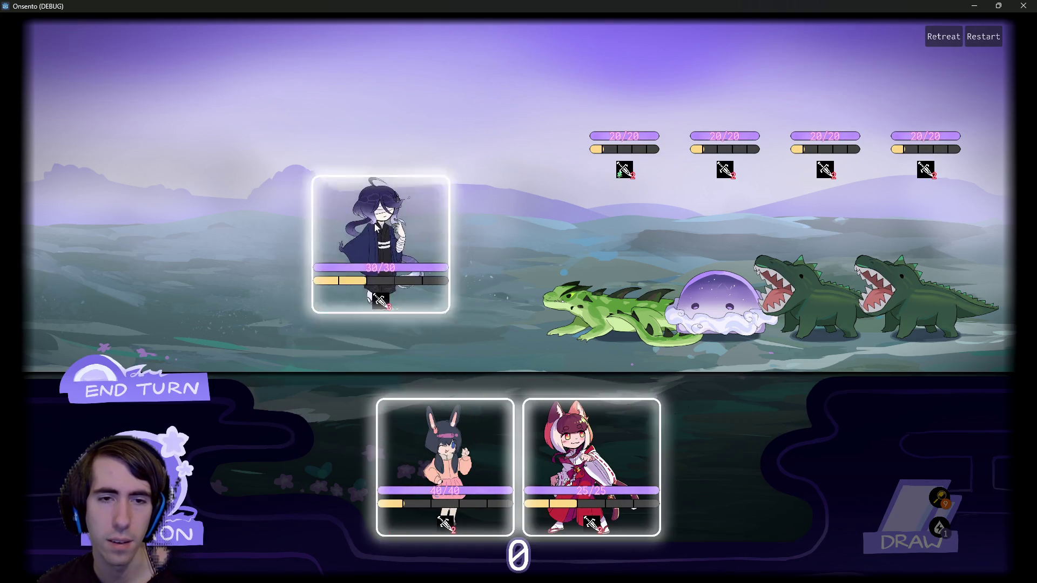
mouse_move(664, 464)
left_mouse_down()
mouse_move(319, 242)
mouse_move(254, 238)
left_mouse_up()
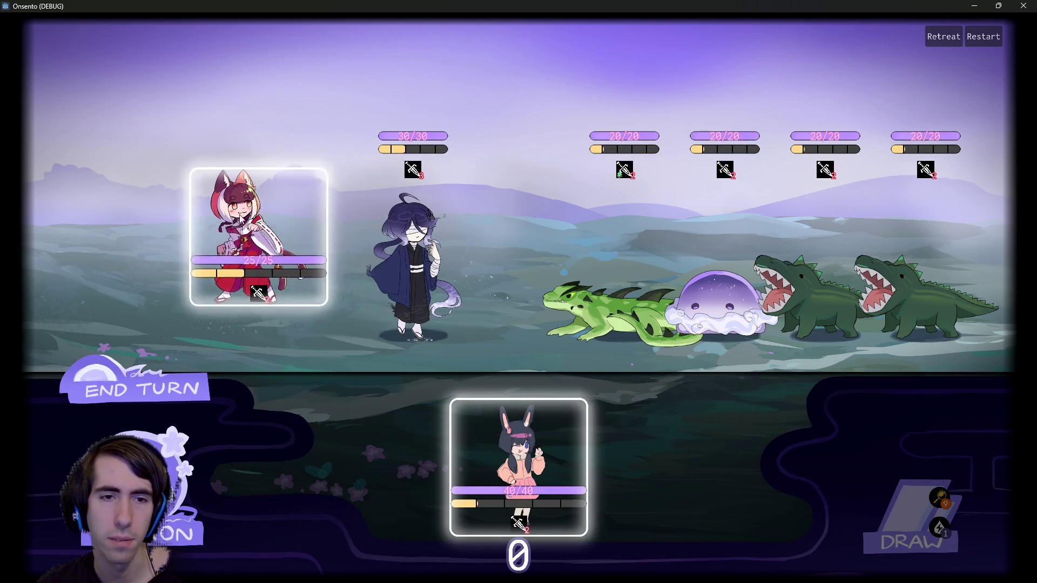
left_click(169, 399)
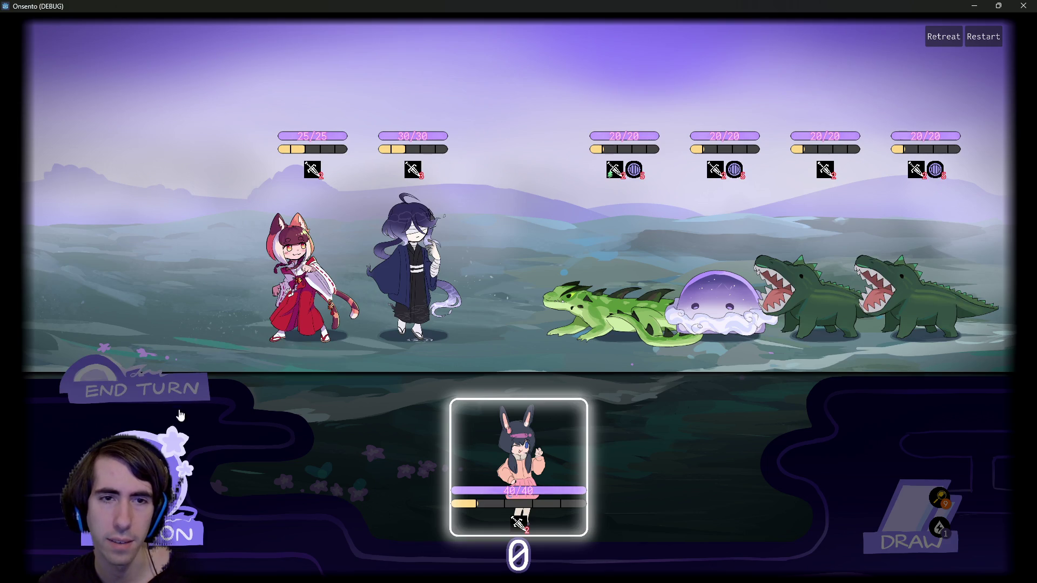
End the turn again, advance the cutscene dialogue, and quit the game with Alt+F4
left_click(141, 386)
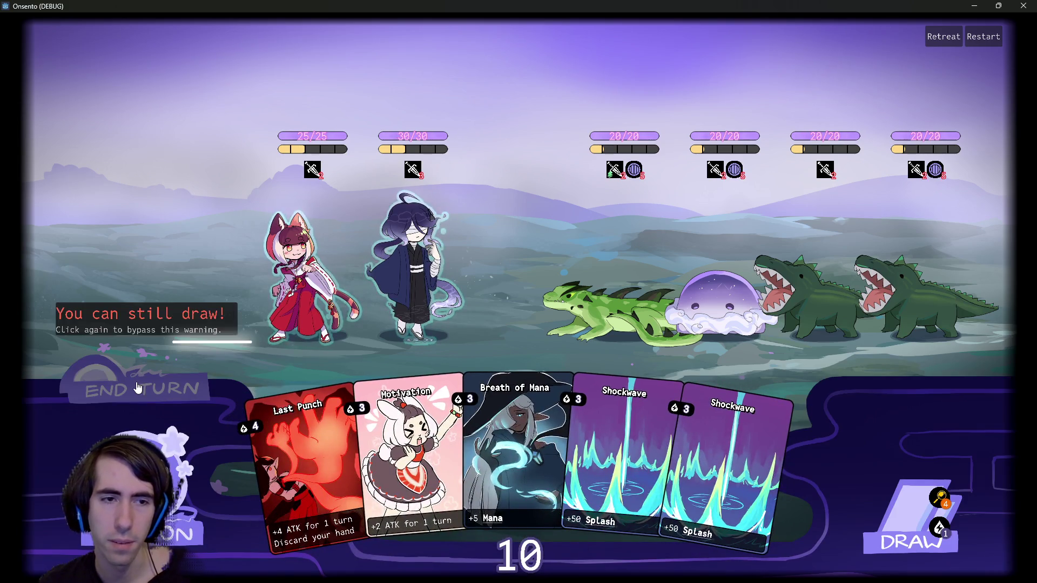
left_click(140, 386)
left_click(518, 205)
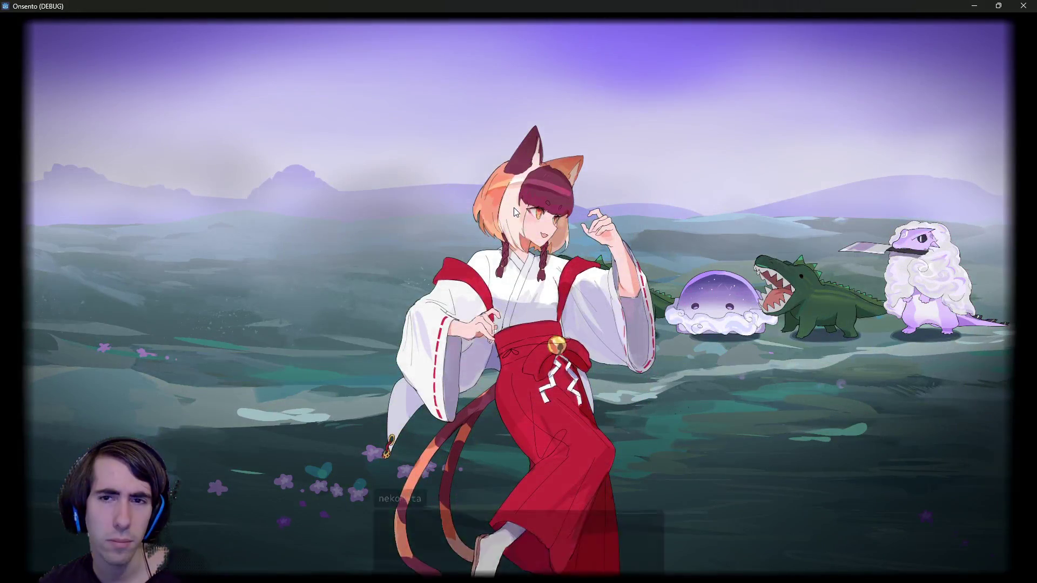
left_click(459, 235)
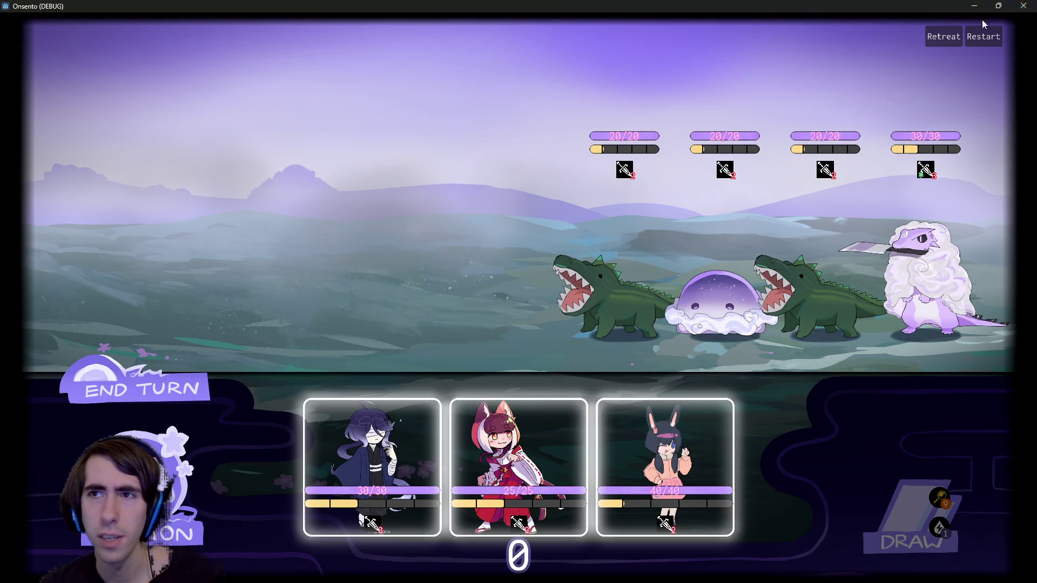
key("alt+F4")
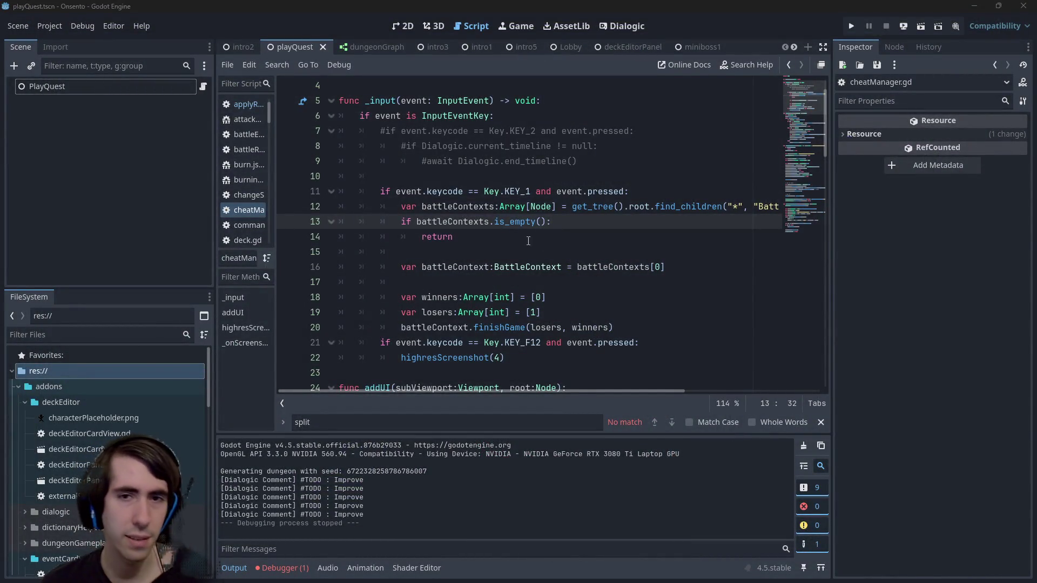
Open the dungeonGraph scene via quick search and run the project
left_click(523, 241)
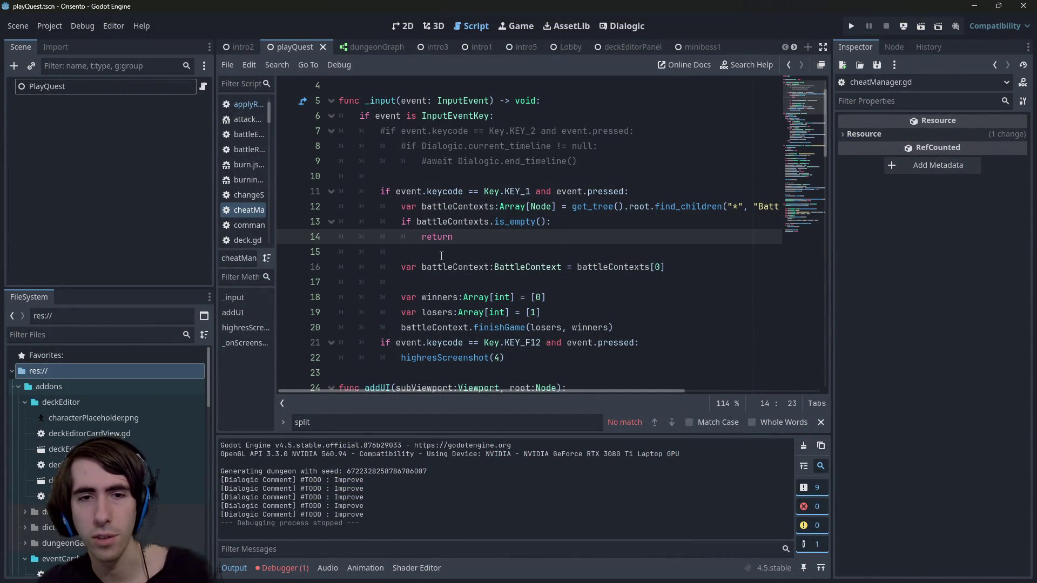
key("ctrl+shift+o")
type("dungeon")
key("Return")
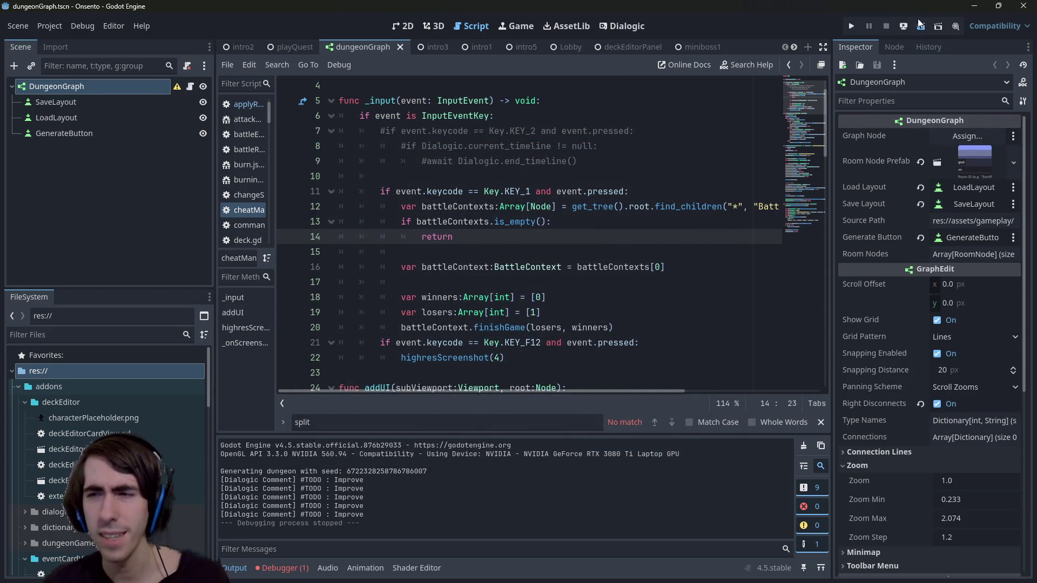
left_click(921, 24)
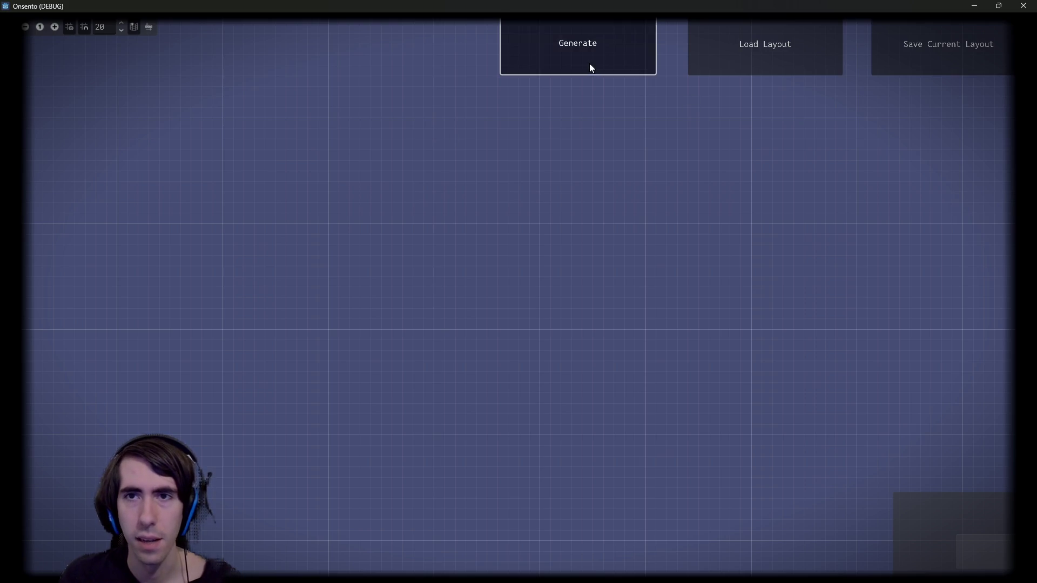
Generate a dungeon, delete the empty Room node, and read the middle room's scene path
left_click(588, 65)
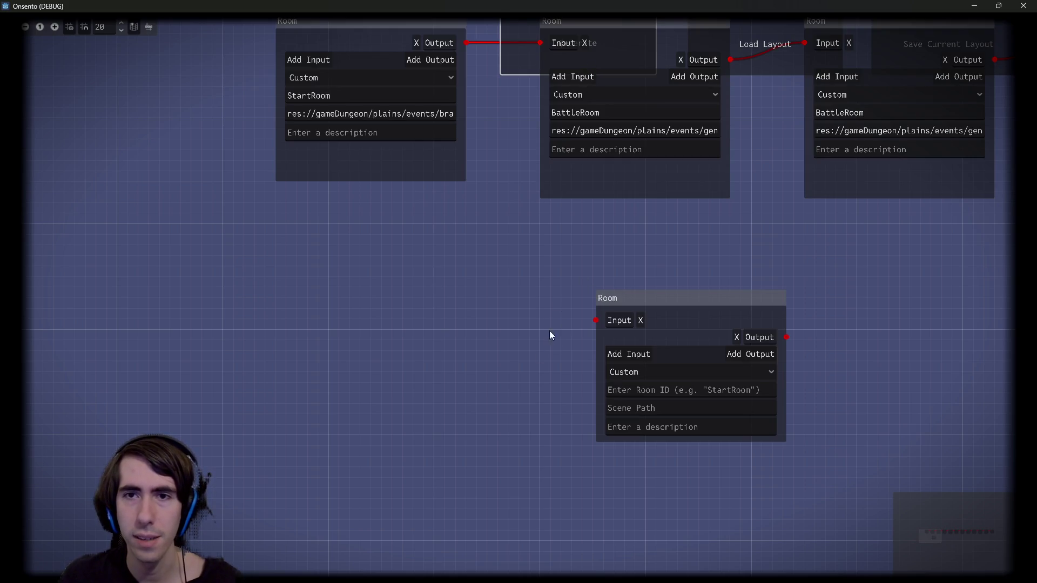
left_click(690, 336)
key("Delete")
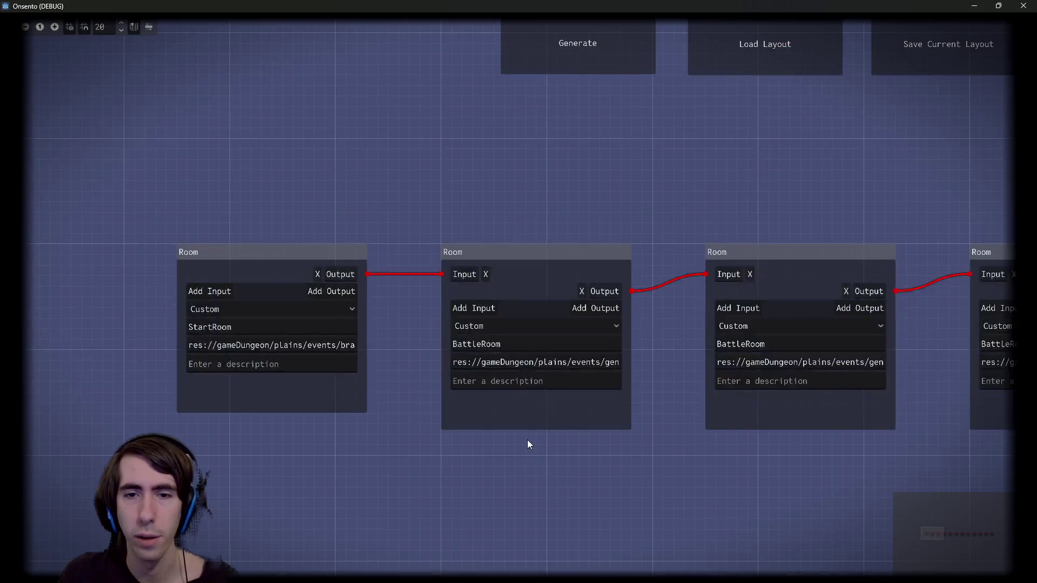
scroll(537, 370, "up", 2)
left_click(561, 347)
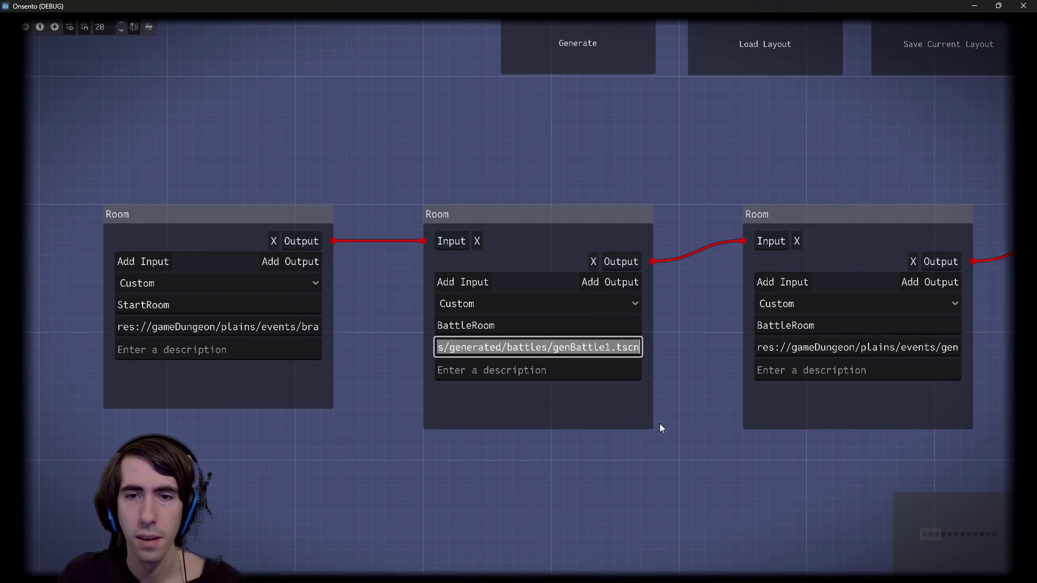
scroll(477, 464, "up", 1)
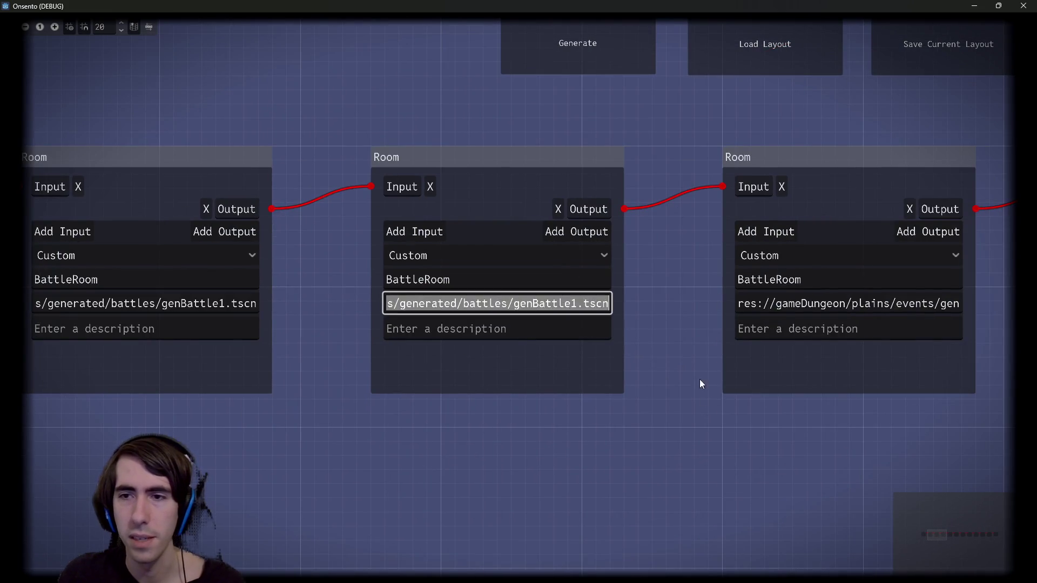
left_click_drag(708, 333, 342, 409)
mouse_move(604, 463)
left_mouse_down()
mouse_move(718, 431)
mouse_move(540, 324)
mouse_move(398, 449)
mouse_move(518, 333)
left_mouse_up()
left_click(519, 333)
Check the third room, RewardRoom and BattleRoom scene paths, then close the game
left_click_drag(713, 390, 555, 453)
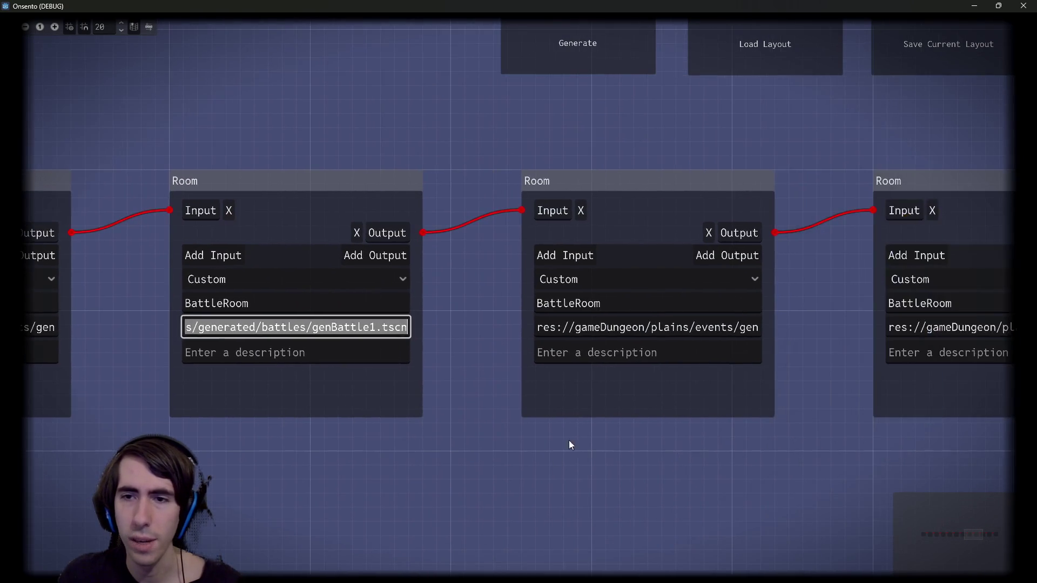
left_click(671, 336)
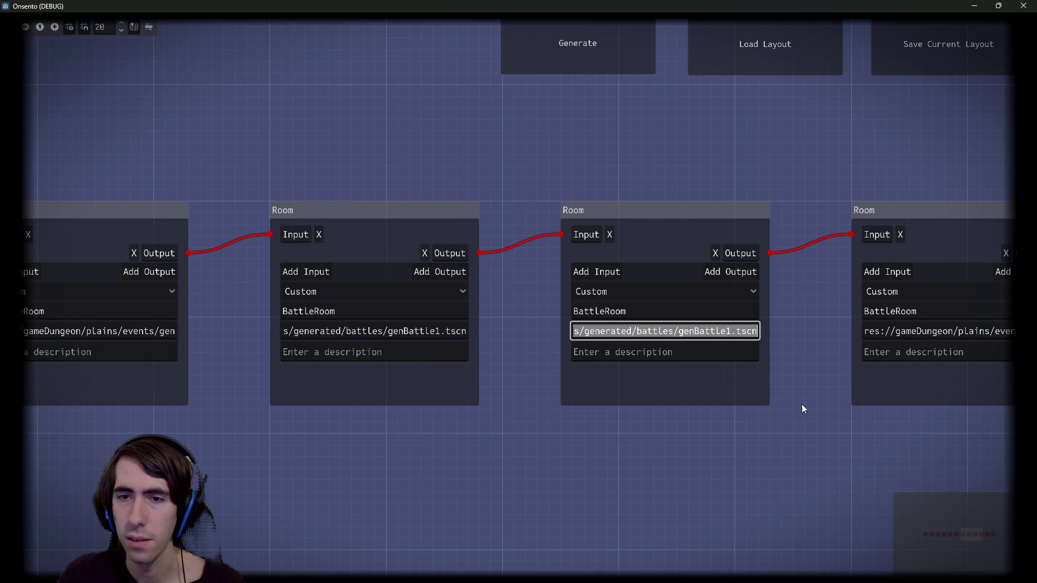
left_click_drag(826, 367, 479, 455)
left_click_drag(786, 353, 571, 318)
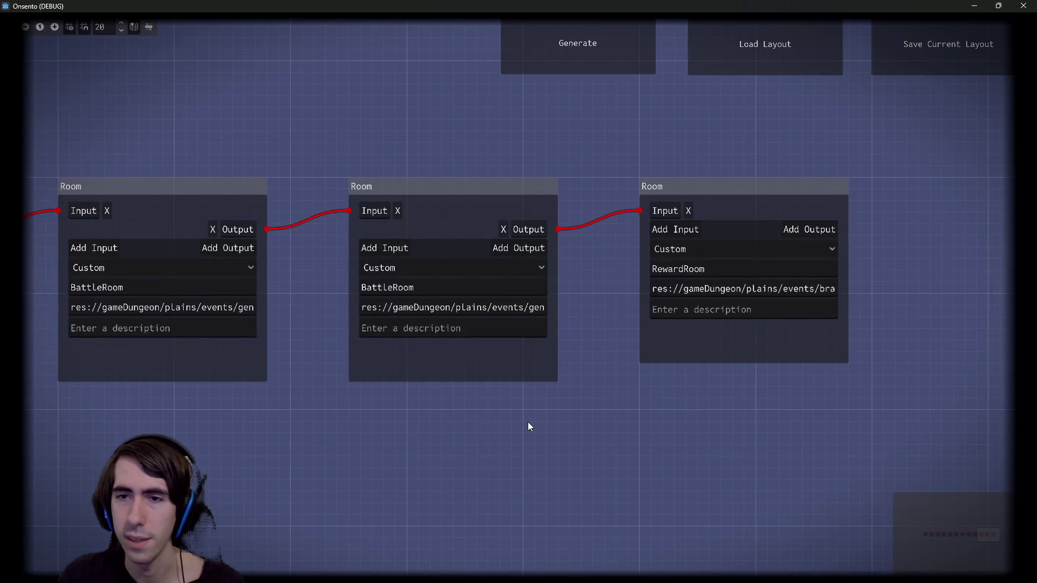
scroll(552, 385, "down", 1)
left_click(742, 314)
left_click(511, 327)
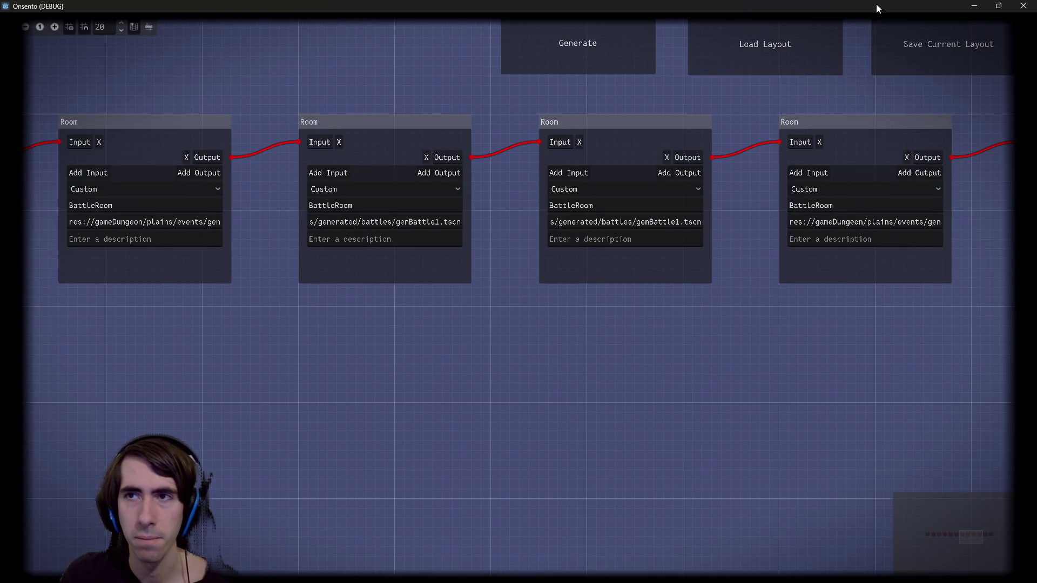
left_click(1023, 6)
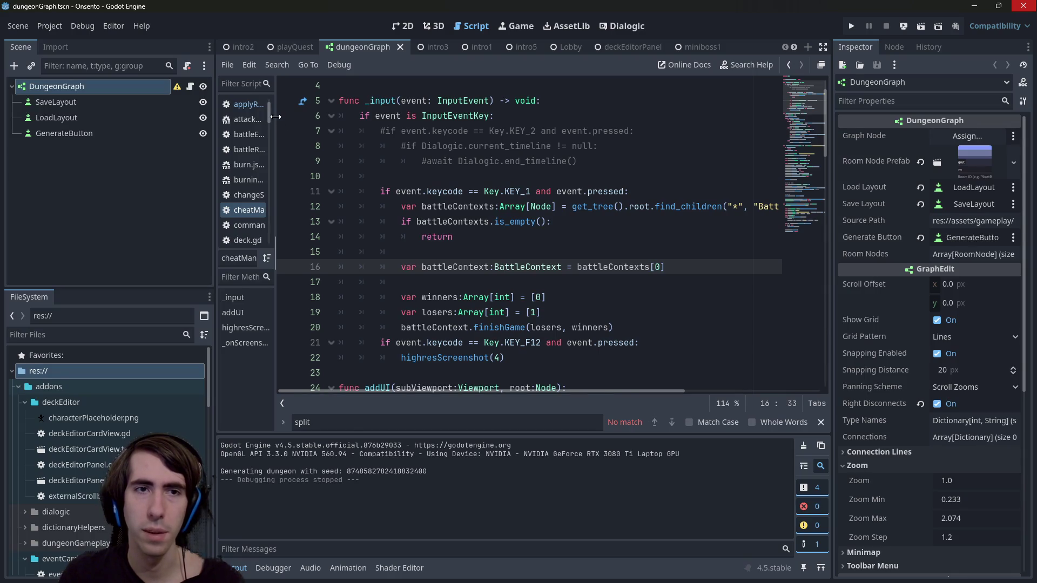
Widen the script list and browse the FileSystem dock to gameDungeon/plains/scripts
left_click_drag(274, 123, 341, 122)
scroll(293, 166, "up", 2)
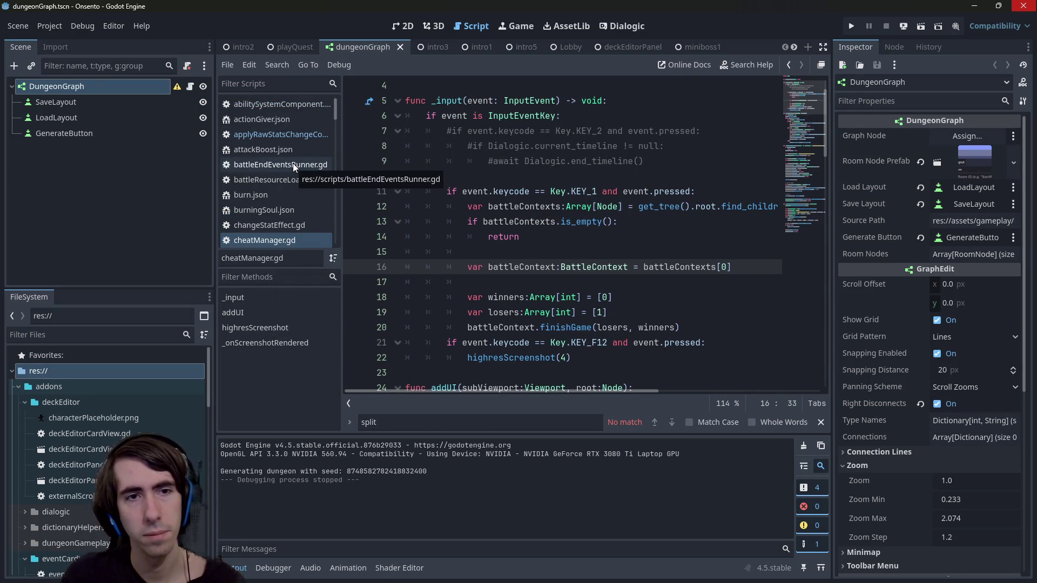
scroll(292, 163, "down", 3)
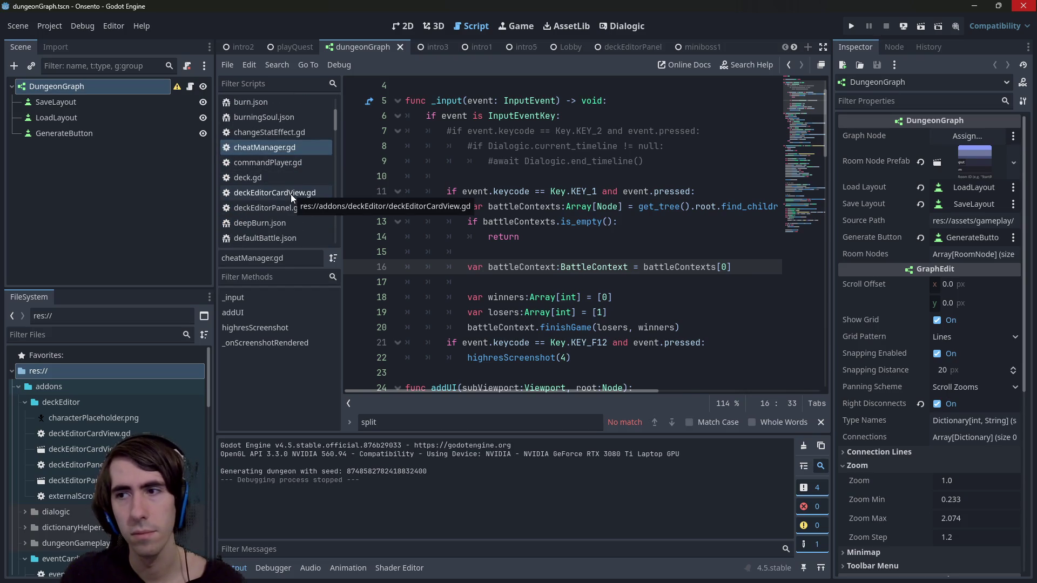
scroll(297, 184, "down", 3)
left_click(464, 176)
scroll(95, 495, "down", 10)
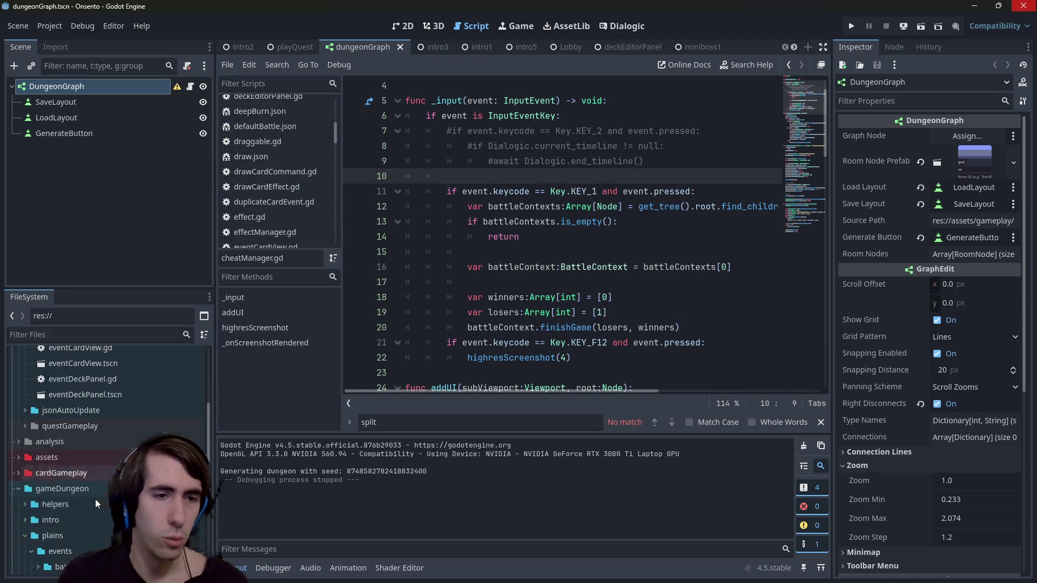
scroll(109, 438, "up", 3)
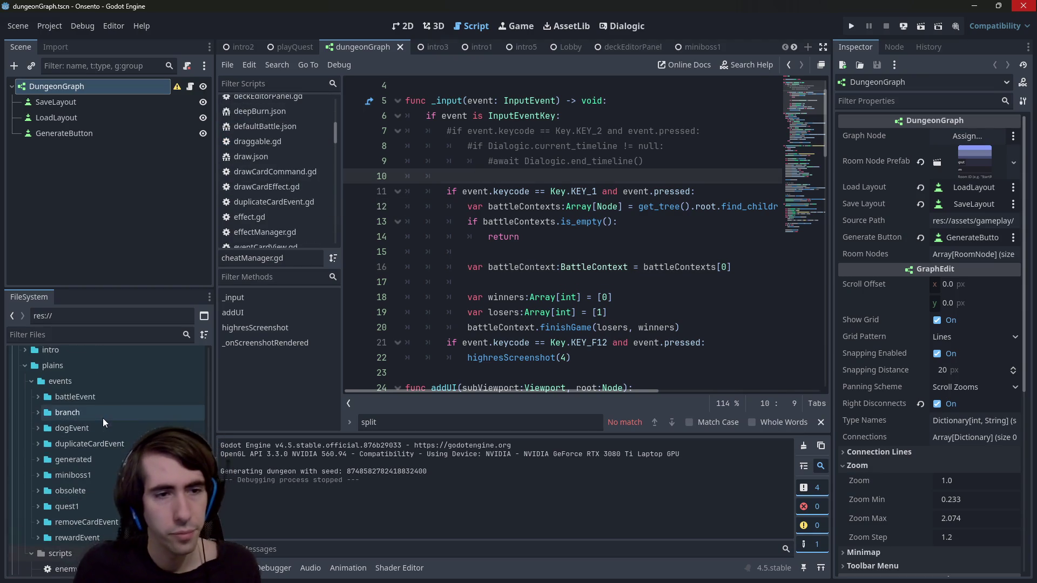
scroll(111, 508, "down", 2)
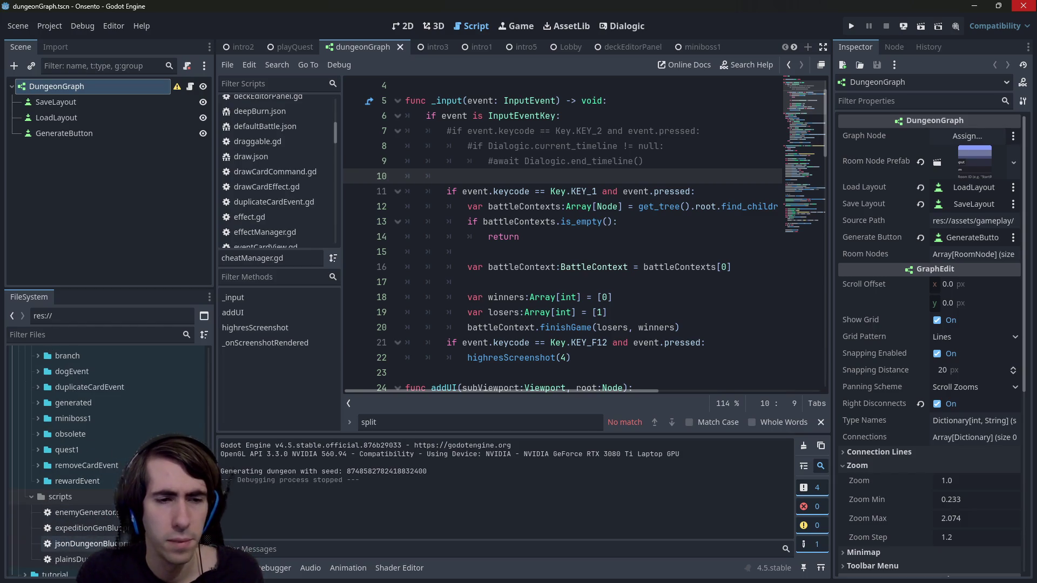
Open expeditionGenBlueprint.gd and look through its createRoom and room-selection code
double_click(87, 528)
key("Down")
key("Down")
key("Down")
scroll(465, 272, "down", 5)
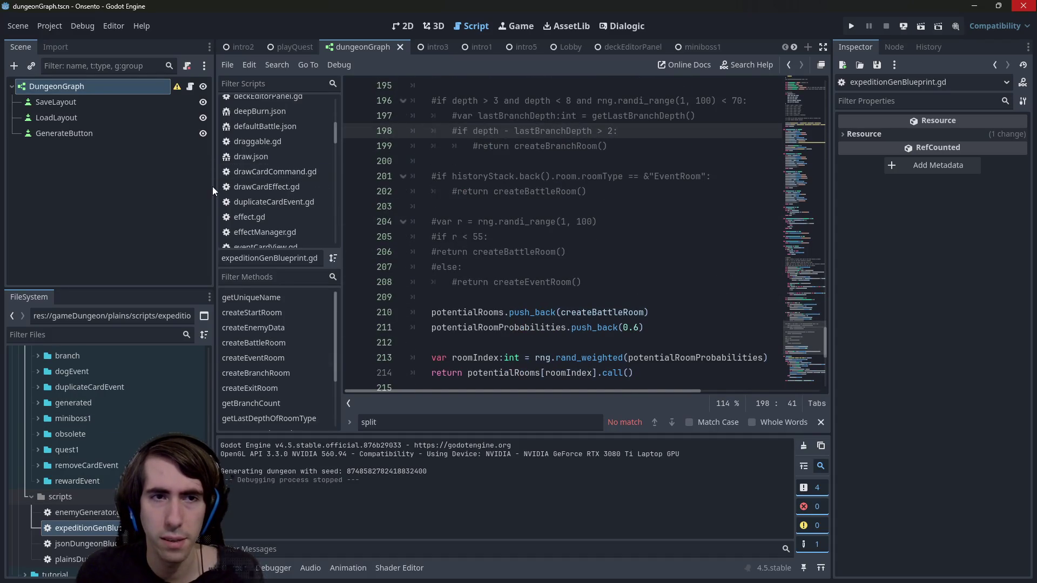
left_click_drag(214, 186, 168, 186)
scroll(598, 242, "down", 2)
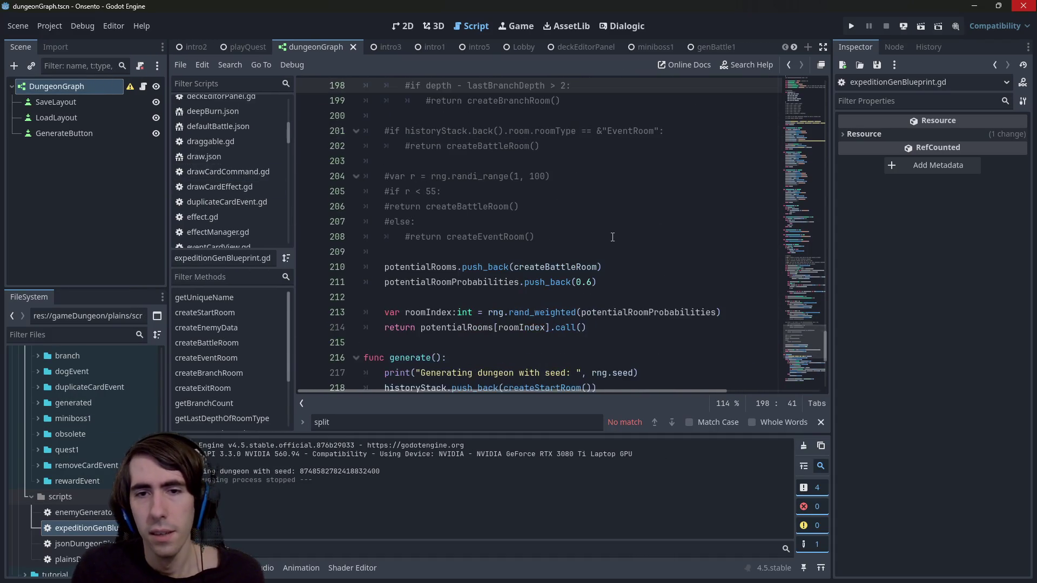
scroll(599, 241, "up", 20)
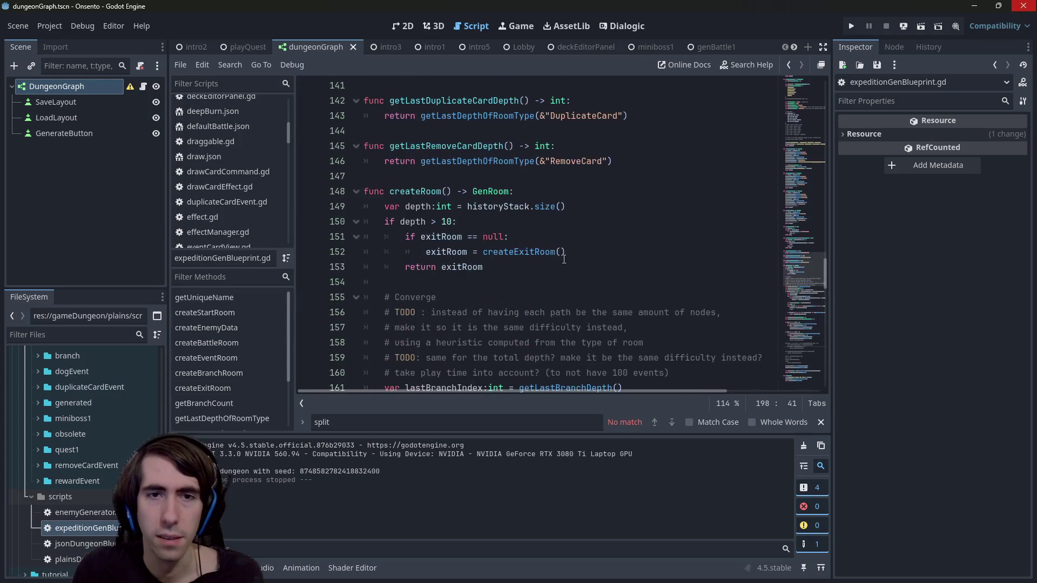
scroll(261, 199, "down", 5)
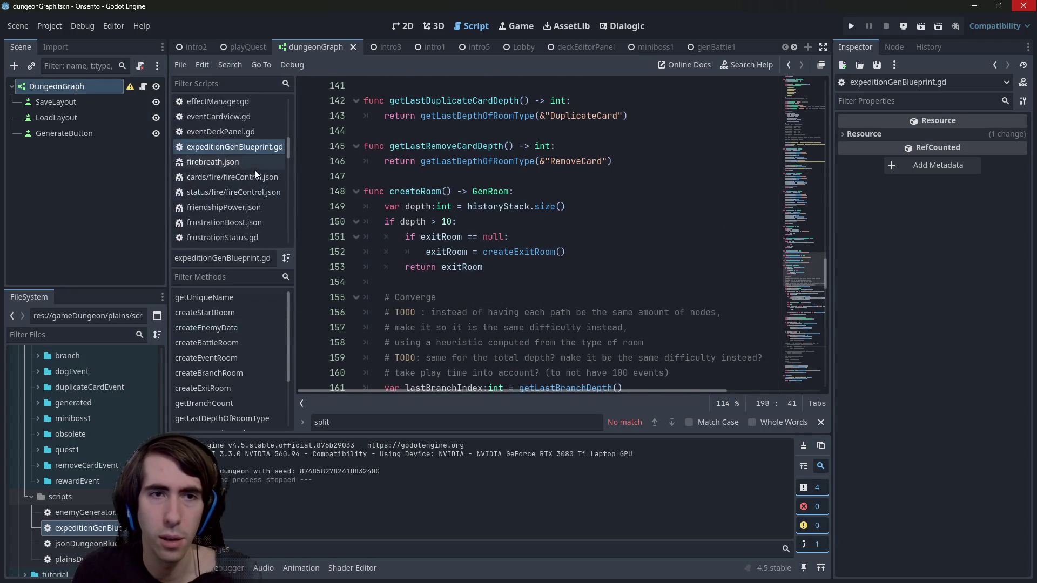
right_click(241, 146)
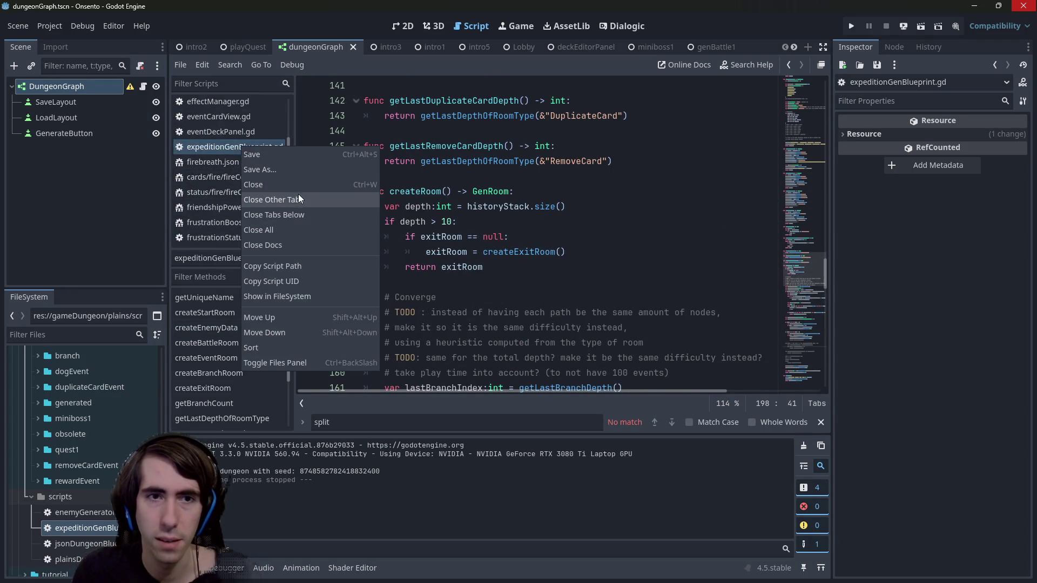
Close all other script tabs, dismiss the search bar, and set a breakpoint on line 149
key("Escape")
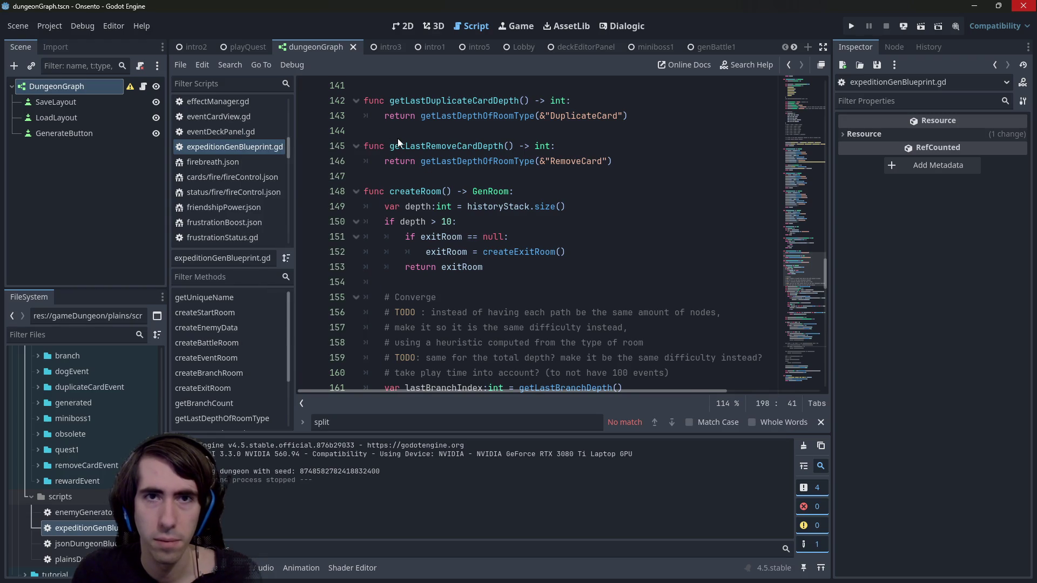
key("Escape")
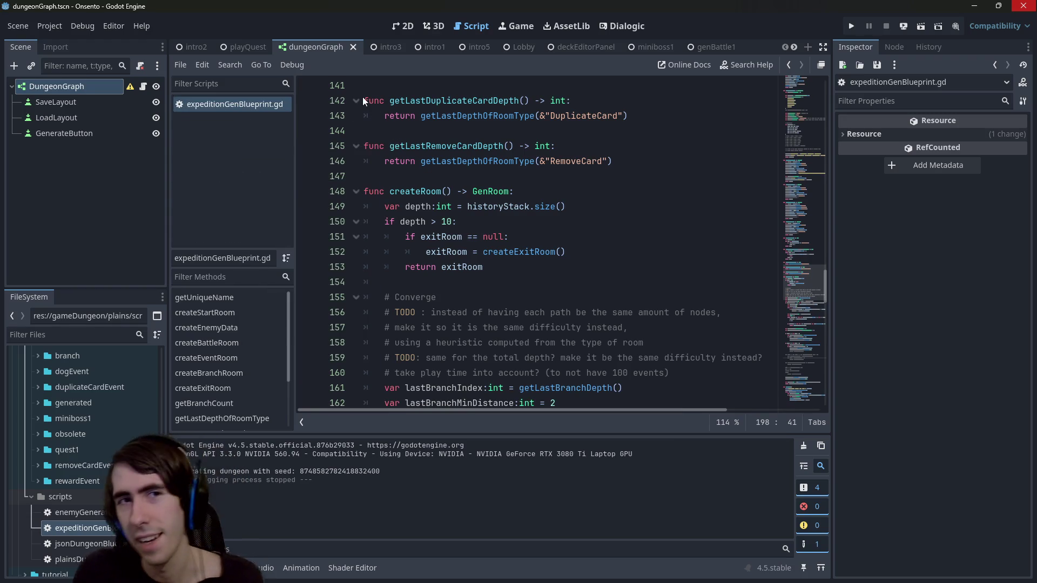
left_click(316, 48)
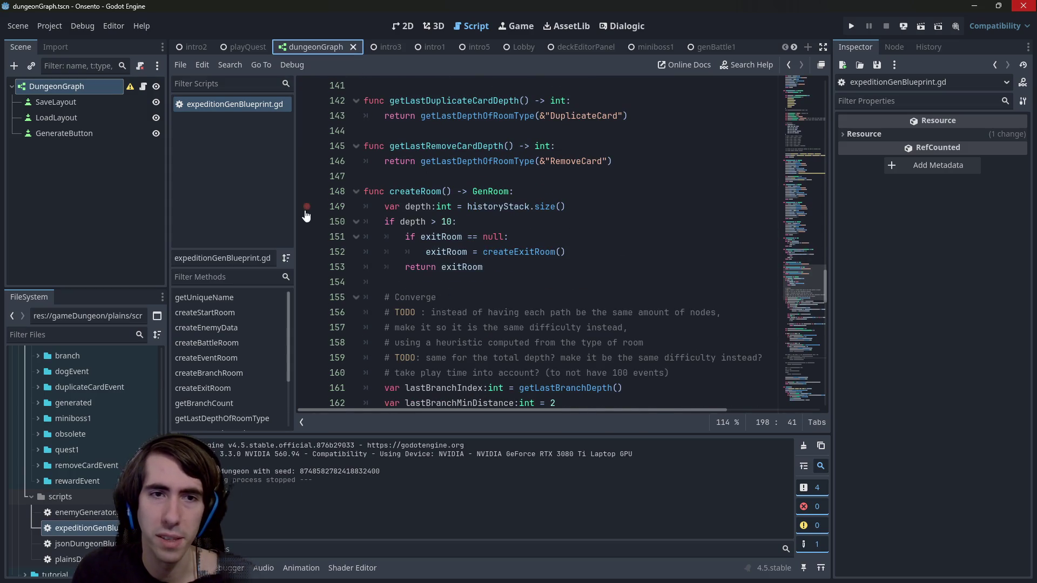
left_click(306, 211)
Run the current scene and generate a dungeon so execution pauses at line 149
left_click(919, 30)
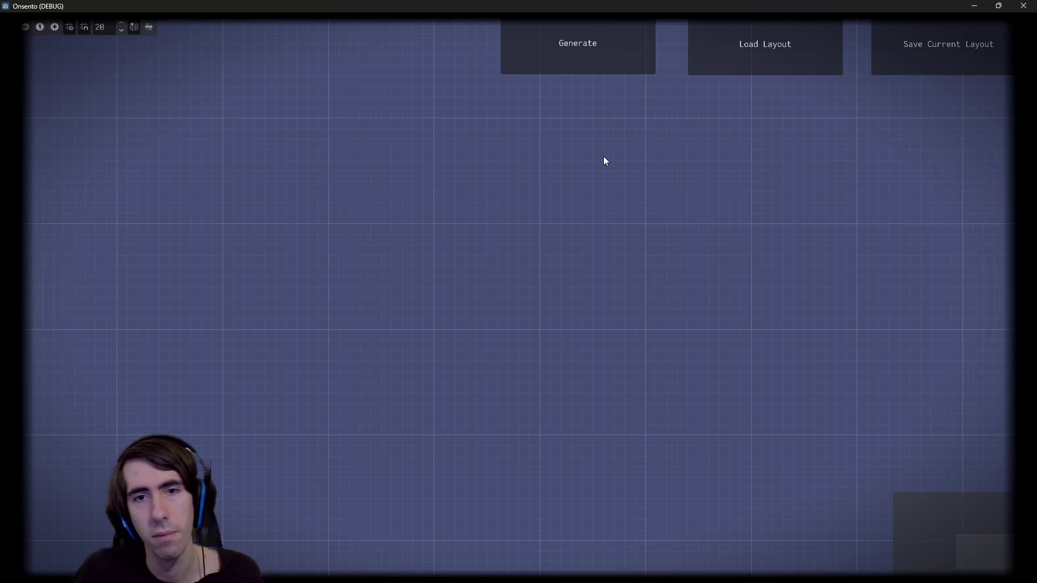
left_click(603, 48)
scroll(520, 282, "down", 4)
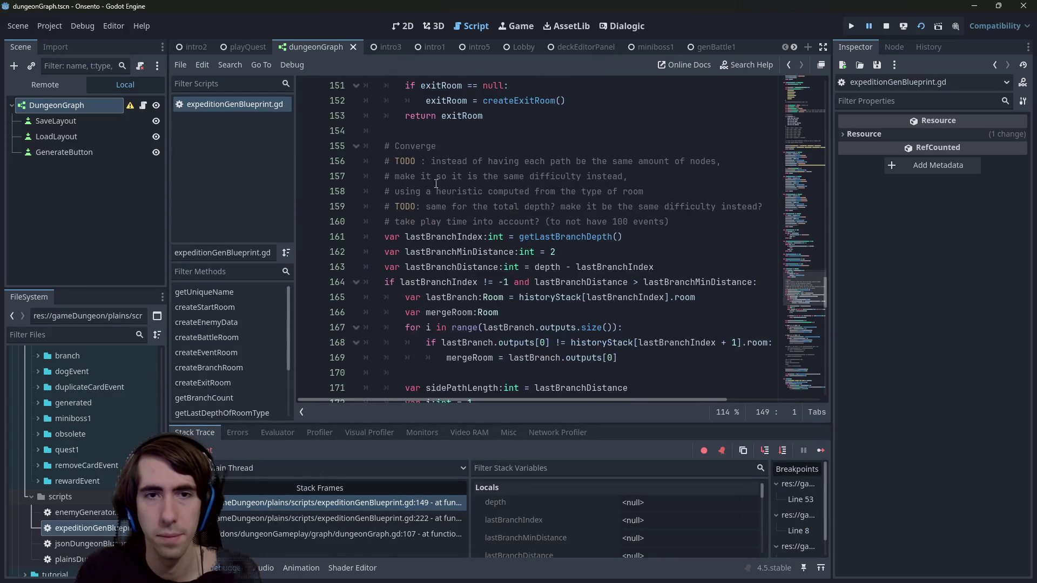
Add a breakpoint on line 163 and resume to it
scroll(365, 157, "up", 1)
left_click_drag(306, 103, 308, 224)
left_click(306, 312)
left_click(821, 452)
Inspect the potentialRooms declaration on line 180, then break on line 181 and resume
scroll(352, 182, "down", 1)
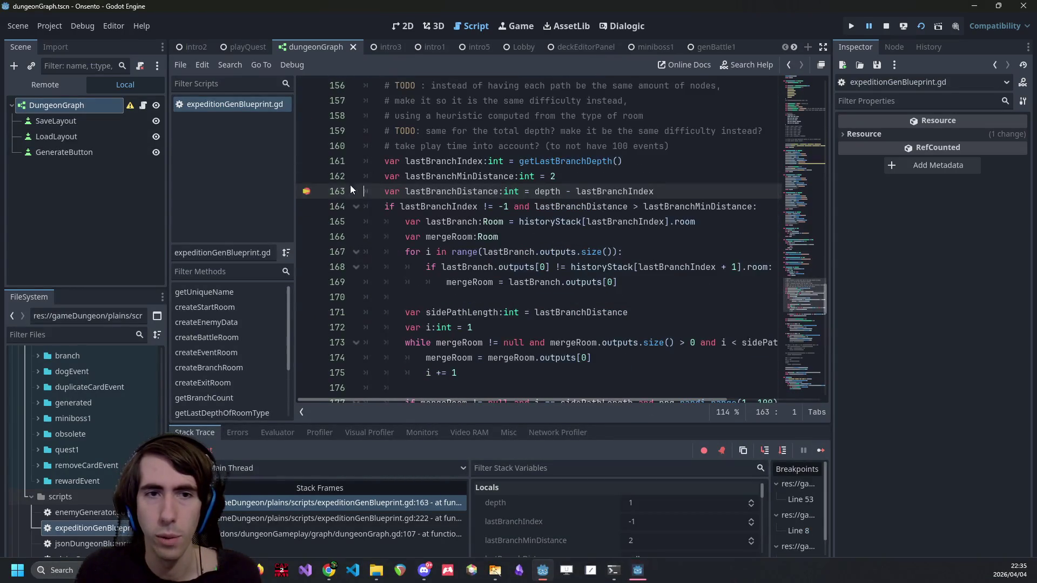
scroll(413, 205, "down", 3)
scroll(413, 205, "down", 2)
left_click(460, 227)
scroll(459, 229, "down", 4)
scroll(459, 229, "up", 3)
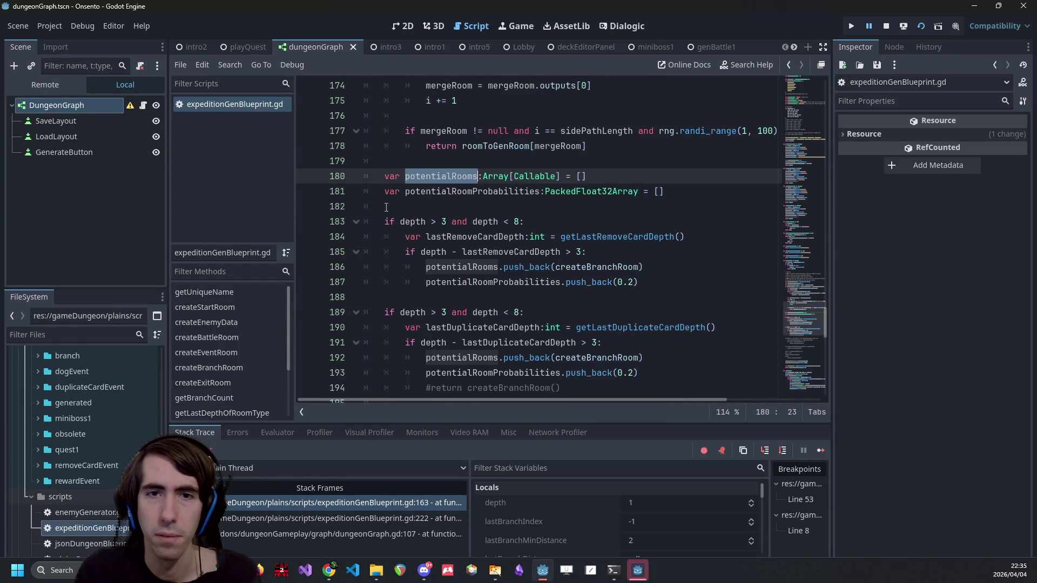
left_click(323, 191)
left_click(818, 451)
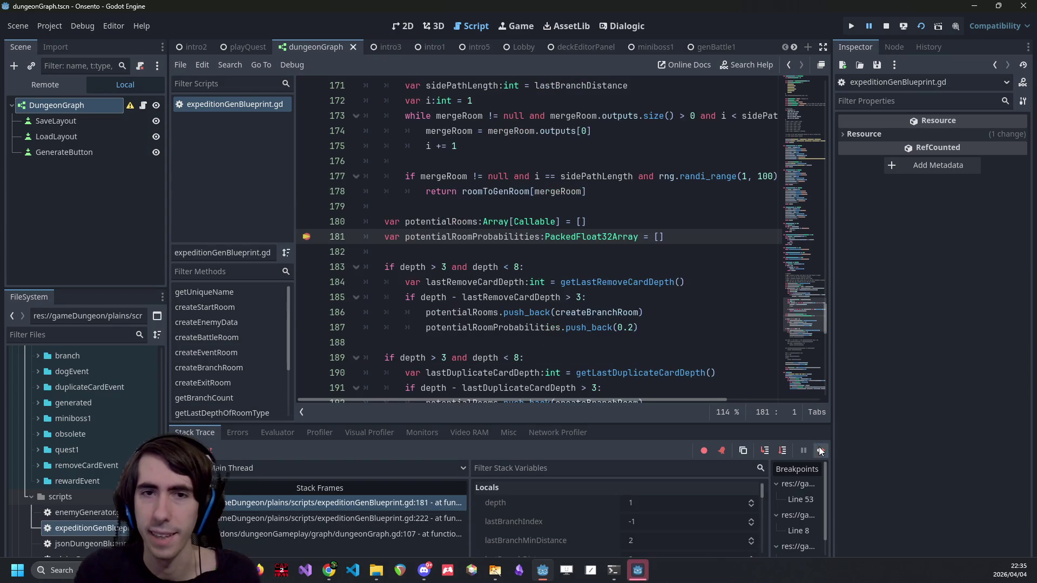
Step over to line 210, then continue back to the line 181 breakpoint
left_click(784, 450)
left_click(783, 451)
left_click(783, 450)
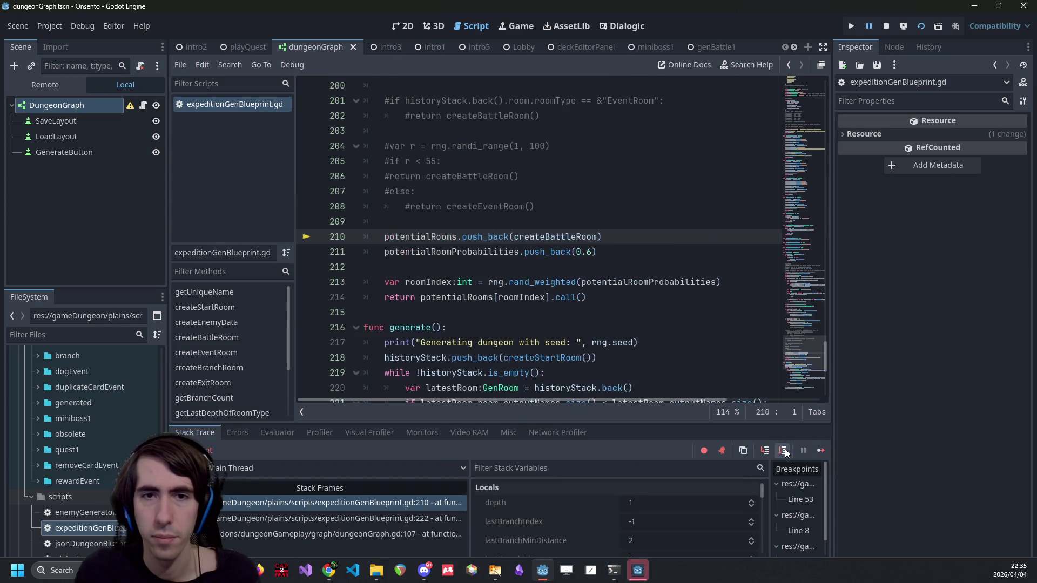
scroll(421, 187, "up", 8)
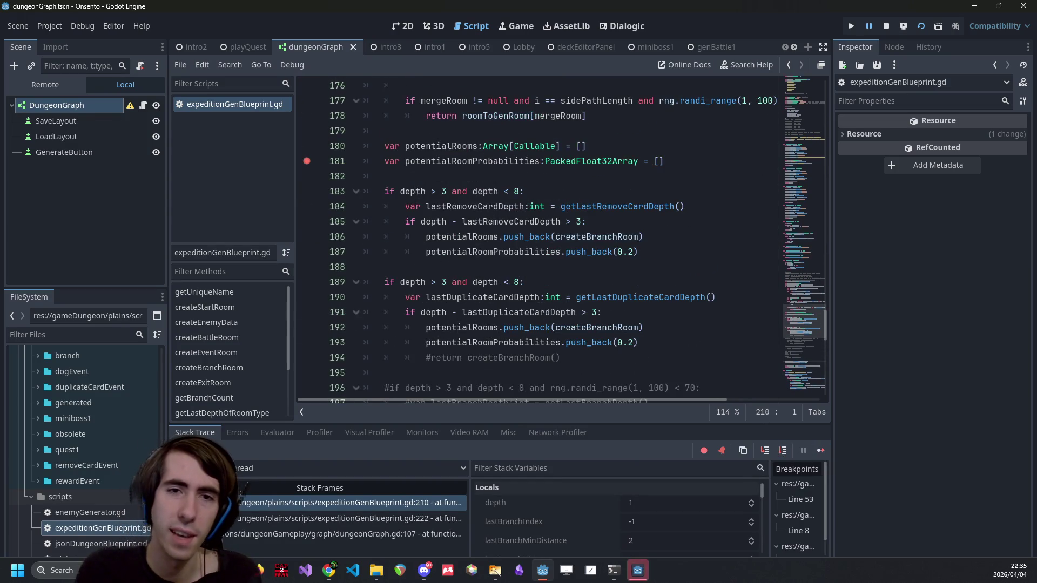
left_click(820, 450)
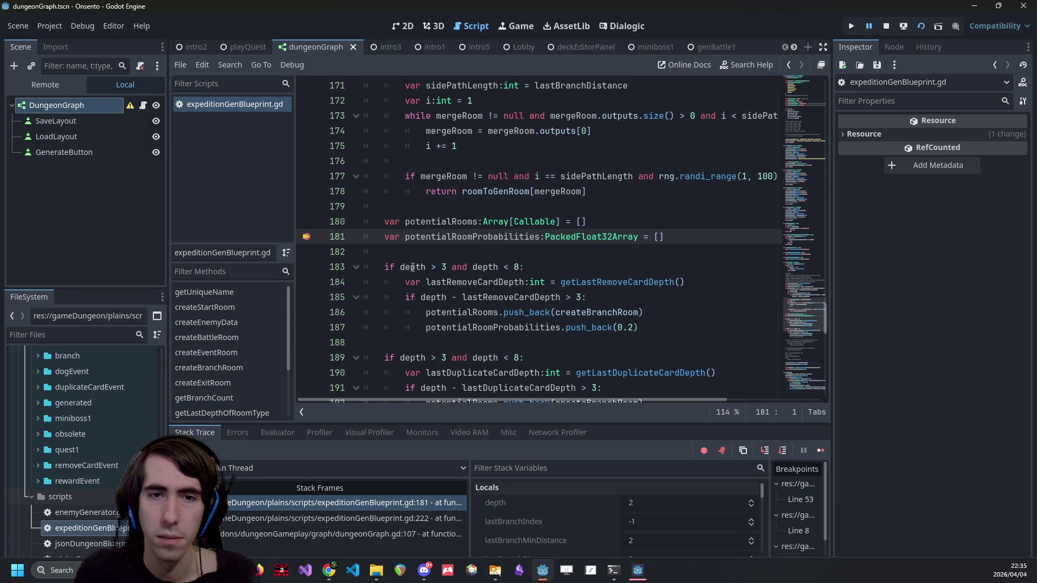
Continue through two more rooms, then step over the remove-card and duplicate-card branch checks
scroll(413, 267, "down", 8)
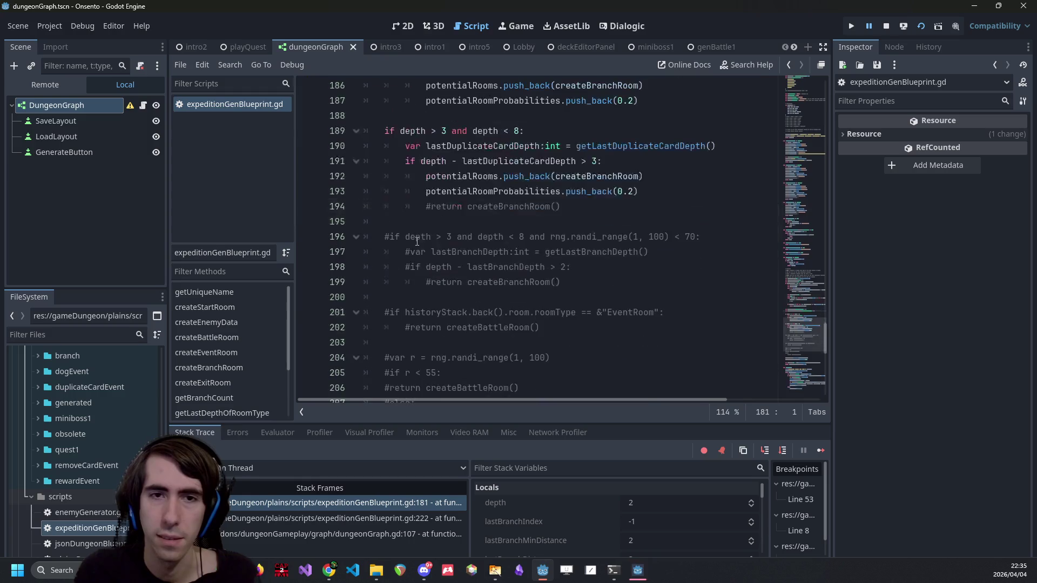
scroll(425, 294, "up", 10)
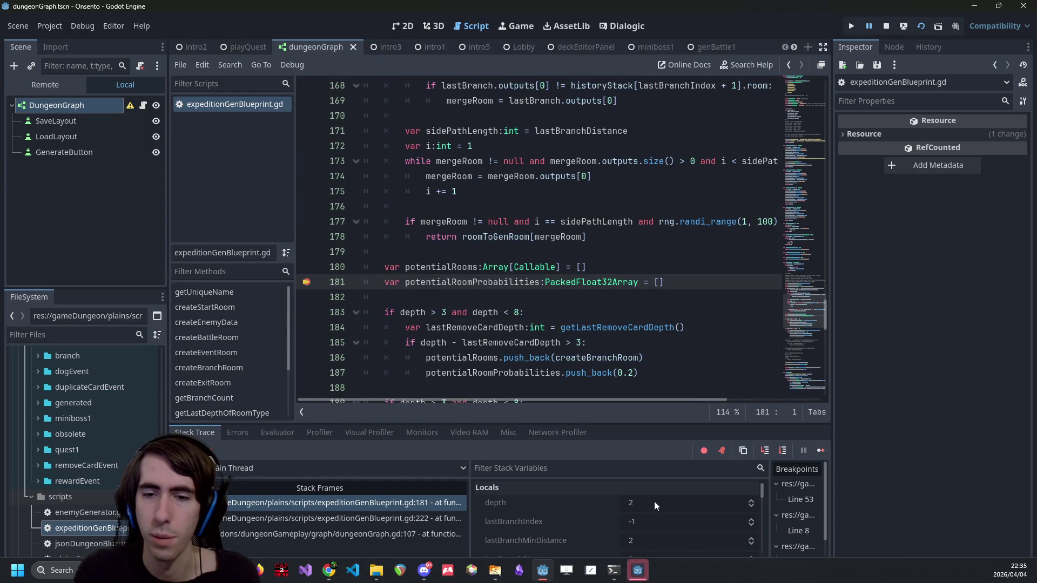
left_click(821, 452)
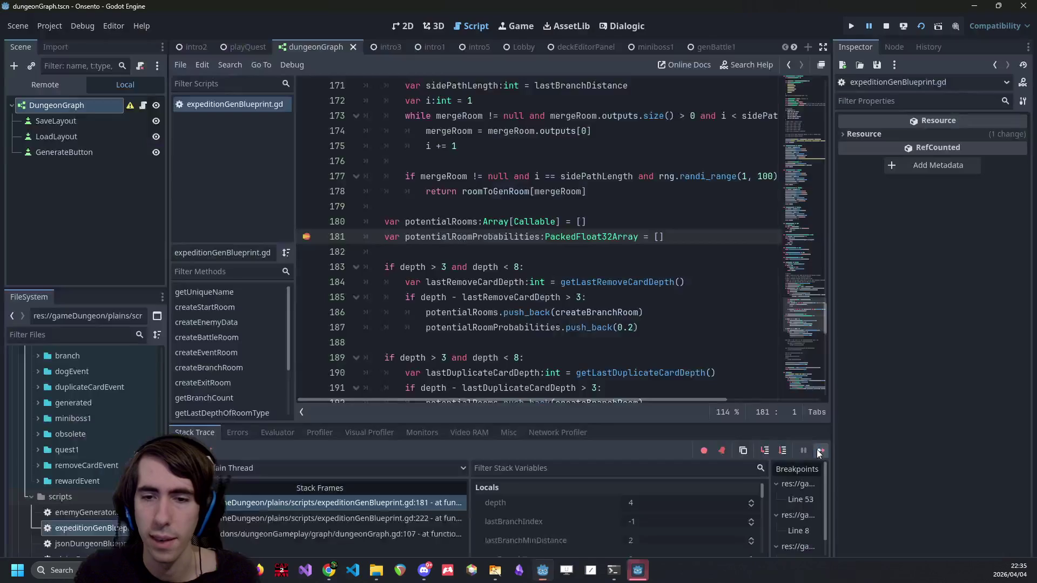
left_click(816, 450)
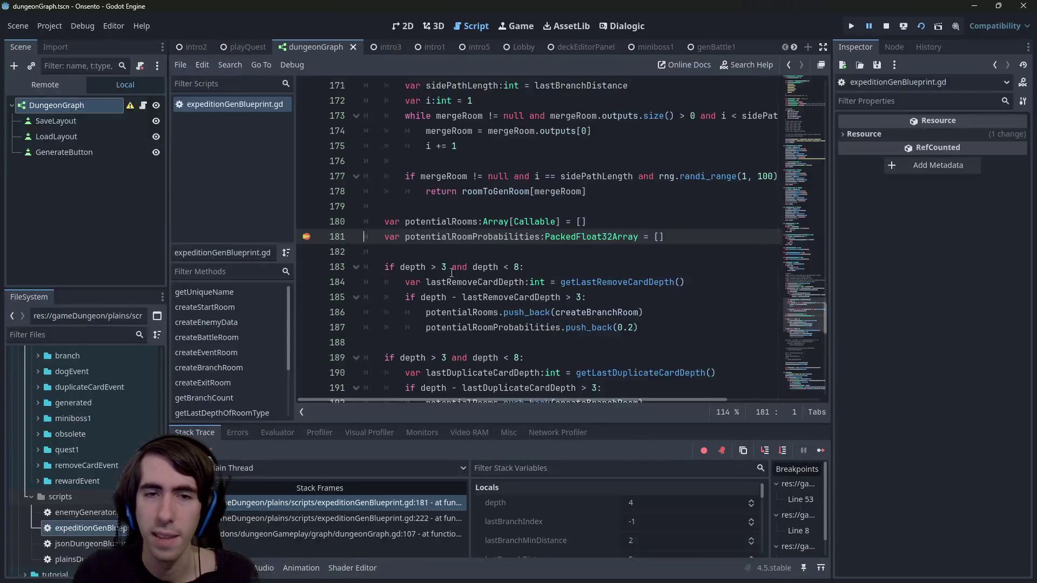
left_click(787, 450)
left_click(784, 453)
left_click(785, 453)
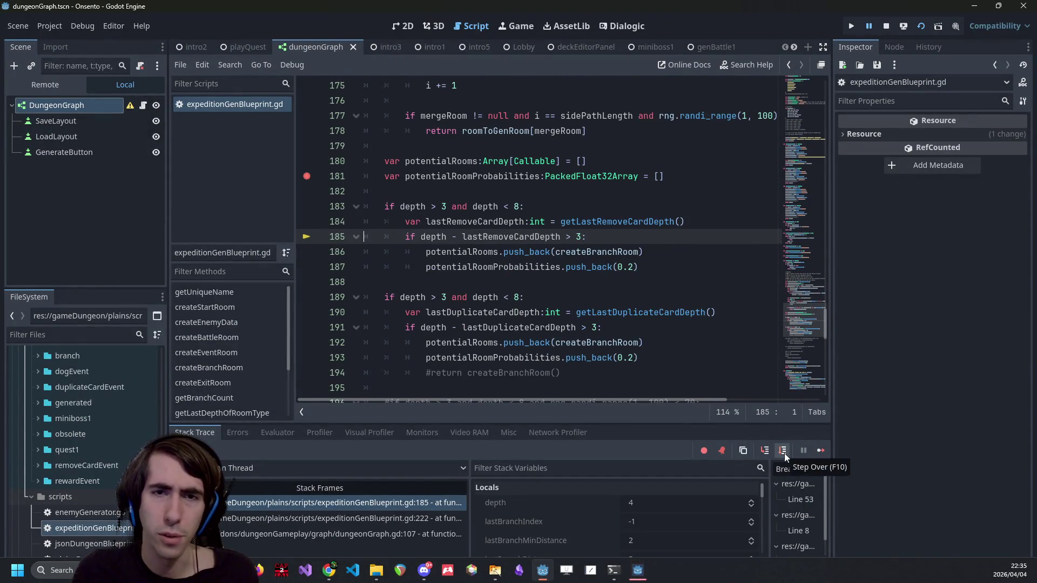
left_click(784, 453)
left_click(784, 452)
left_click(784, 452)
left_click(784, 452)
left_click(784, 453)
left_click(785, 452)
left_click(784, 452)
left_click(784, 453)
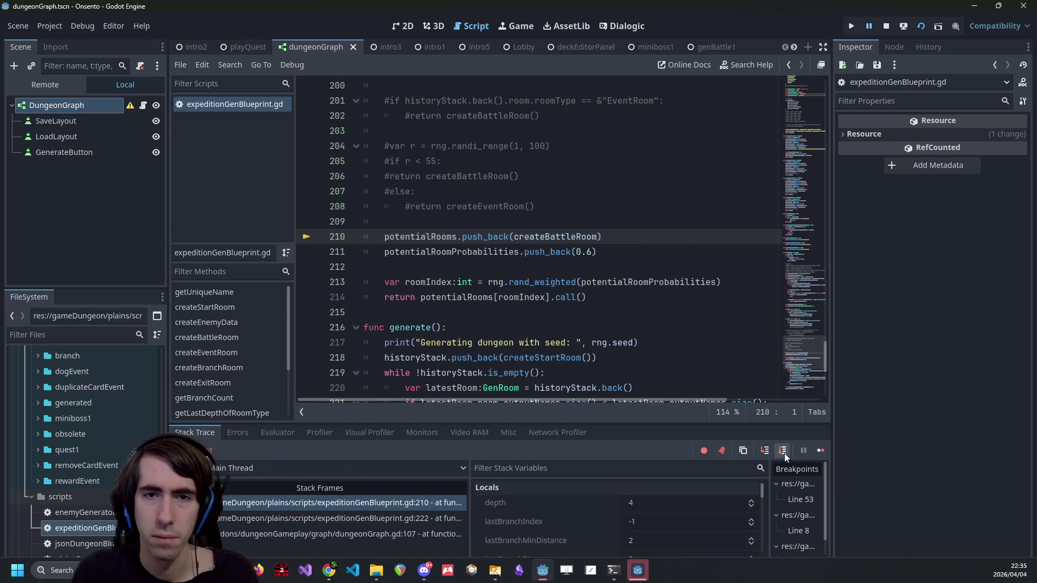
left_click(784, 452)
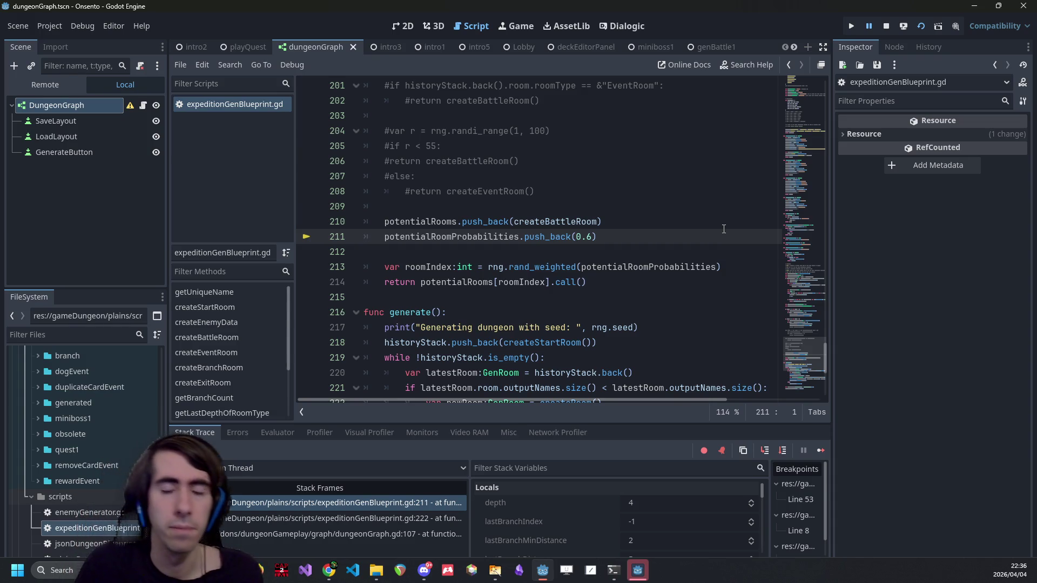
Inspect potentialRooms, step to the return line, and step into createBattleRoom
double_click(516, 238)
double_click(447, 223)
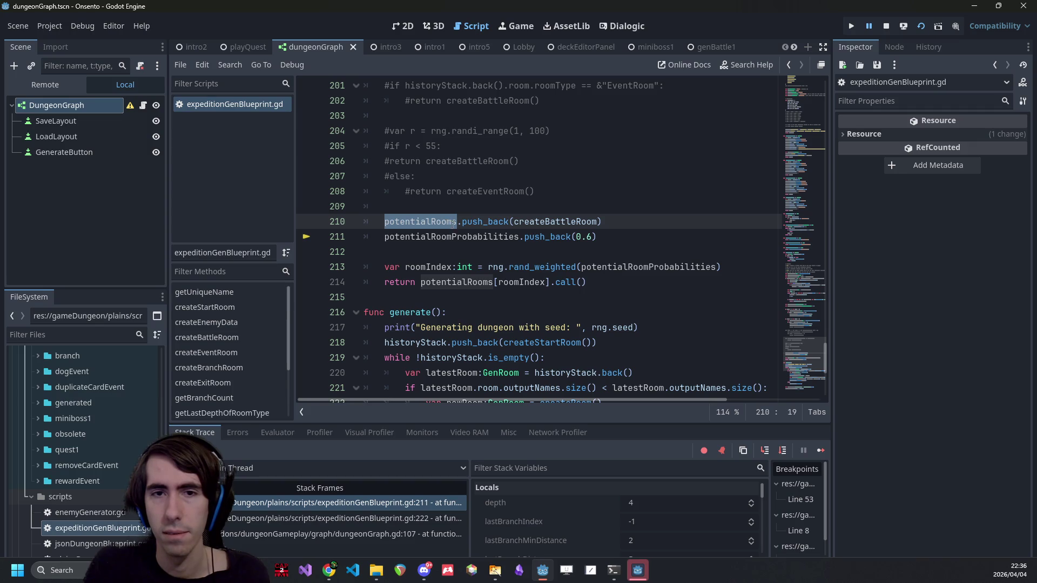
key("F10")
key("F10")
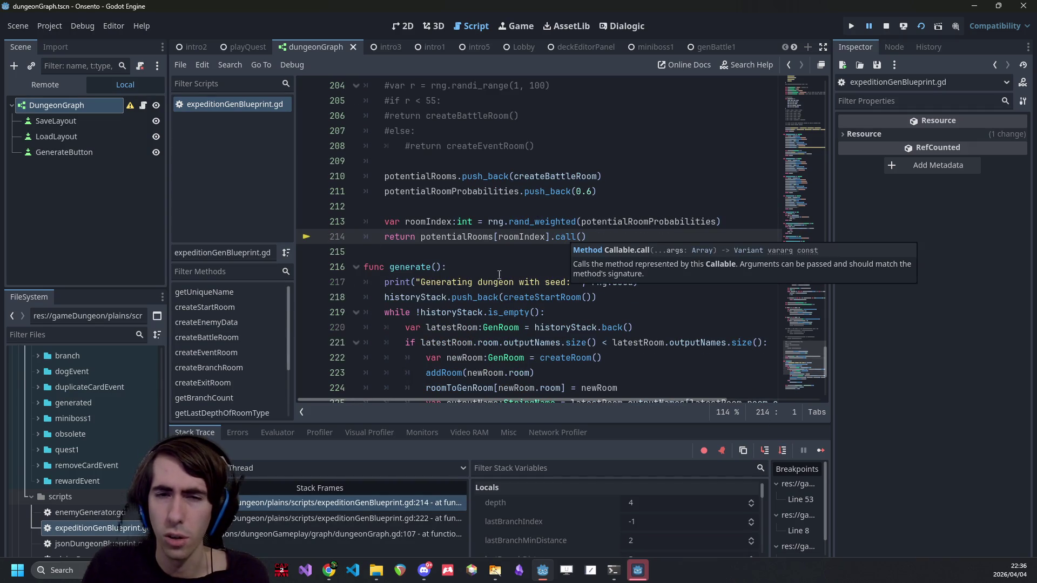
left_click(767, 452)
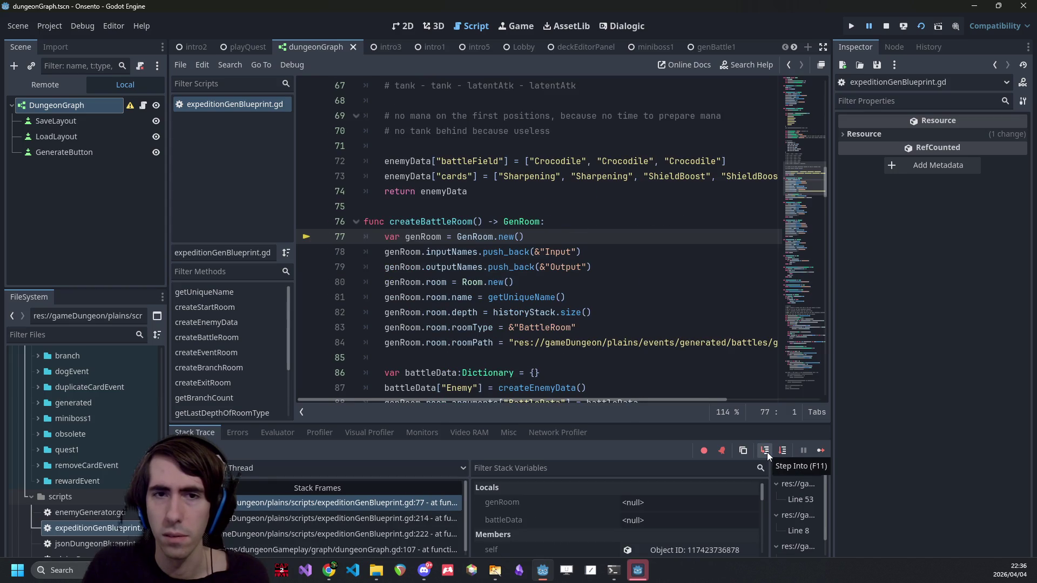
Jump back to the caller on line 214 and examine createBranchRoom on lines 192 and 186
left_click(704, 309)
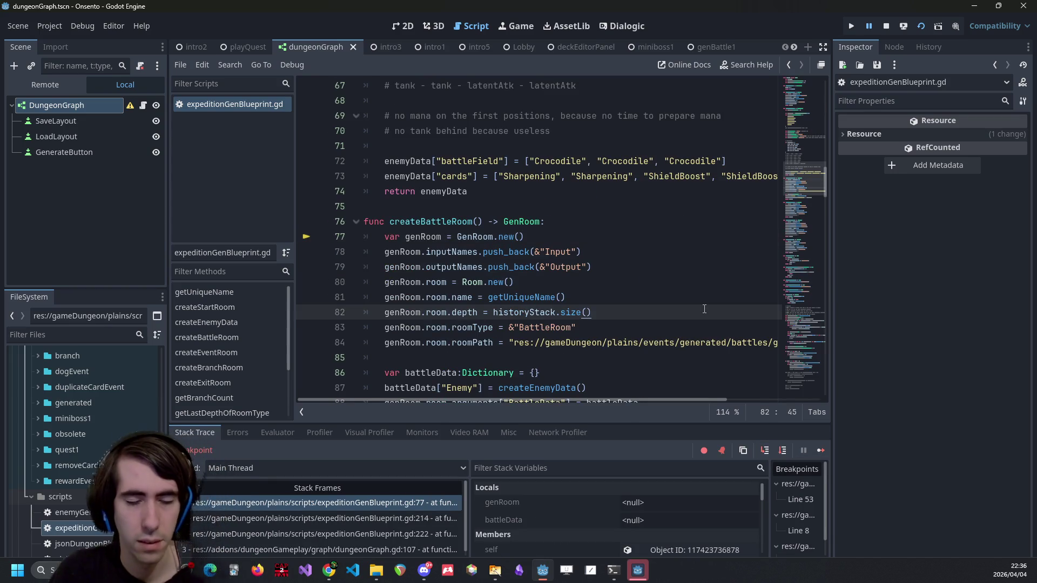
key("alt+Left")
scroll(579, 180, "up", 5)
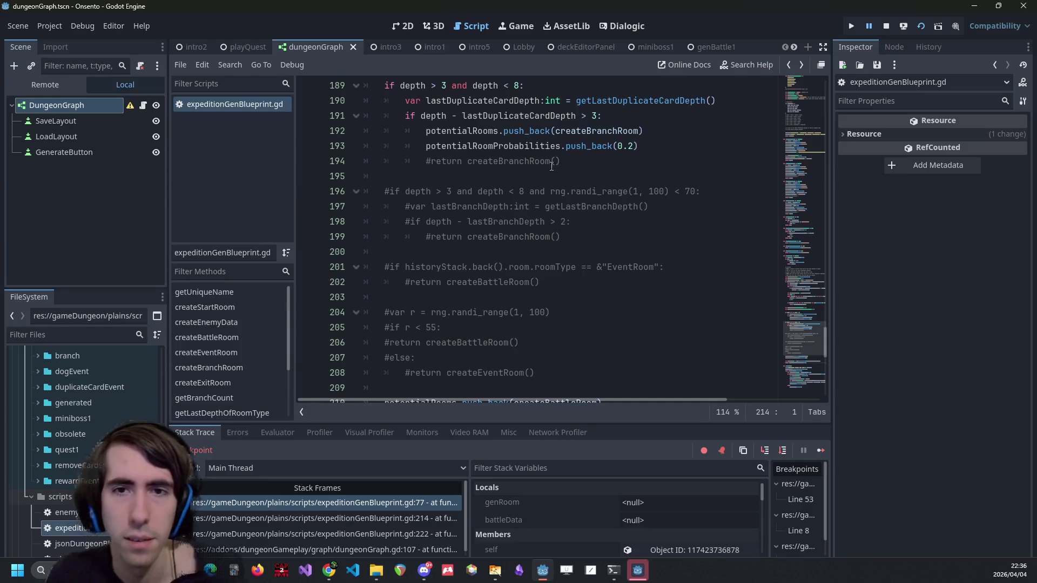
scroll(579, 180, "up", 2)
double_click(588, 222)
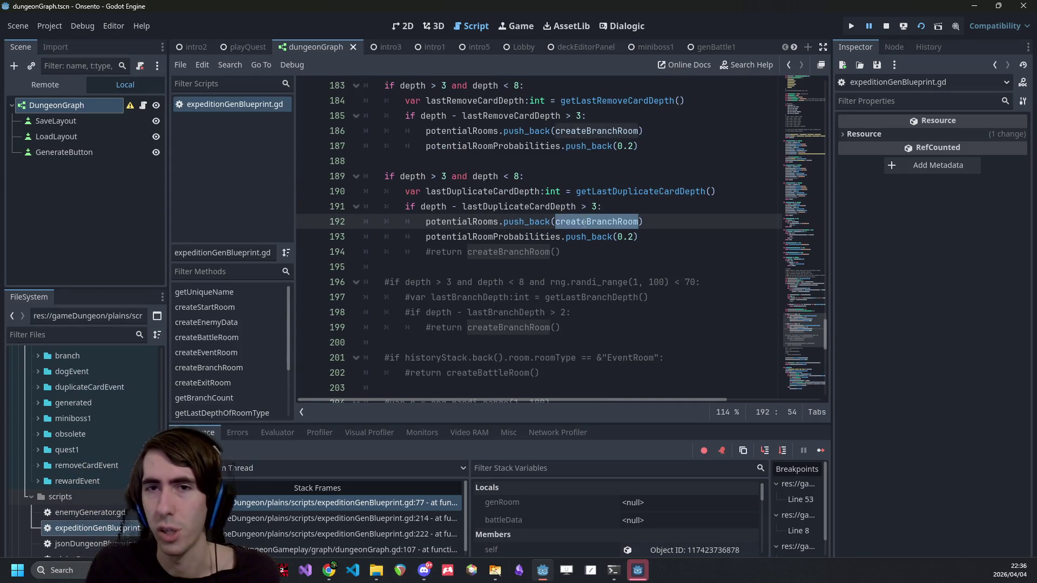
scroll(585, 222, "up", 2)
double_click(585, 221)
scroll(585, 224, "up", 1)
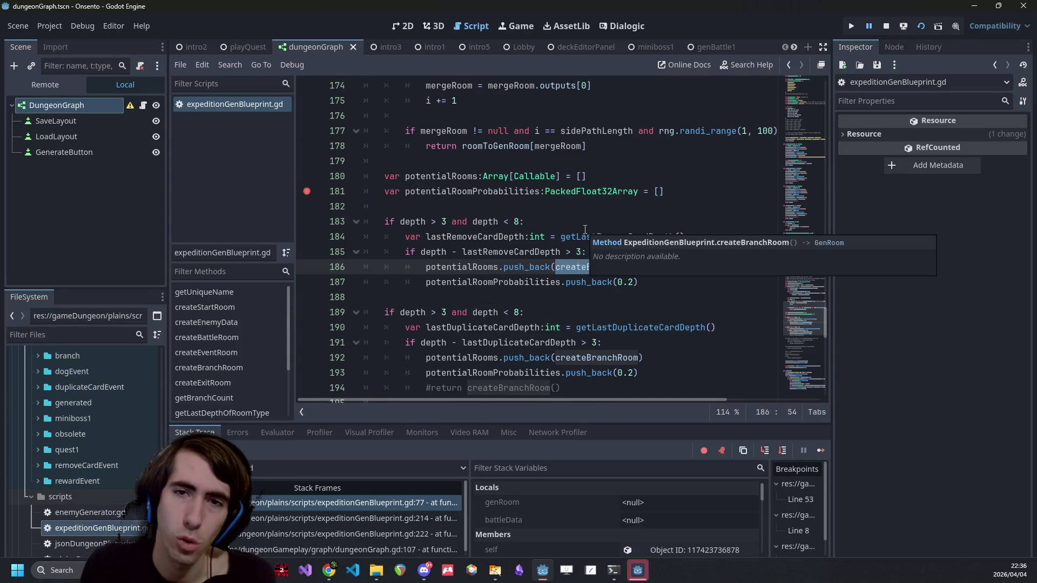
Review the remove-card branch checks, resume execution, and generate a new dungeon layout
left_click(311, 207, "shift")
scroll(311, 208, "down", 2)
left_click(535, 297)
scroll(534, 298, "down", 1)
scroll(534, 299, "down", 6)
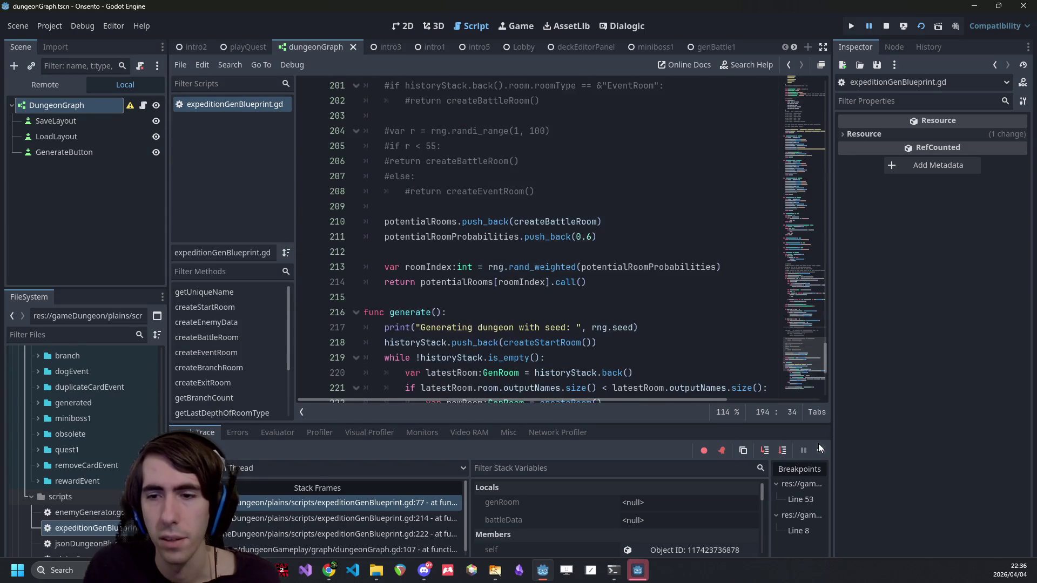
left_click(819, 448)
left_click(548, 64)
Inspect the third room's scene path in the generated dungeon graph
scroll(648, 346, "down", 6)
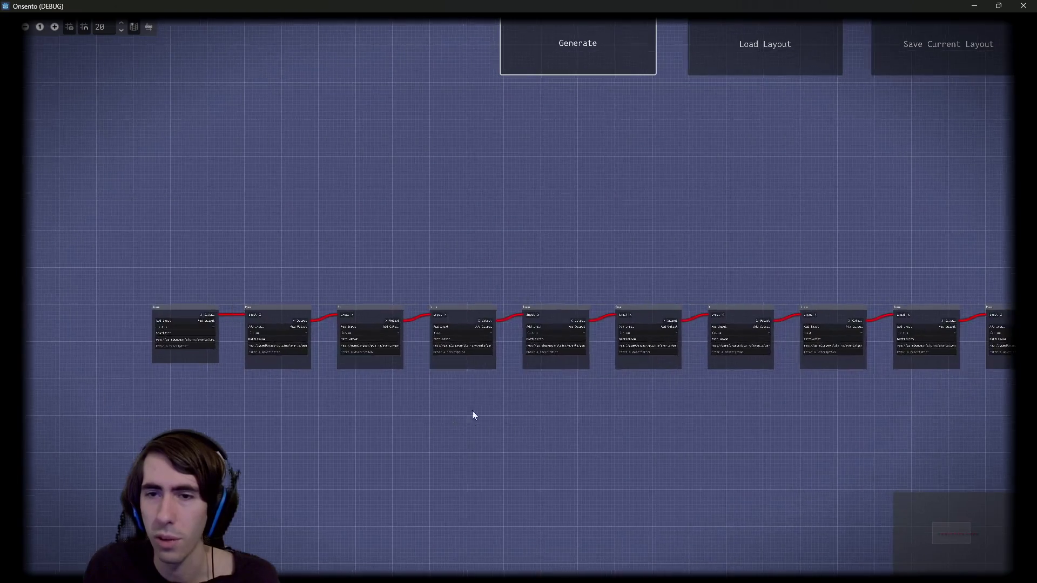
scroll(536, 380, "up", 5)
left_click(564, 310)
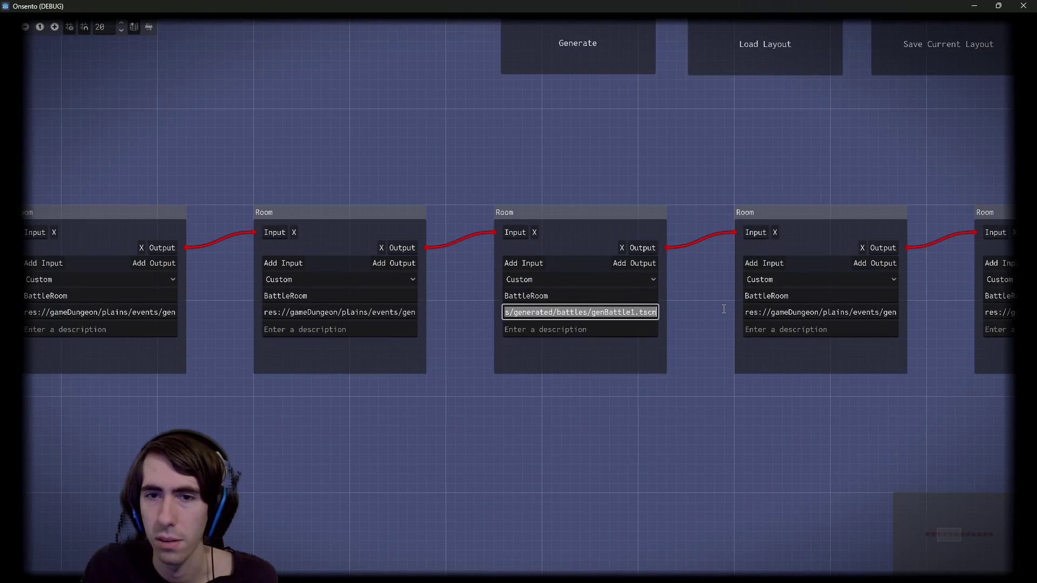
key("shift+Tab")
scroll(278, 416, "right", 5)
scroll(278, 417, "down", 1)
scroll(598, 419, "right", 2)
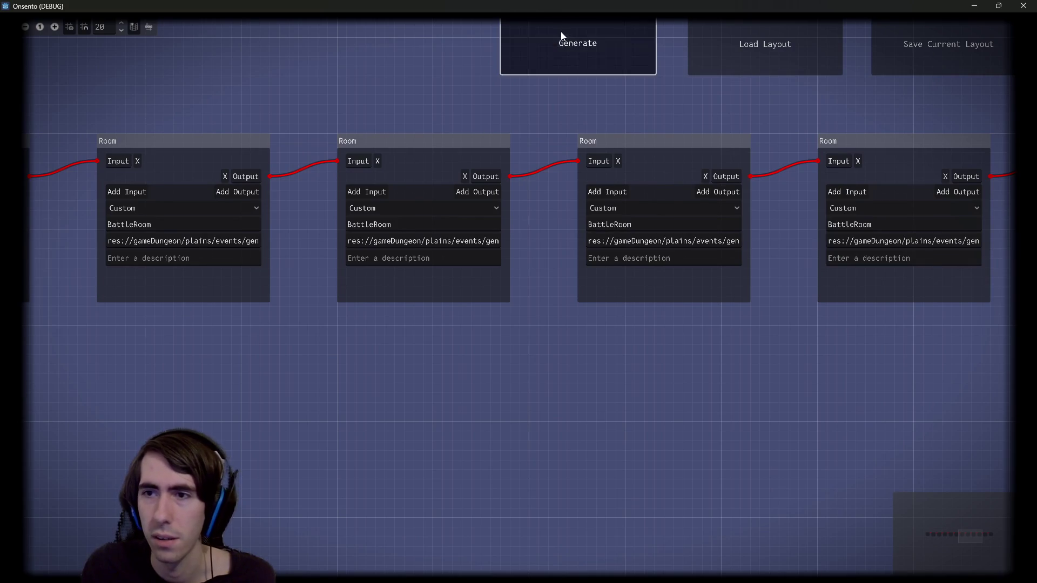
Regenerate the dungeon repeatedly, centring the graph to compare the new layouts
left_click(591, 55)
left_click(590, 56)
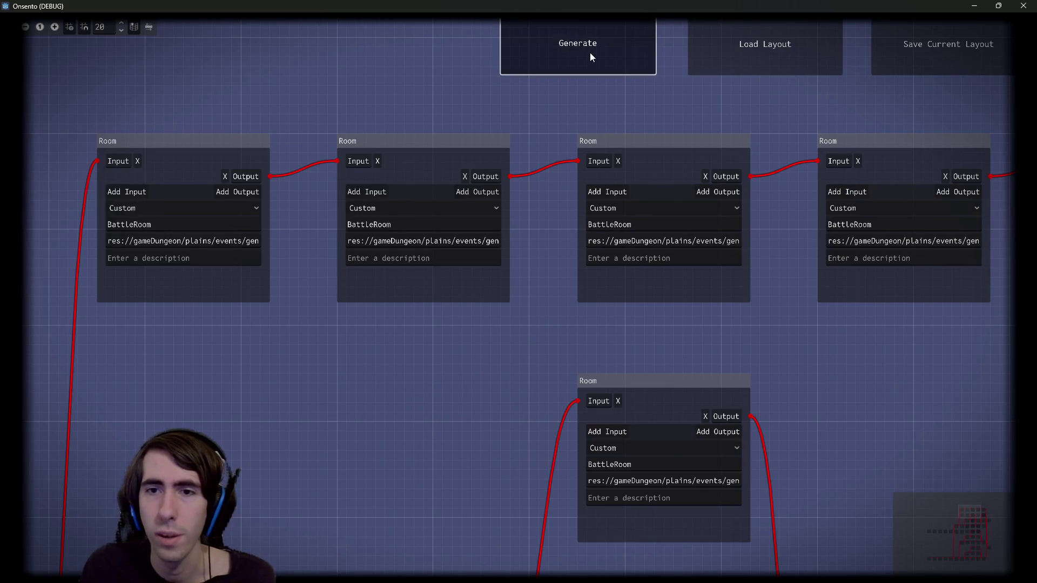
scroll(502, 355, "down", 5)
scroll(444, 219, "down", 2)
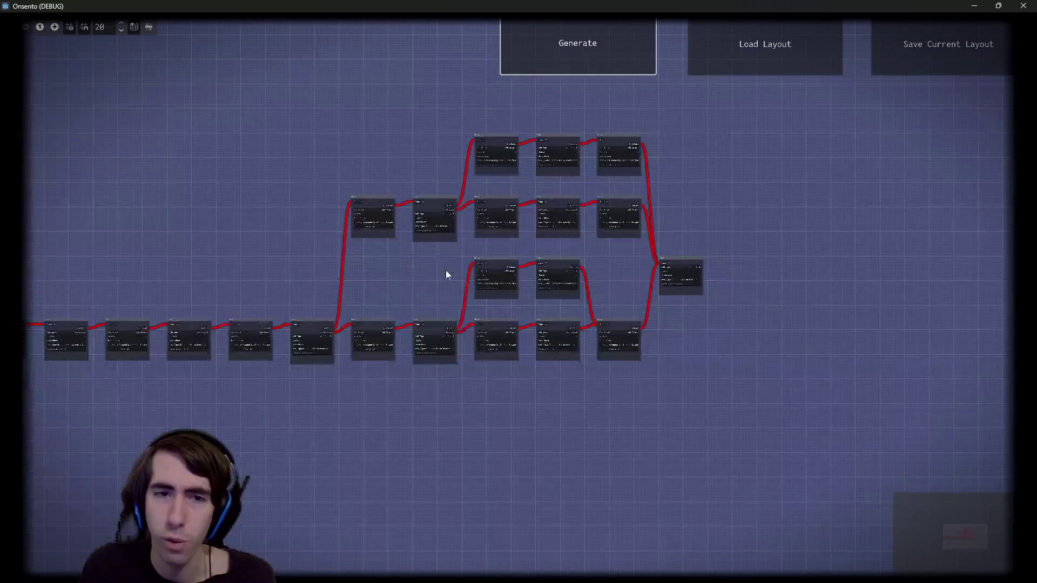
scroll(573, 396, "left", 3)
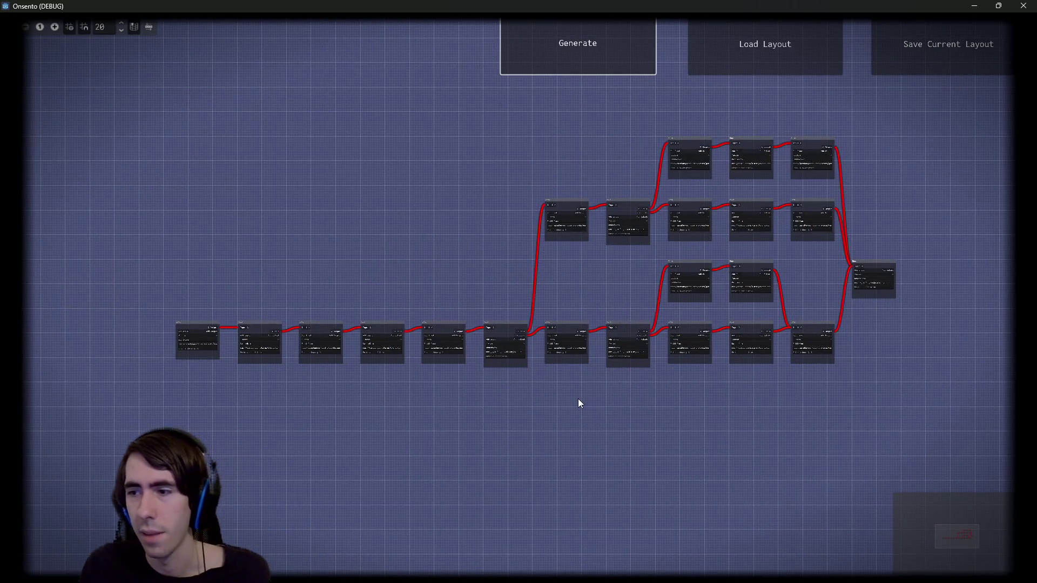
left_click_drag(519, 120, 479, 164)
scroll(481, 162, "up", 1)
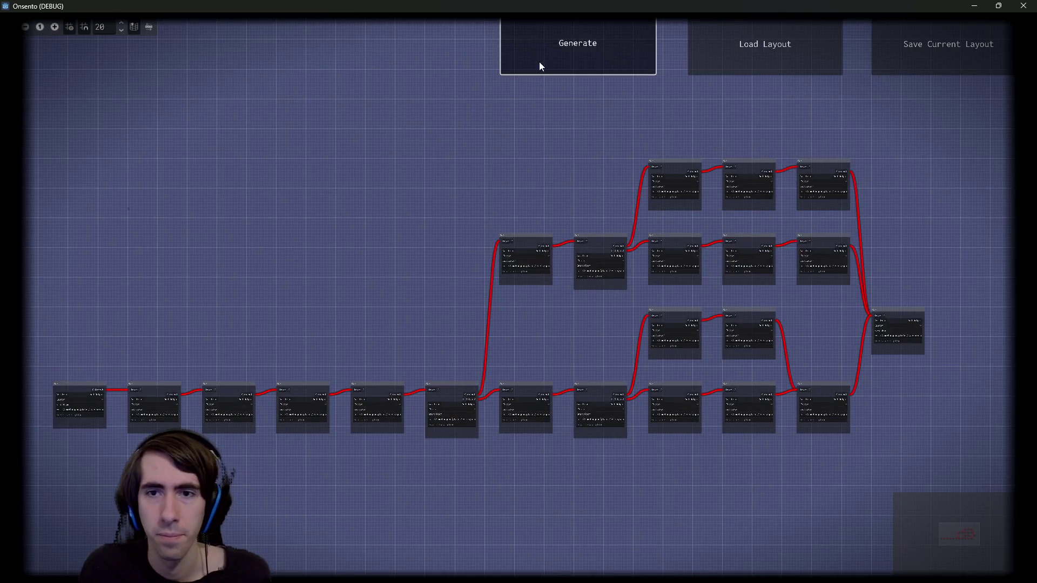
left_click(539, 62)
left_click(539, 62)
left_click(539, 62)
left_click(539, 62)
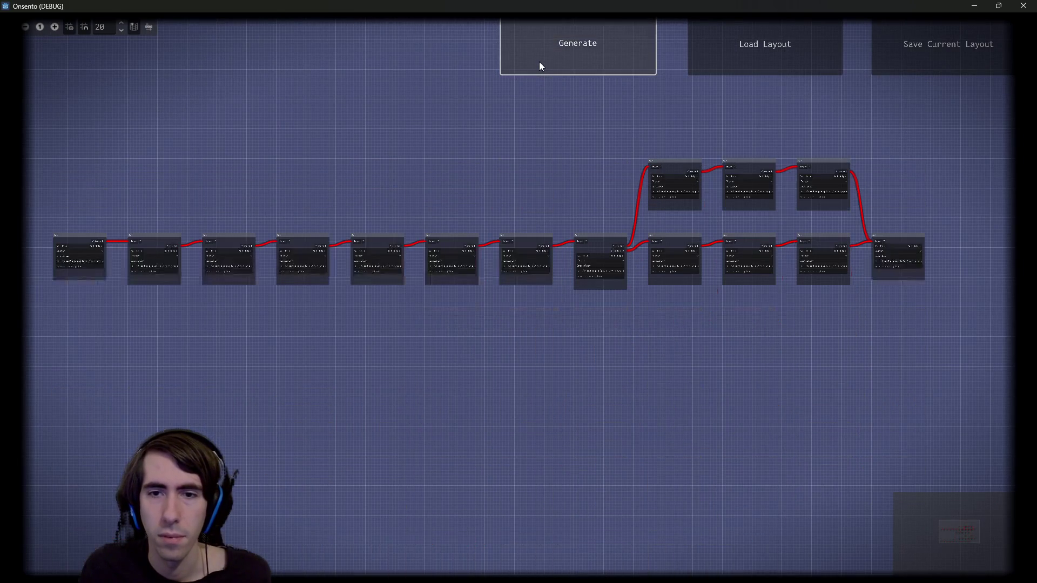
left_click(539, 62)
left_click(539, 62)
left_click(539, 61)
left_click(539, 62)
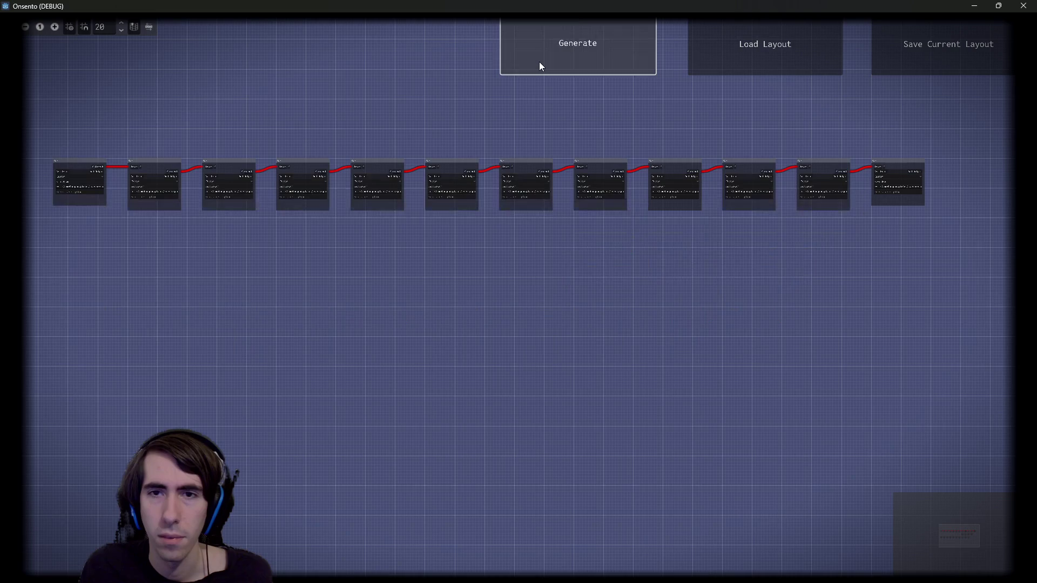
left_click(539, 61)
left_click(539, 51)
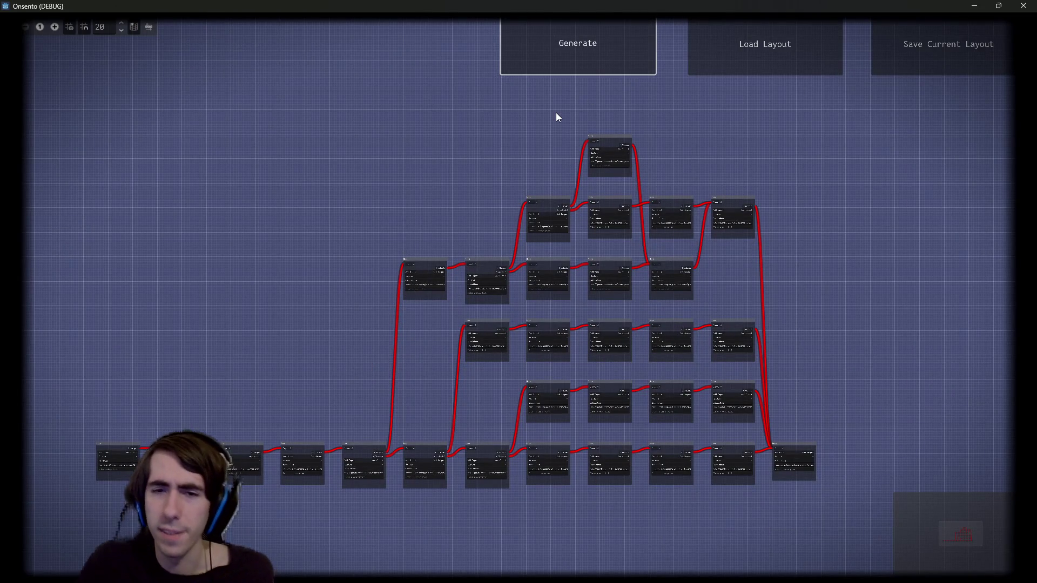
Regenerate the dungeon layout several more times
left_click(567, 58)
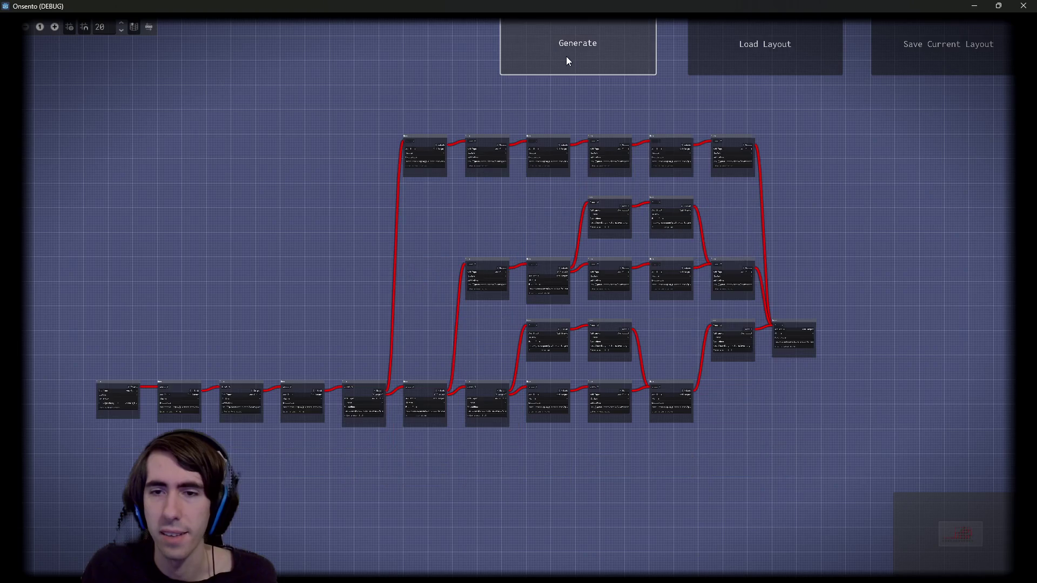
left_click(566, 57)
left_click(566, 58)
left_click(567, 57)
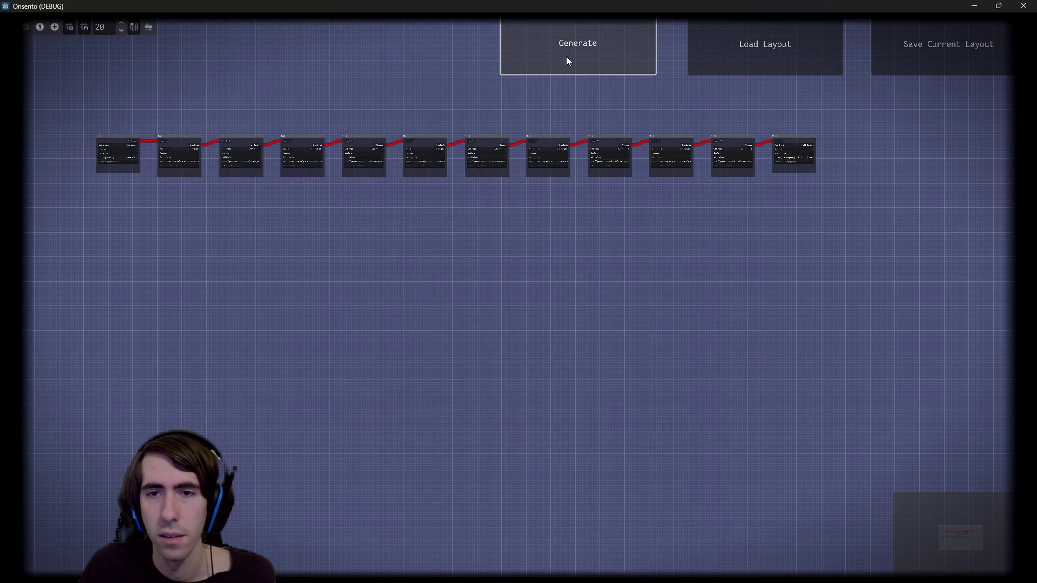
left_click(567, 57)
left_click(566, 57)
left_click(567, 57)
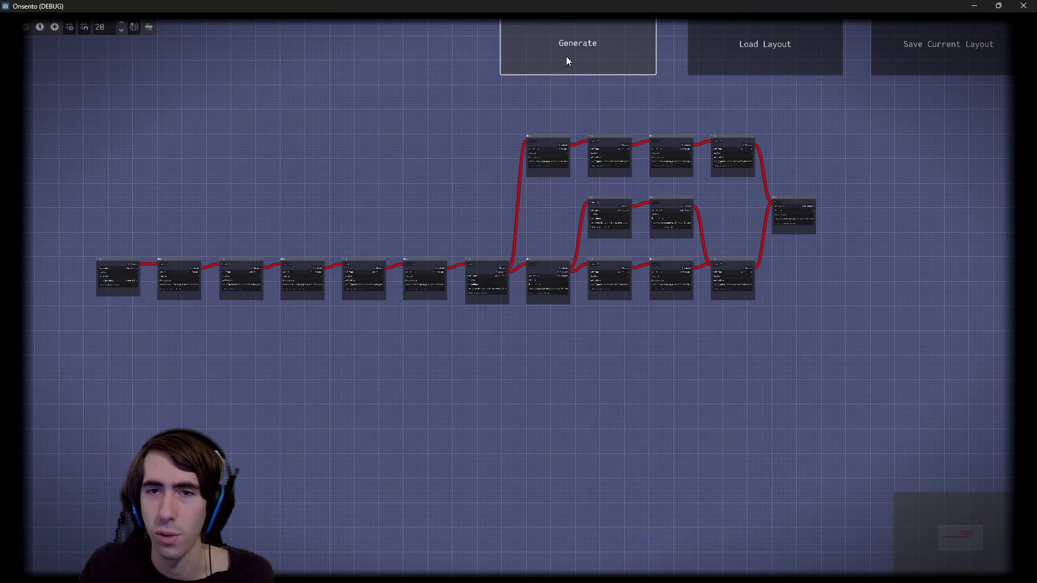
left_click(566, 57)
left_click(566, 57)
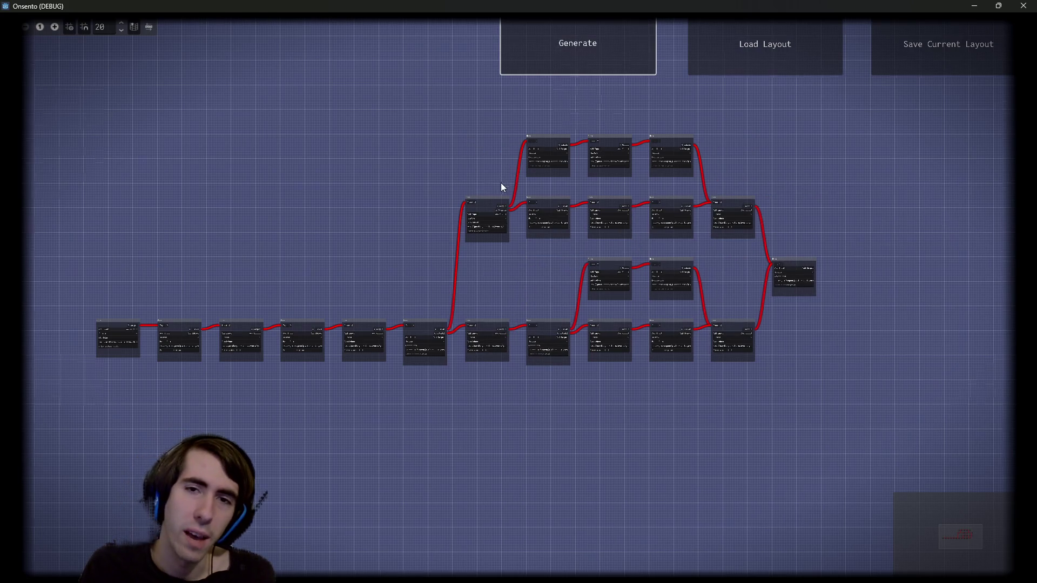
scroll(500, 179, "up", 3)
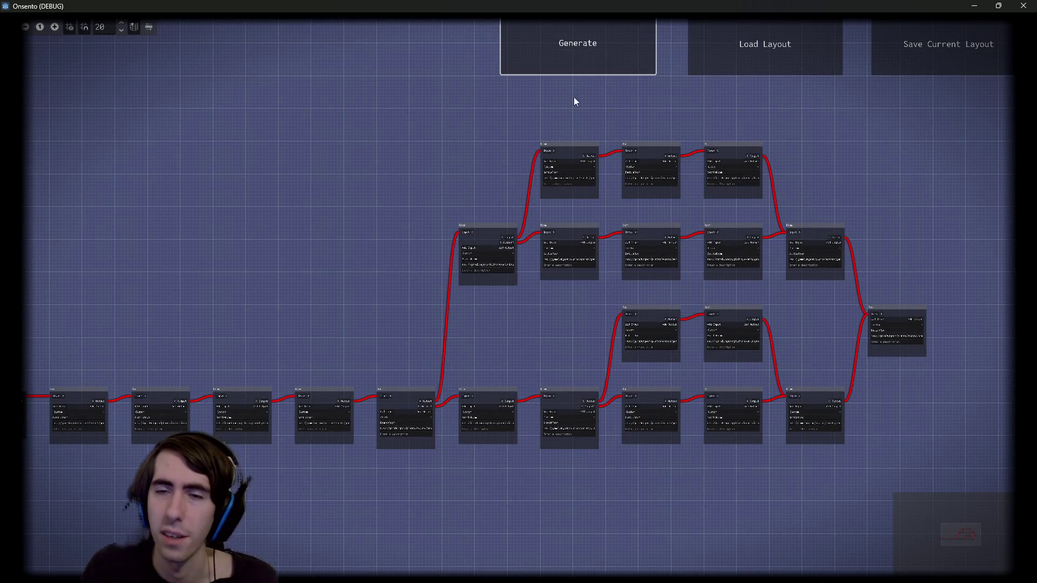
Generate further layouts to see branch variations, then close the Onsento debug game
left_click(568, 44)
left_click(566, 47)
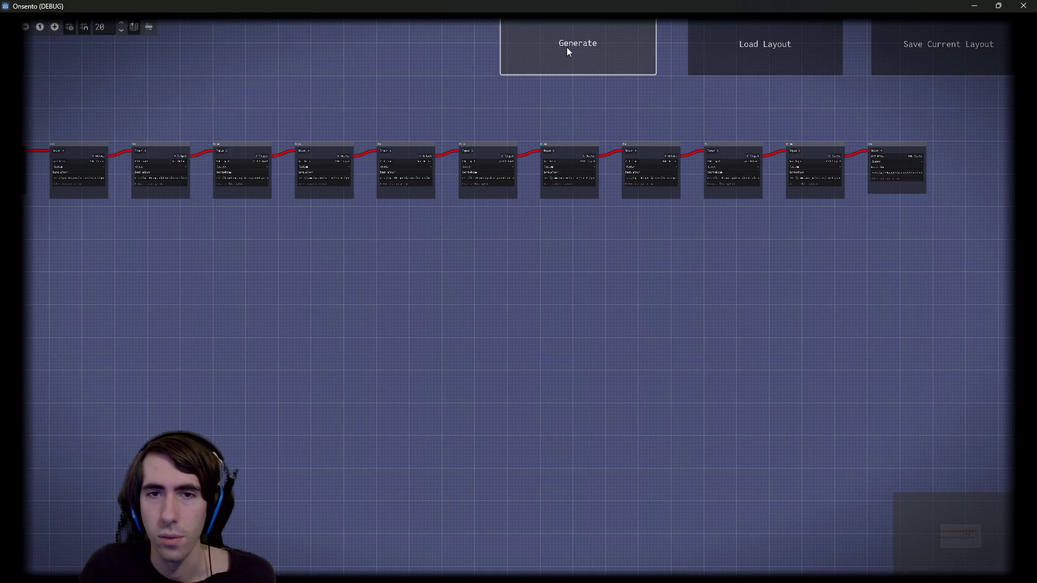
left_click(567, 48)
left_click(567, 48)
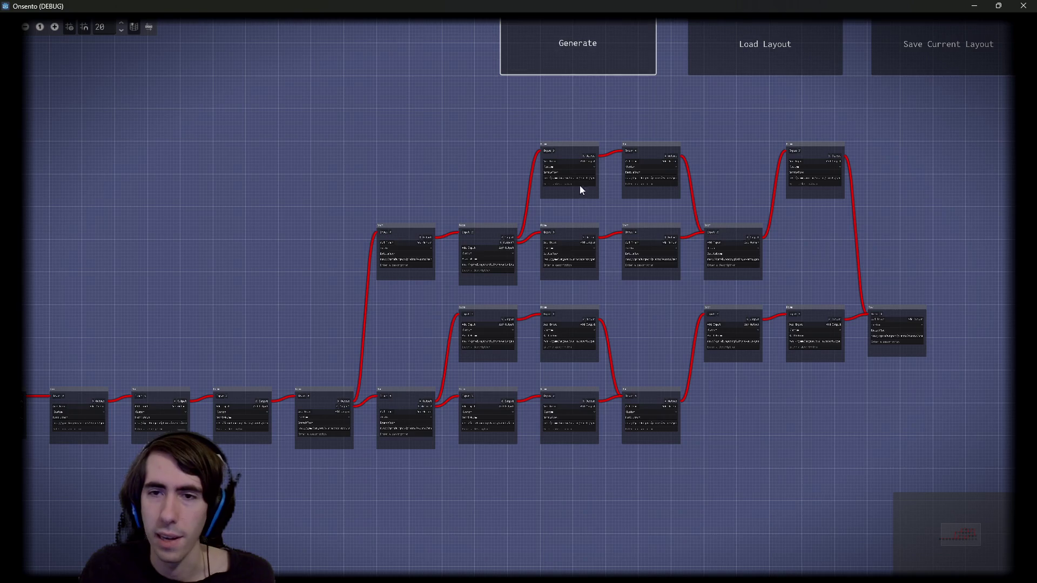
left_click(562, 63)
left_click(562, 64)
left_click(562, 63)
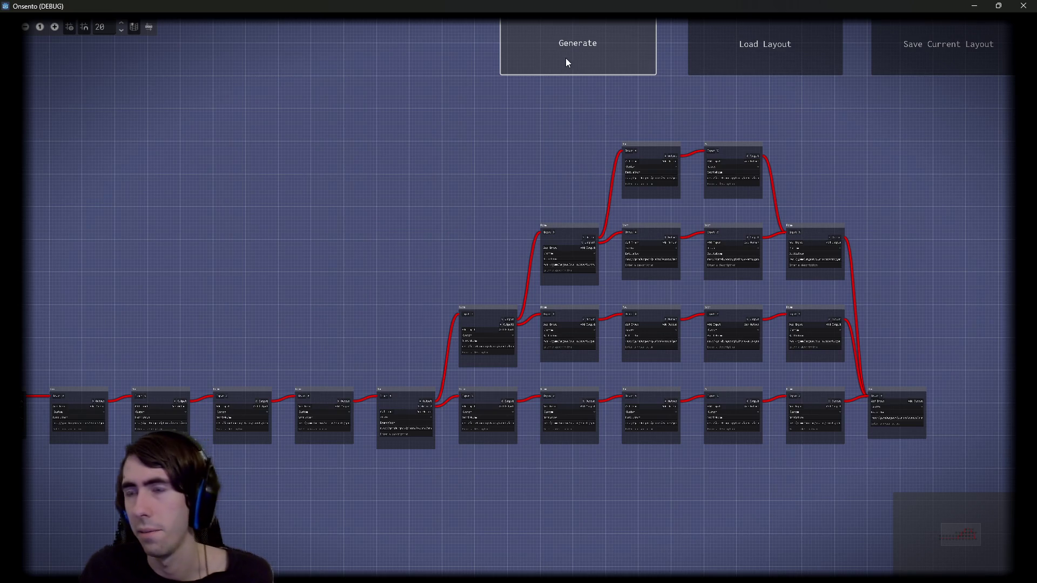
left_click(569, 60)
left_click(569, 60)
left_click(569, 60)
left_click(569, 60)
left_click(570, 60)
left_click(569, 60)
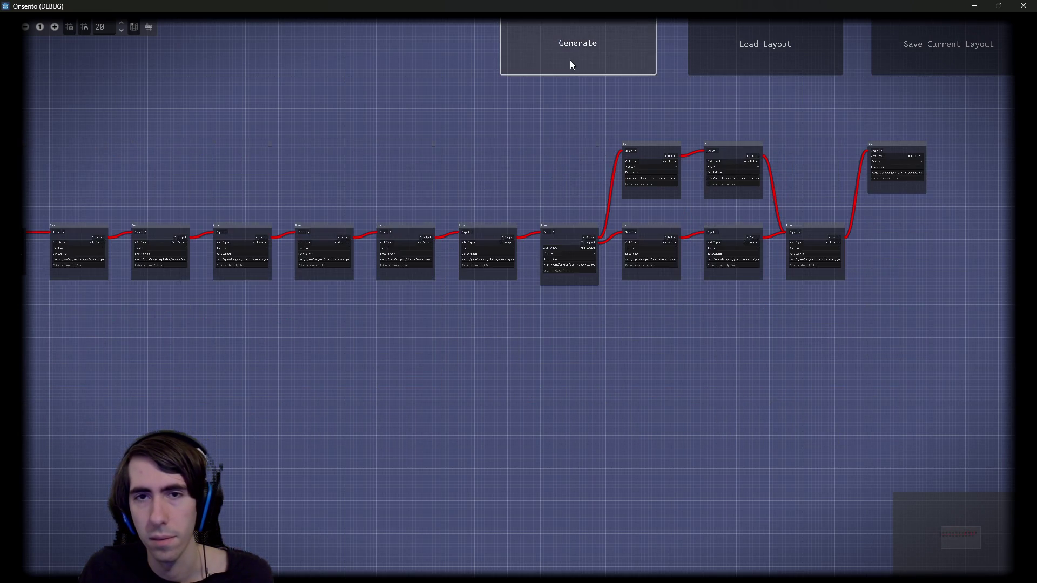
left_click(569, 60)
left_click(570, 61)
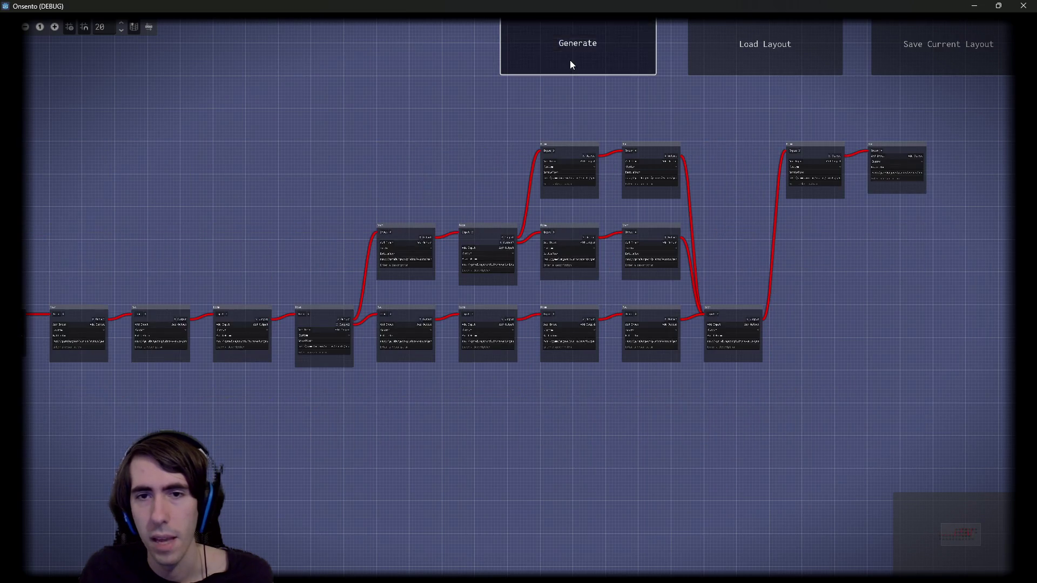
left_click(570, 61)
left_click(1024, 6)
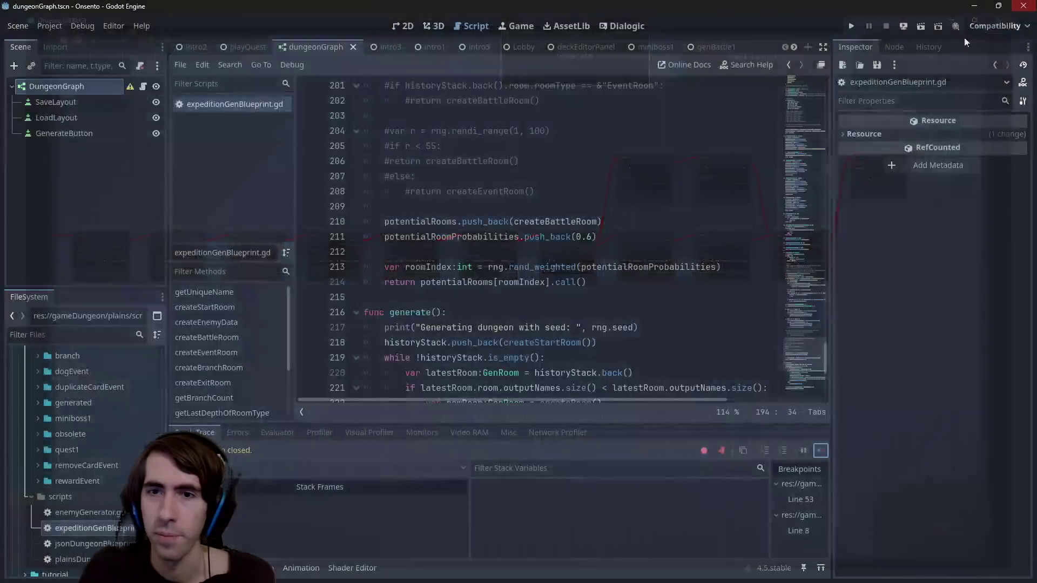
Find the createBranchRoom calls around lines 192–194 in the generate function
scroll(568, 306, "up", 2)
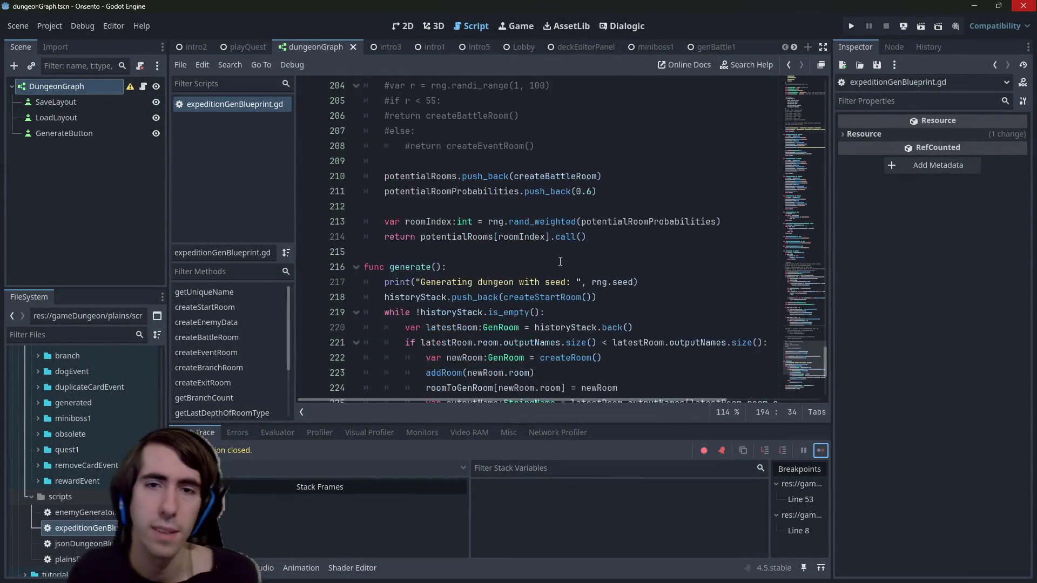
scroll(558, 263, "down", 2)
scroll(553, 261, "down", 2)
scroll(555, 262, "up", 10)
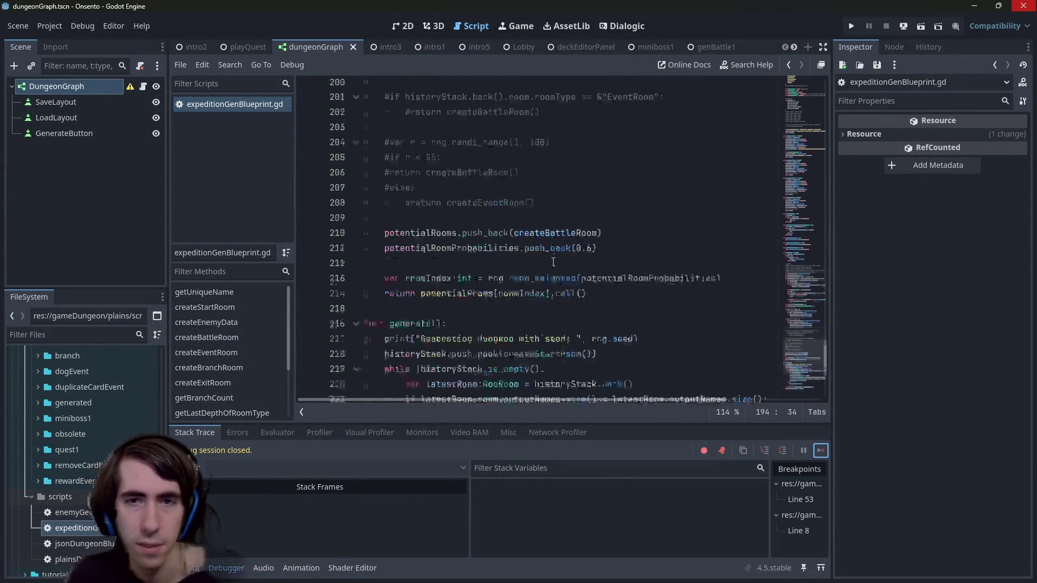
scroll(569, 283, "up", 2)
double_click(578, 285)
scroll(577, 284, "down", 4)
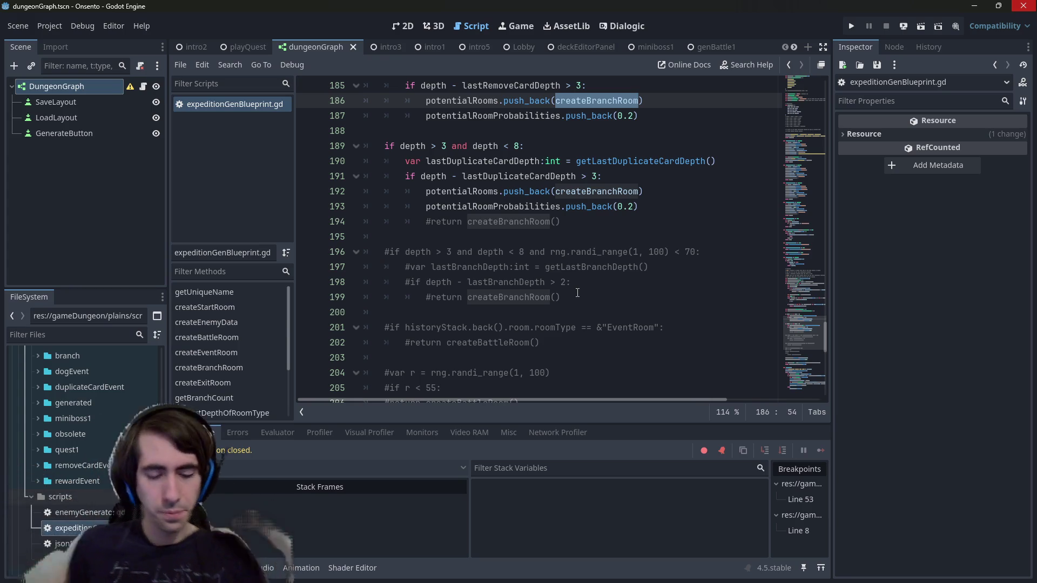
left_click(577, 292)
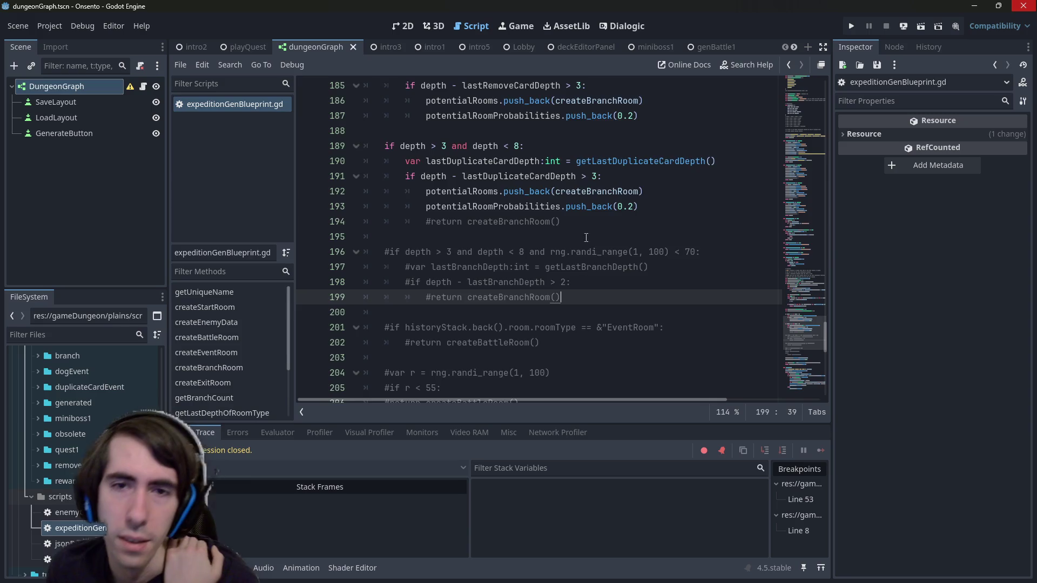
scroll(577, 292, "up", 1)
double_click(507, 267)
double_click(617, 236)
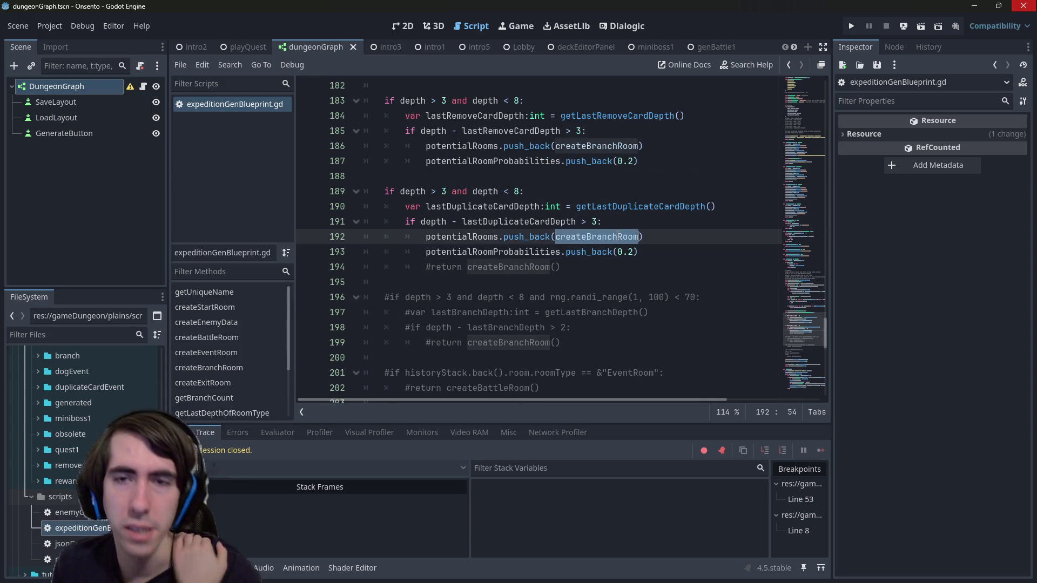
Delete the commented-out 'return createBranchRoom()' line and save the script
key("ctrl+f")
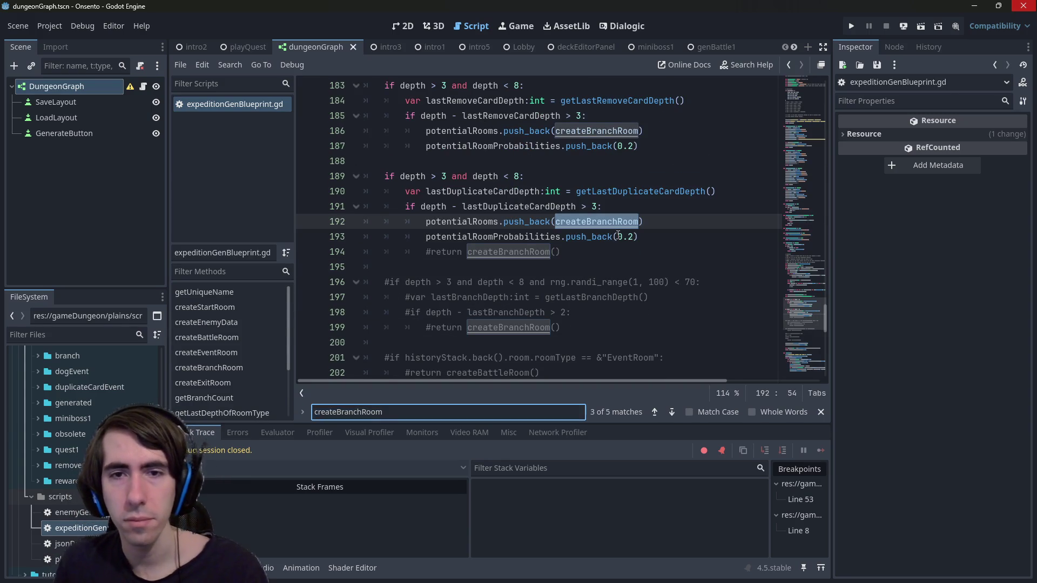
left_click_drag(567, 252, 267, 232)
key("Delete")
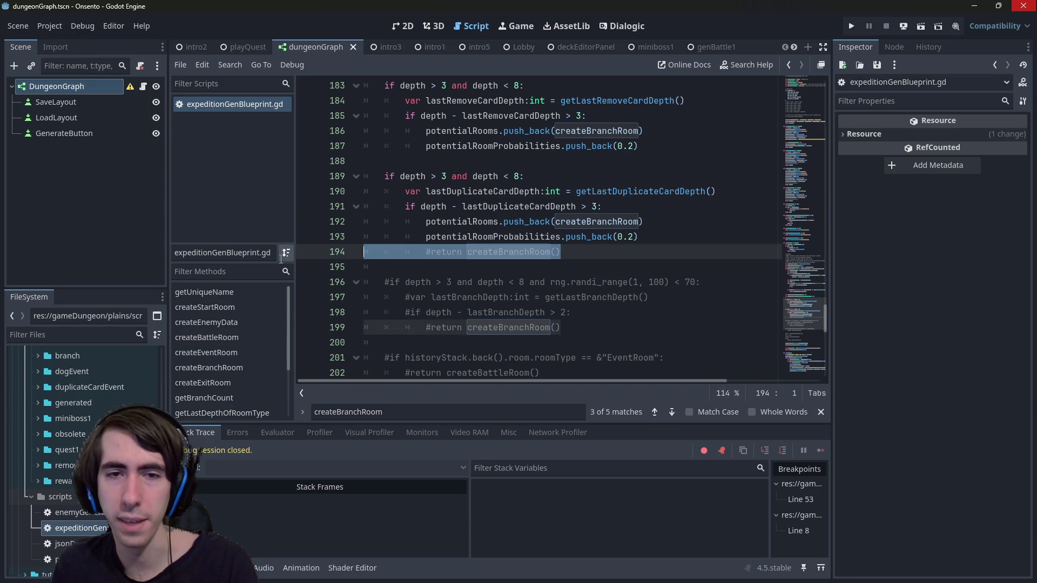
double_click(609, 222)
key("ctrl+s")
key("ctrl+f")
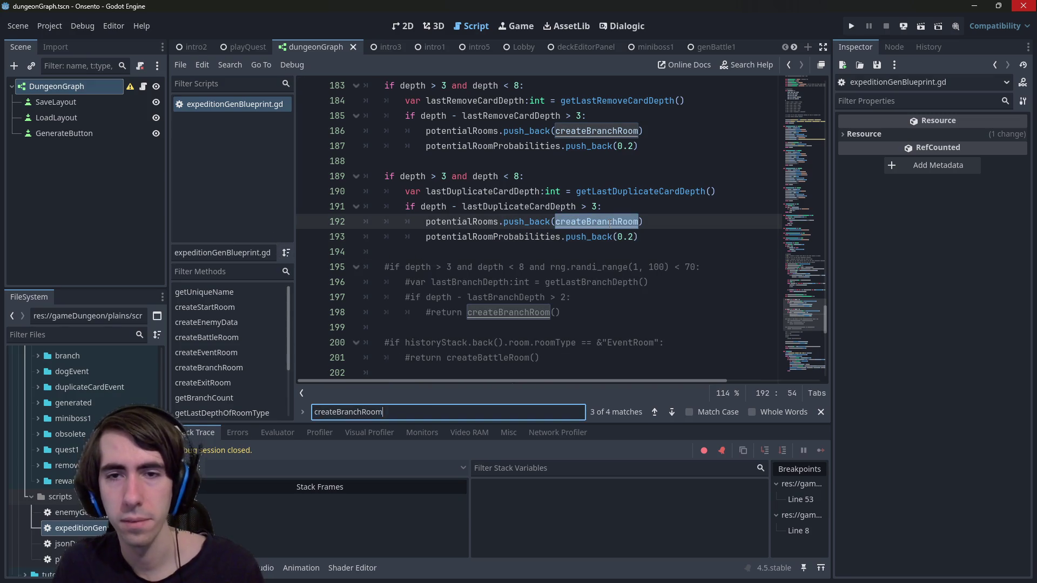
Jump to the createBranchRoom definition at line 102 and select lines 102–112
key("Return")
key("Return")
scroll(607, 224, "down", 1)
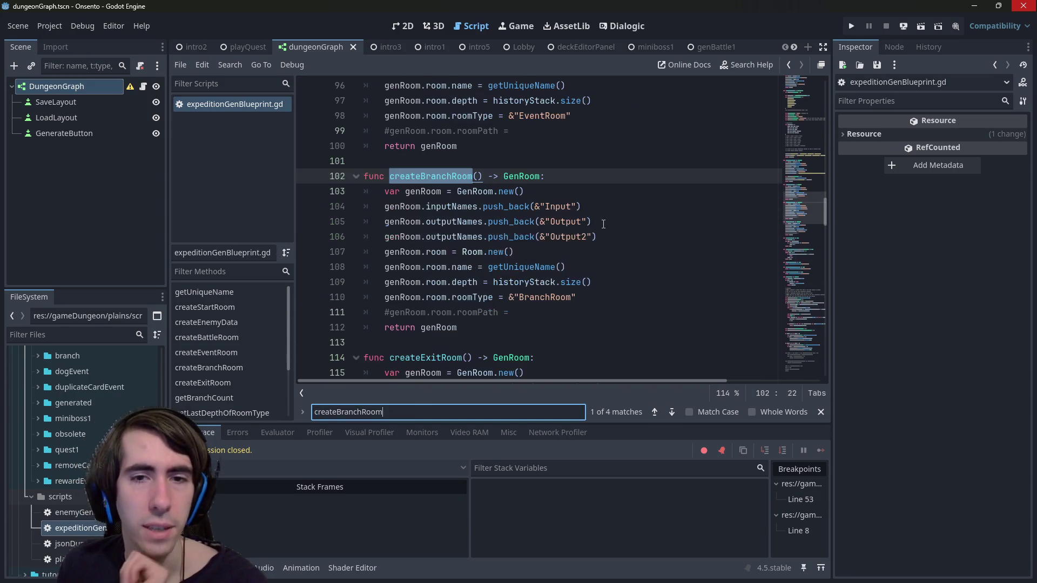
mouse_move(514, 313)
left_mouse_down()
mouse_move(367, 298)
mouse_move(298, 308)
left_mouse_up()
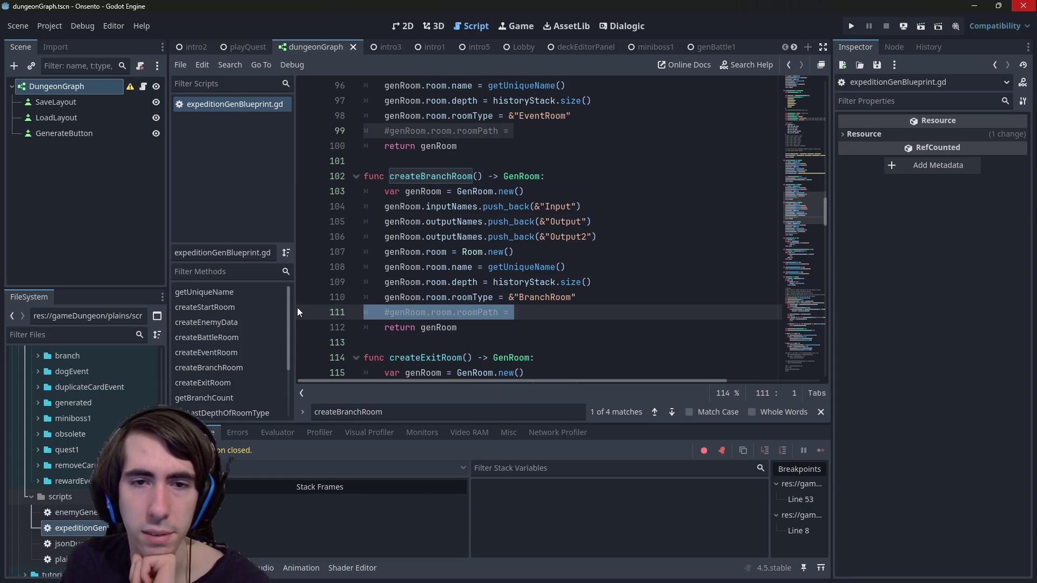
scroll(473, 236, "up", 3)
scroll(473, 236, "down", 3)
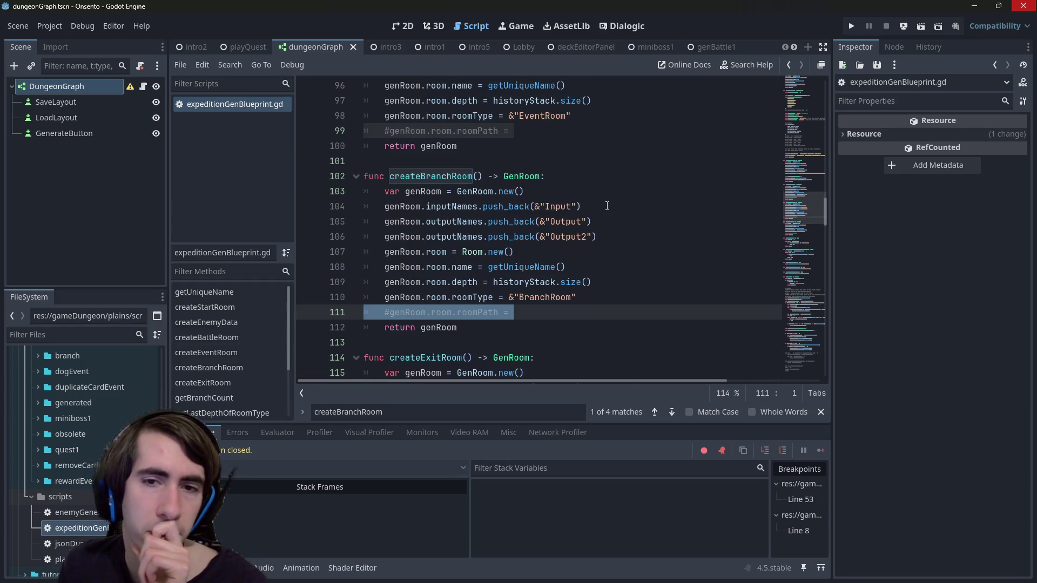
scroll(607, 206, "up", 8)
scroll(596, 208, "down", 3)
scroll(557, 219, "up", 2)
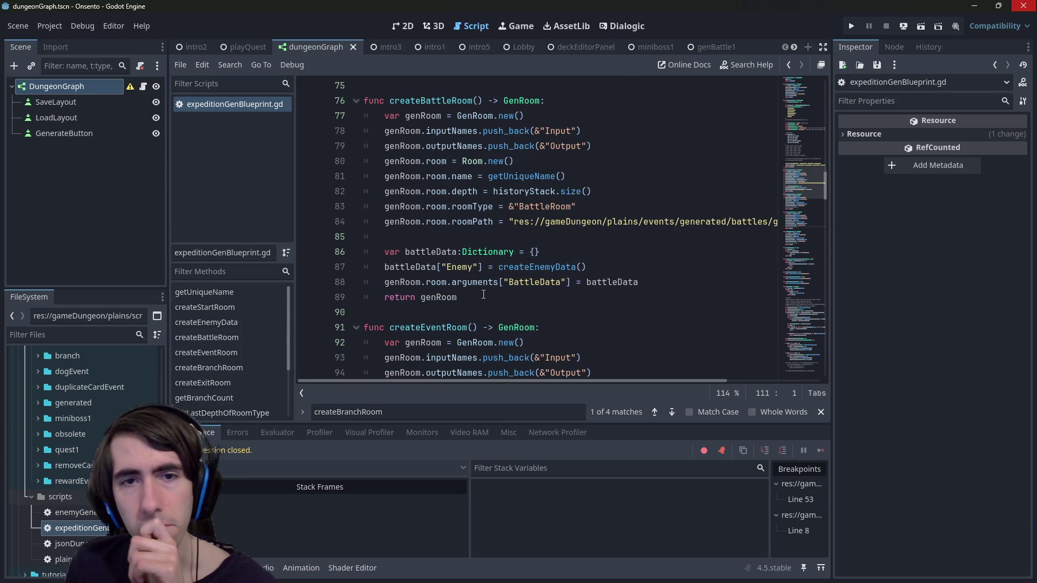
scroll(483, 295, "down", 7)
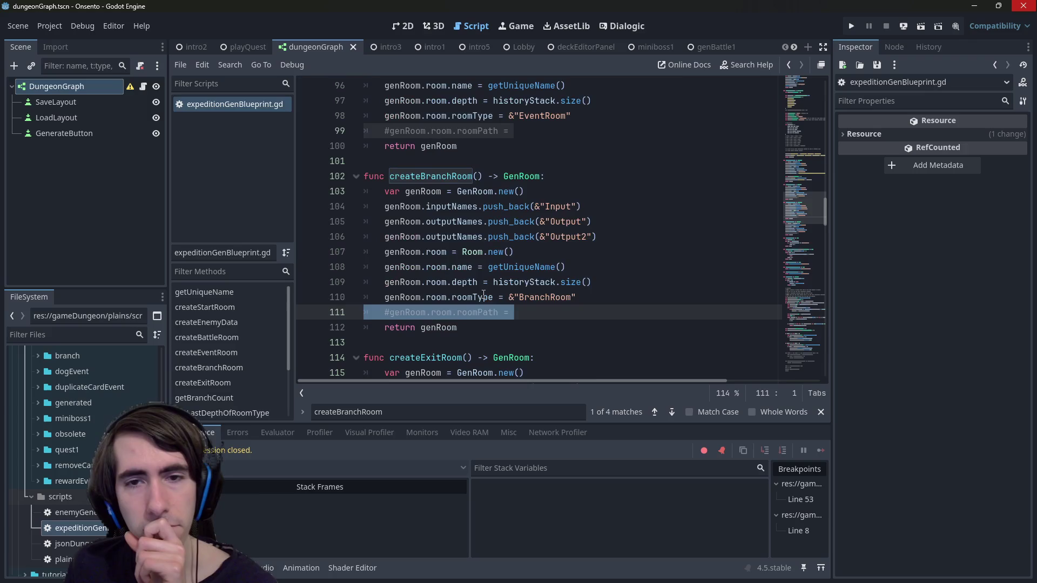
left_click_drag(470, 328, 312, 179)
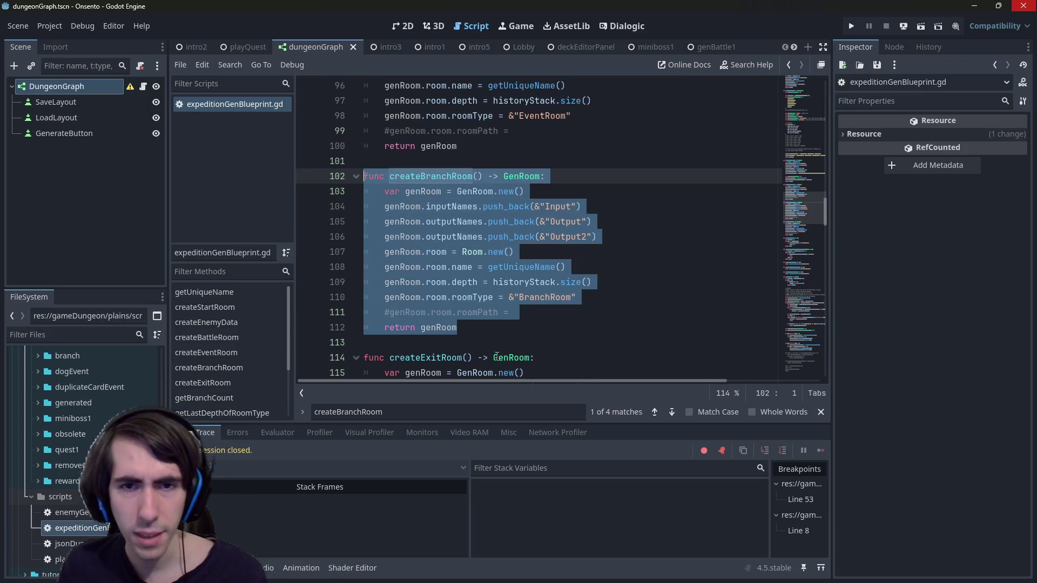
Paste a copy of createBranchRoom below it, rename it createRemoveCardRoom, and save
left_click(466, 341)
key("Return")
type("func createBranchRoom() -> GenRoom: \tvar genRoom = GenRoom.new() \tgenRoom.inputNames.push_back(&\"Input\") \tgenRoom.outputNames.push_back(&\"Output\") \tgenRoom.outputNames.push_back(&\"Output2\") \tgenRoom.room = Room.new() \tgenRoom.room.name = getUniqueName() \tgenRoom.room.depth = historyStack.size() \tgenRoom.room.roomType = &\"BranchRoom\" \t#genRoom.room.roomPath = \treturn genRoom")
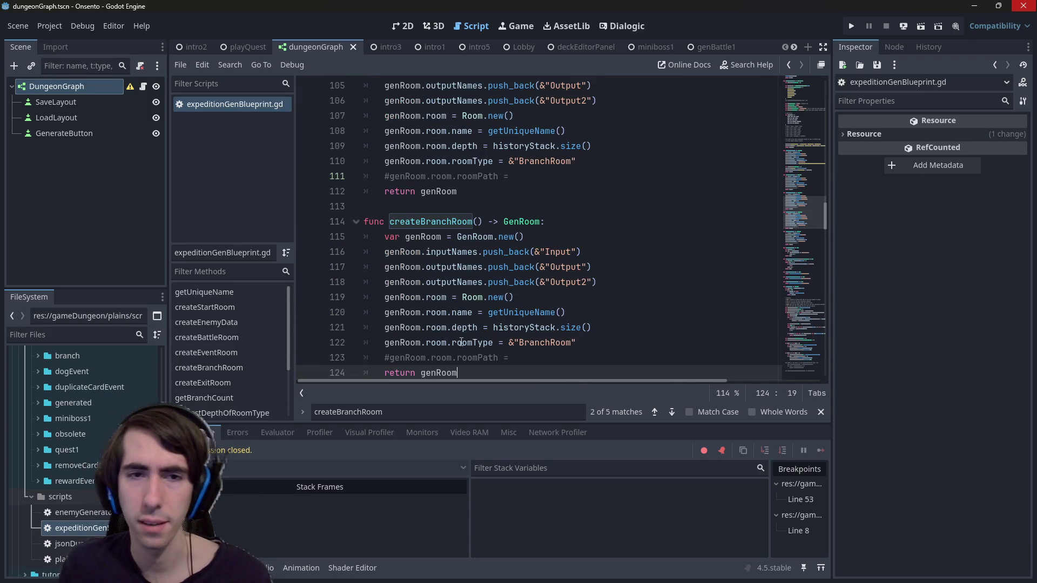
left_click_drag(543, 267, 365, 252)
scroll(498, 228, "up", 2)
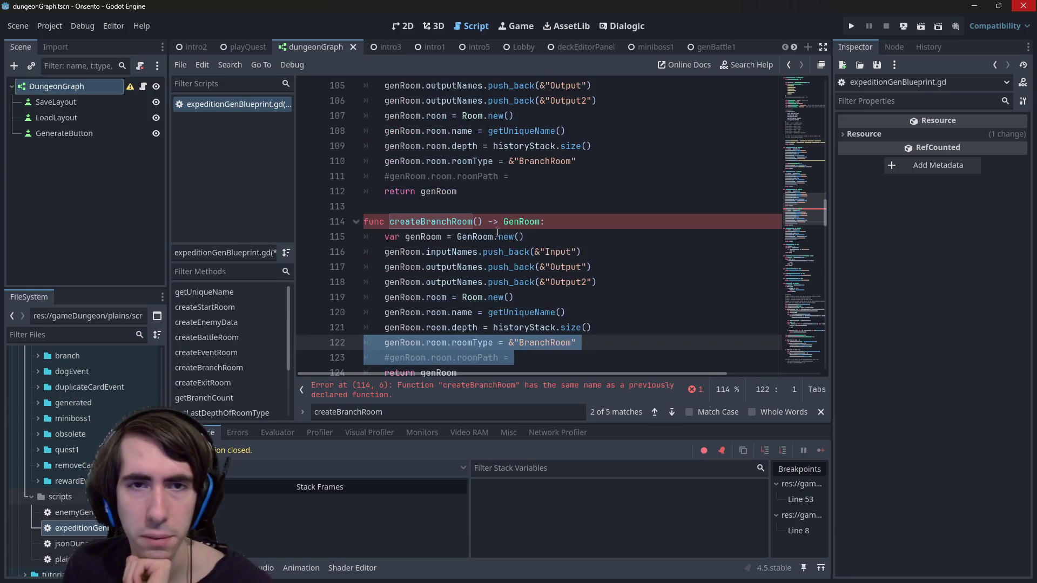
double_click(435, 216)
type("createRem")
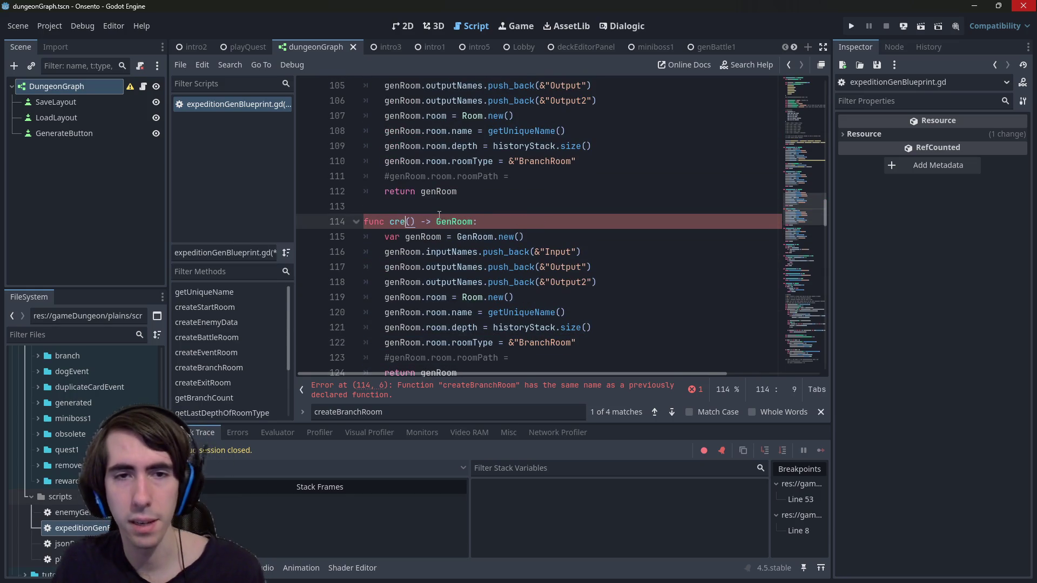
type("oveCardRoom")
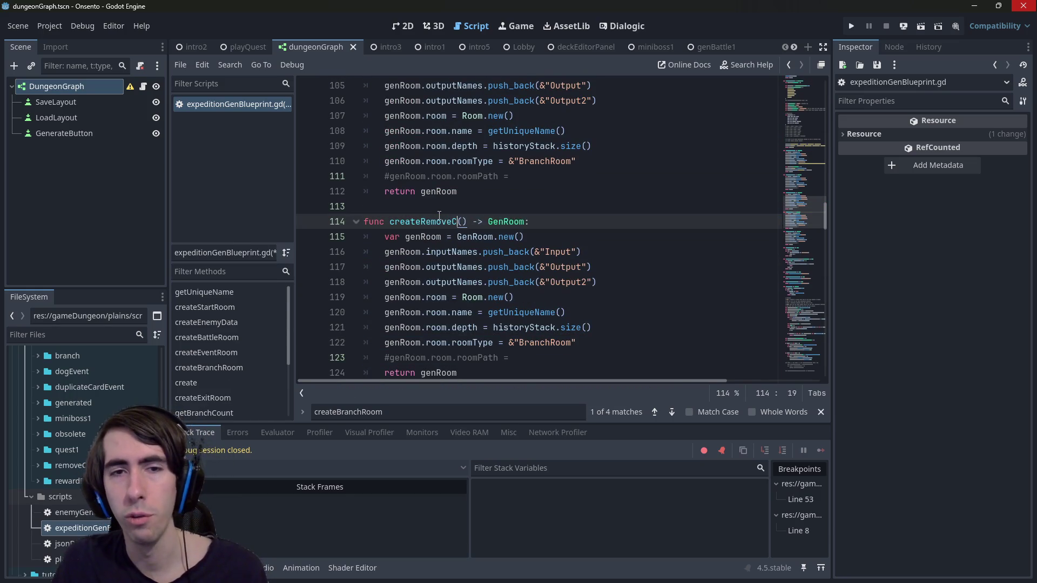
key("ctrl+s")
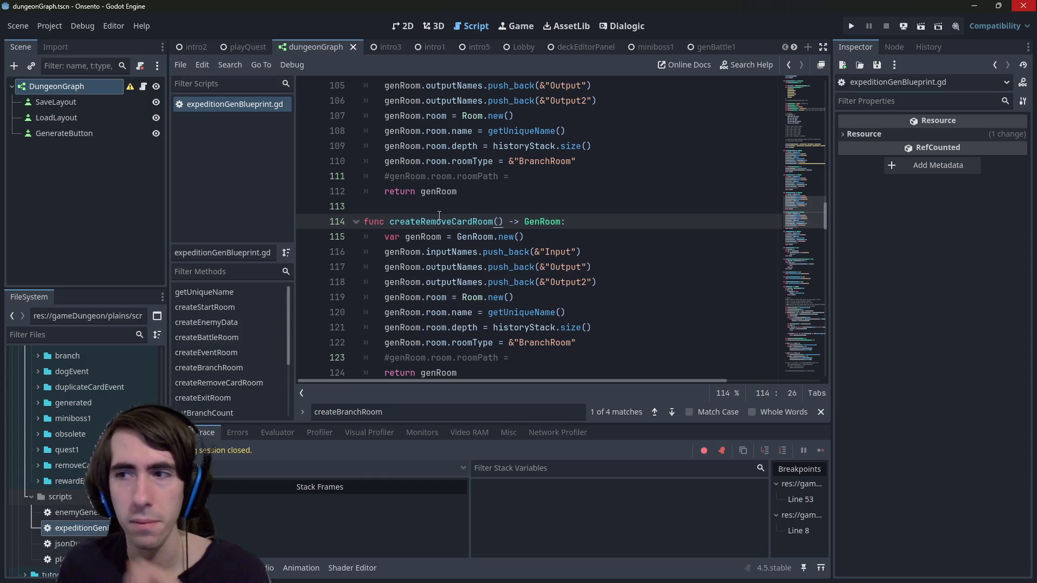
Delete the Output2 push_back line from createRemoveCardRoom
scroll(568, 193, "down", 1)
double_click(567, 206)
left_click_drag(596, 237, 238, 238)
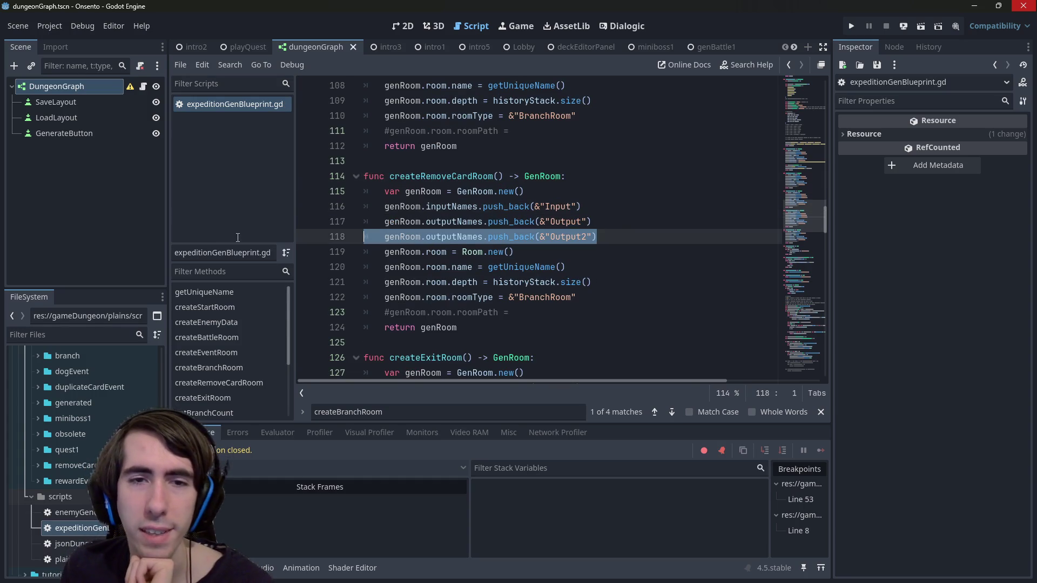
key("BackSpace")
key("BackSpace")
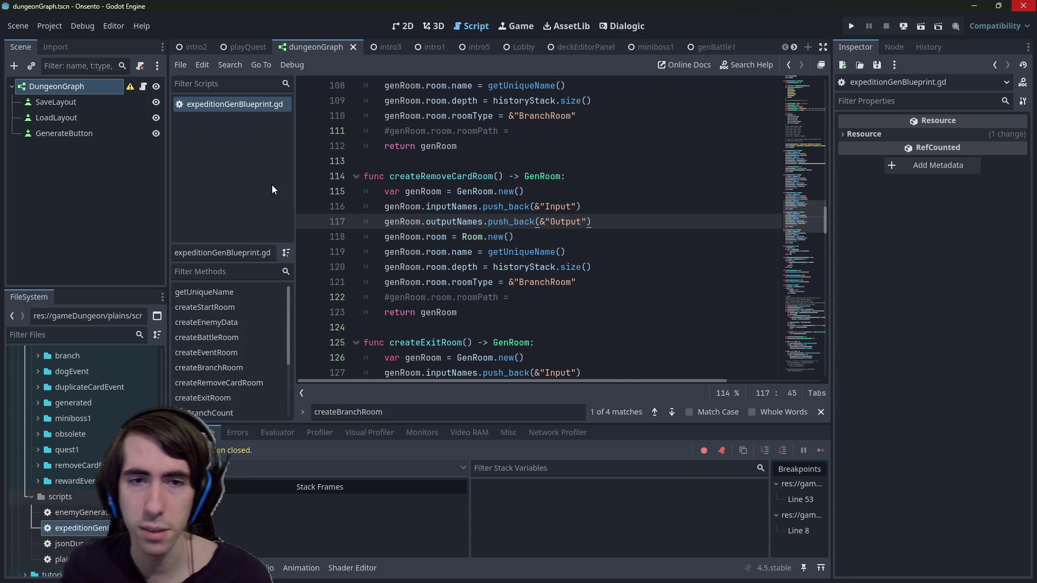
left_click_drag(431, 237, 515, 236)
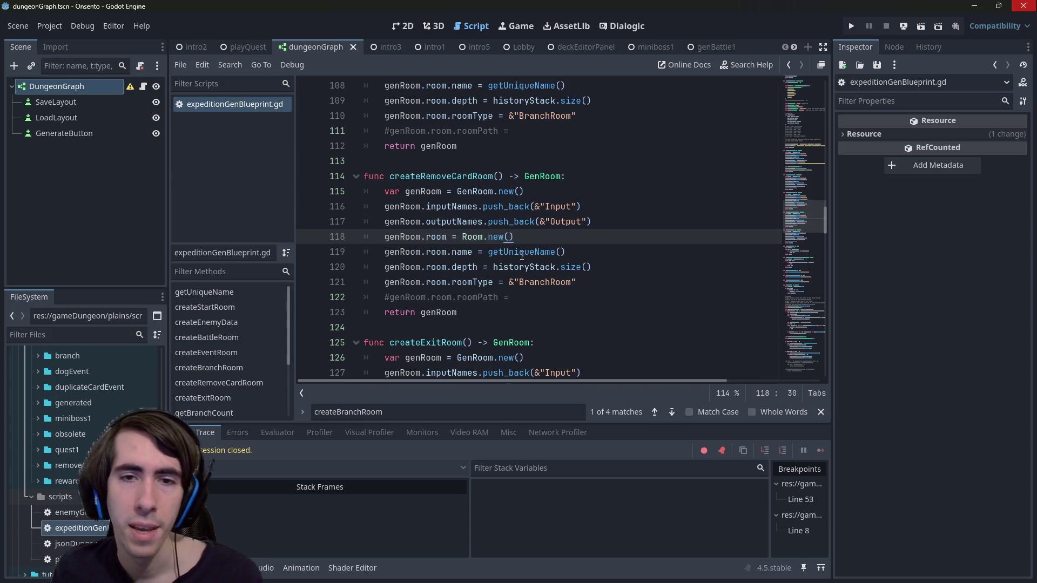
Inspect the getUniqueName definition and the historyStack depth line in createRemoveCardRoom
left_click(522, 252)
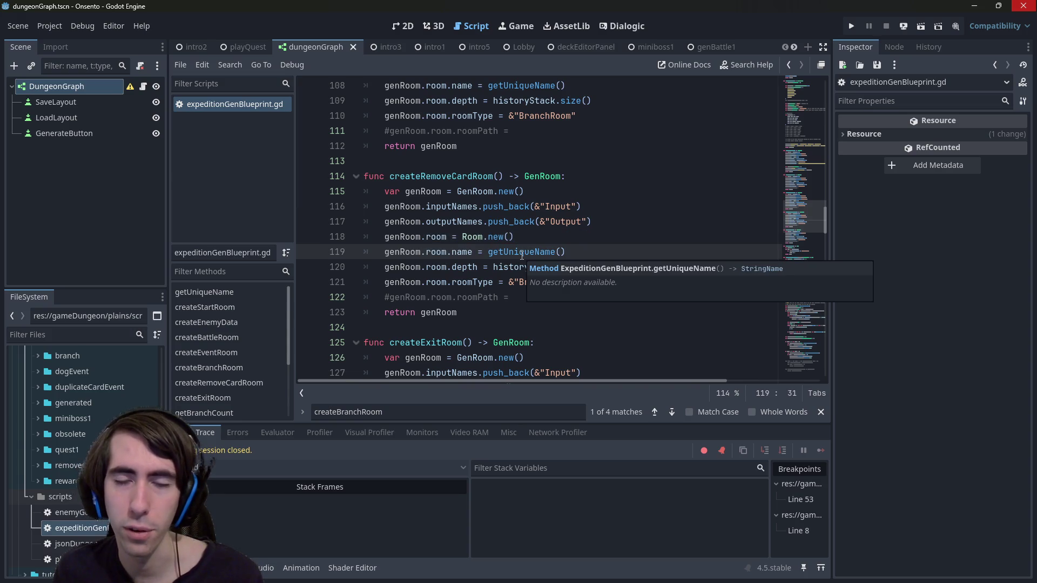
left_click(522, 254, "ctrl")
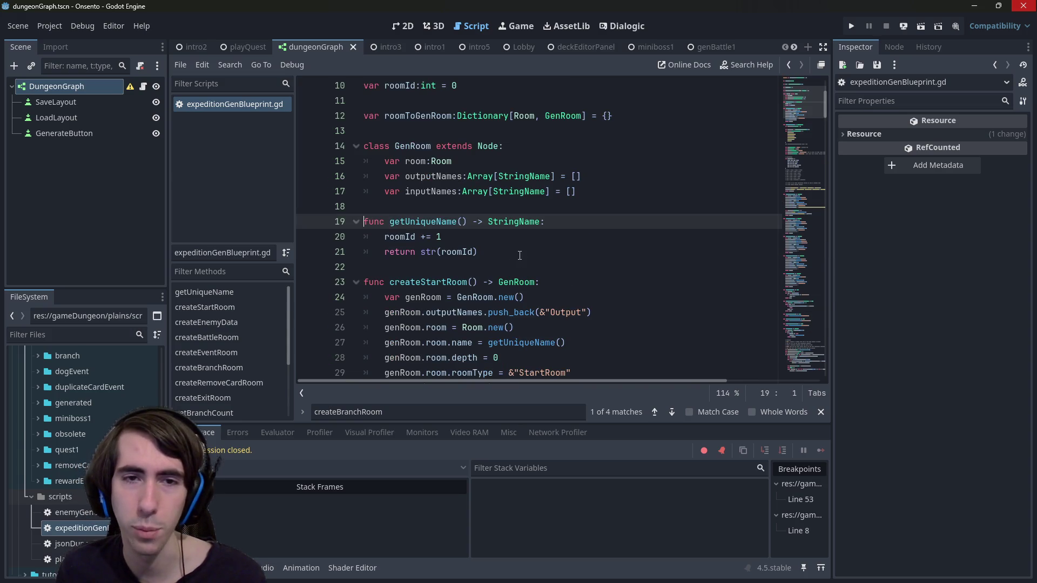
double_click(400, 237)
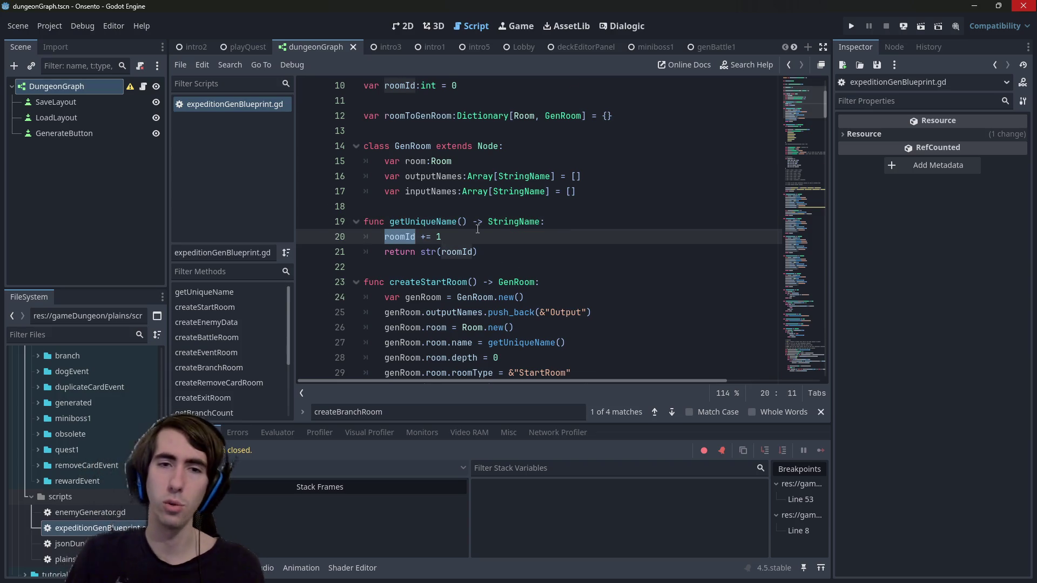
key("alt+Left")
double_click(501, 238)
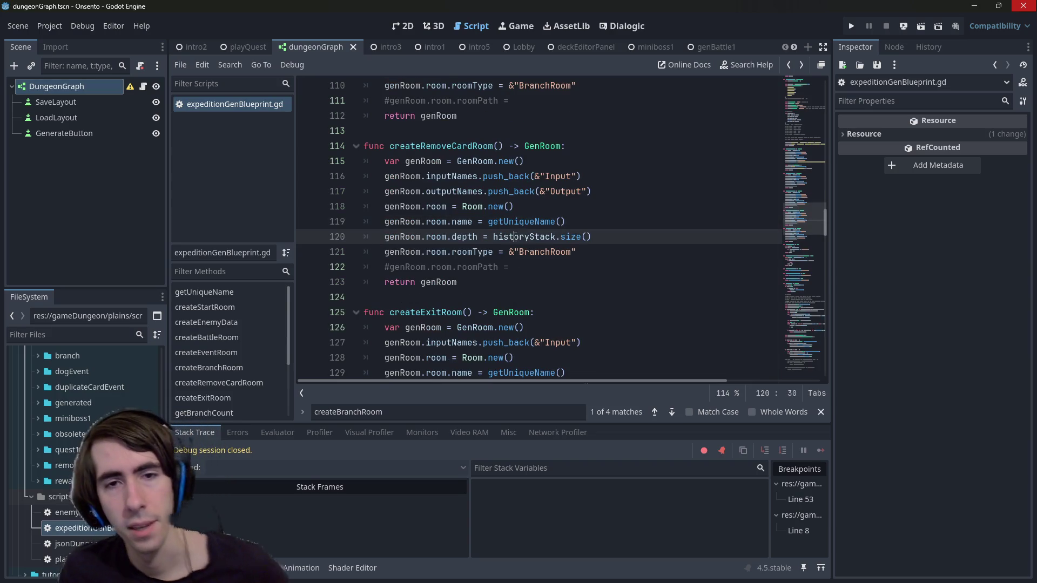
mouse_move(610, 238)
left_mouse_down()
mouse_move(329, 219)
mouse_move(279, 230)
left_mouse_up()
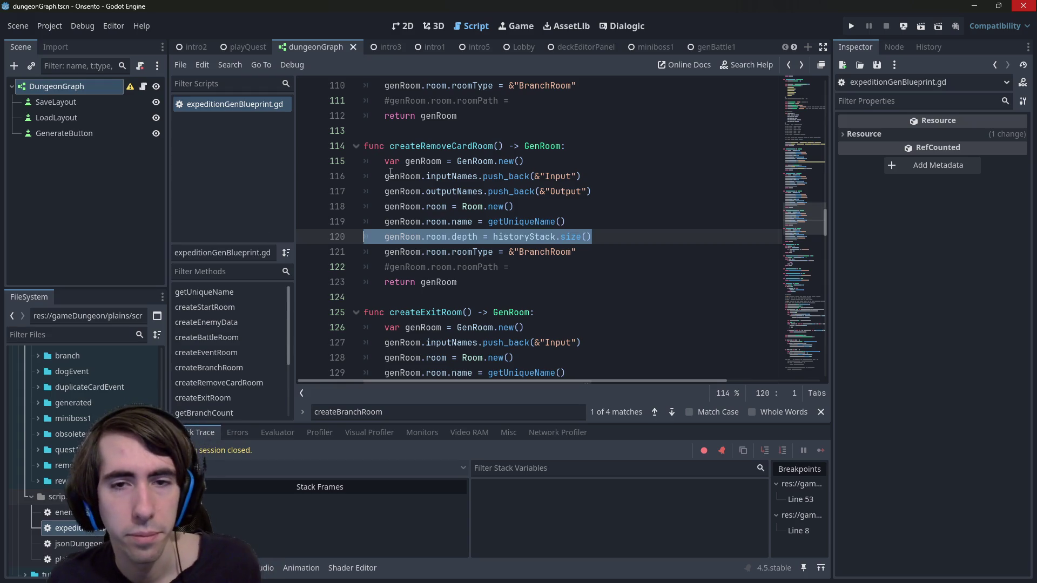
Change line 121's roomType from BranchRoom to &"RemoveCard" and search for RemoveCard
double_click(473, 252)
double_click(531, 252)
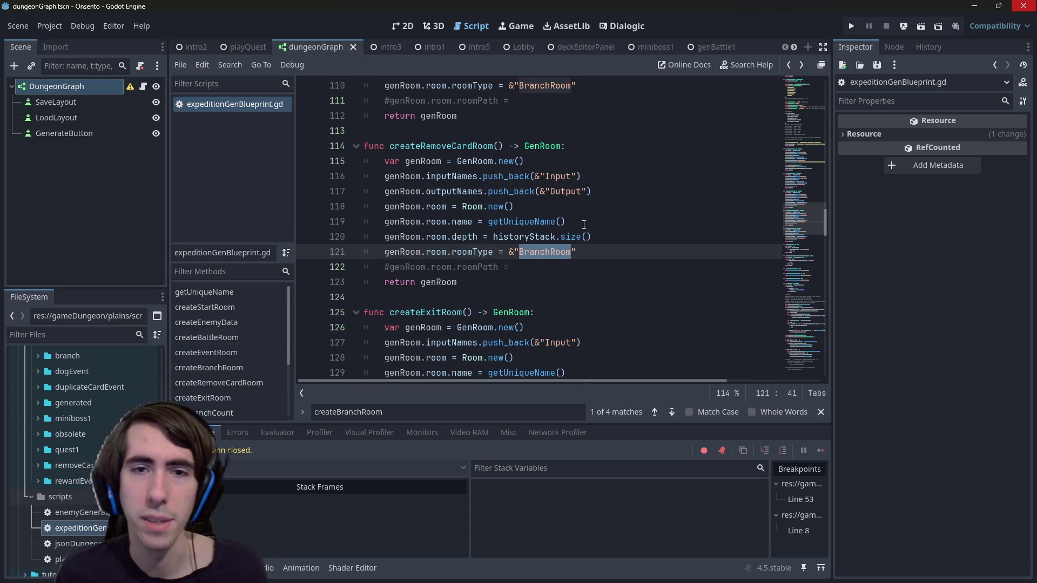
type("RemoveCard")
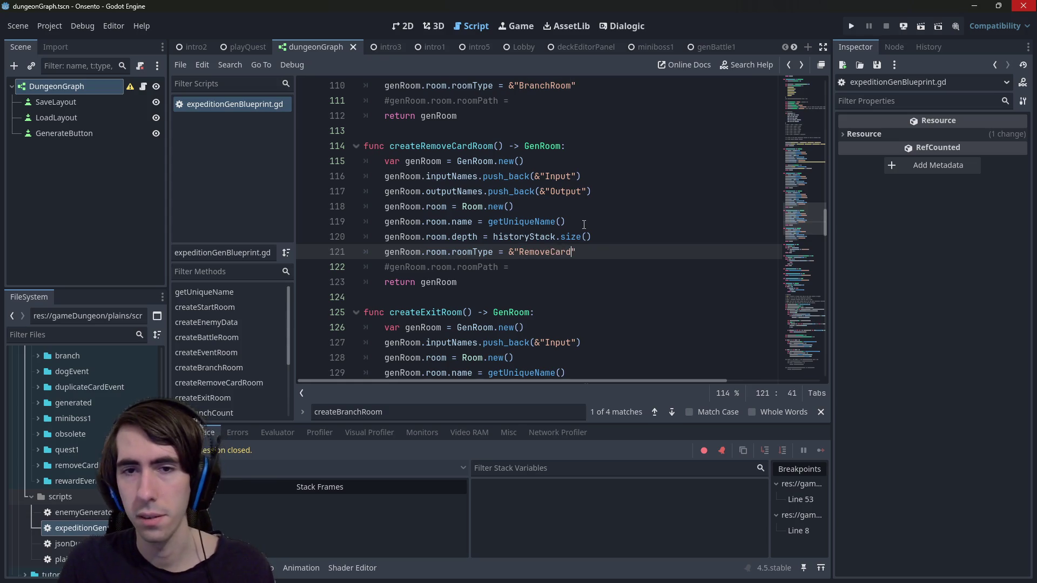
key("ctrl+shift+Left")
key("ctrl+f")
key("Return")
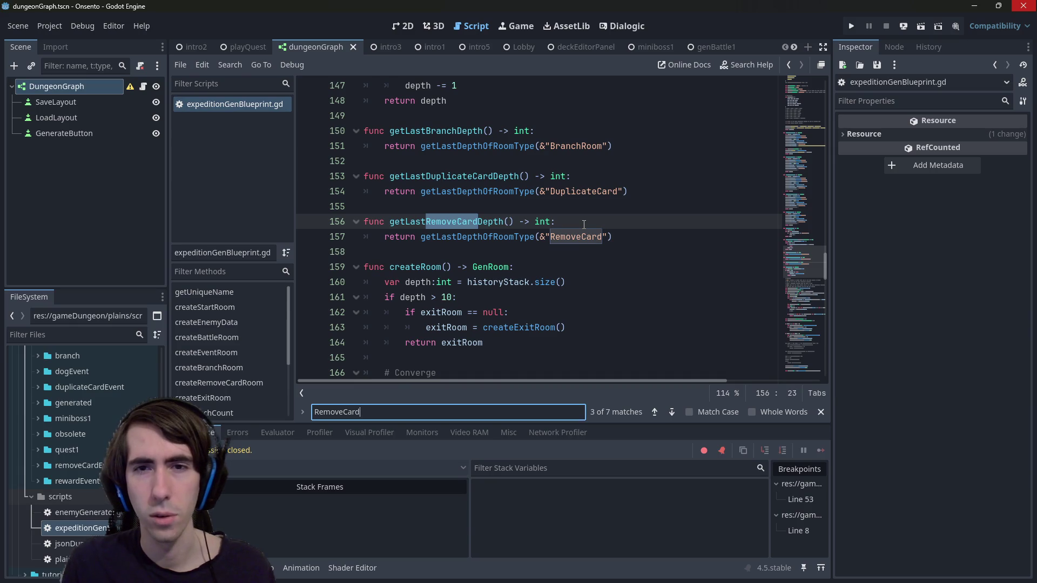
Rename the room types to DuplicateCardRoom on line 154 and RemoveCardRoom on line 121
left_click(619, 191)
type("oom")
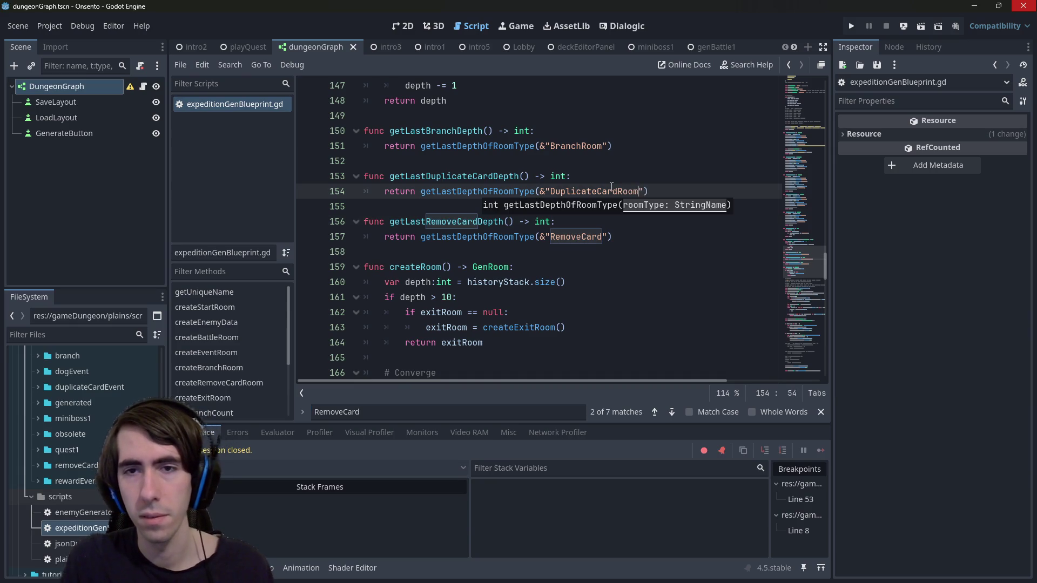
key("Escape")
key("Down")
key("Down")
key("Down")
type("Ri")
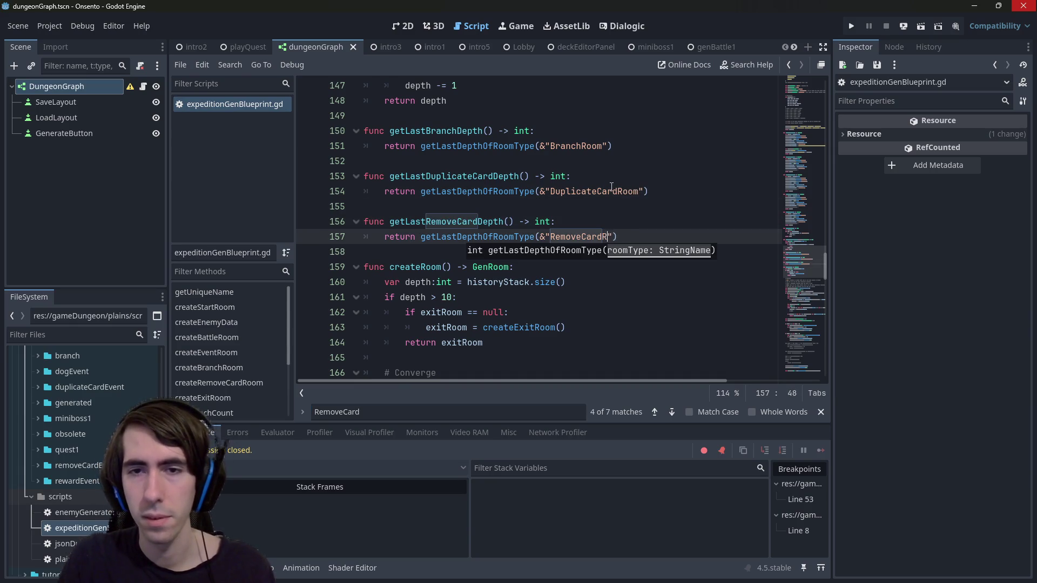
scroll(611, 187, "up", 15)
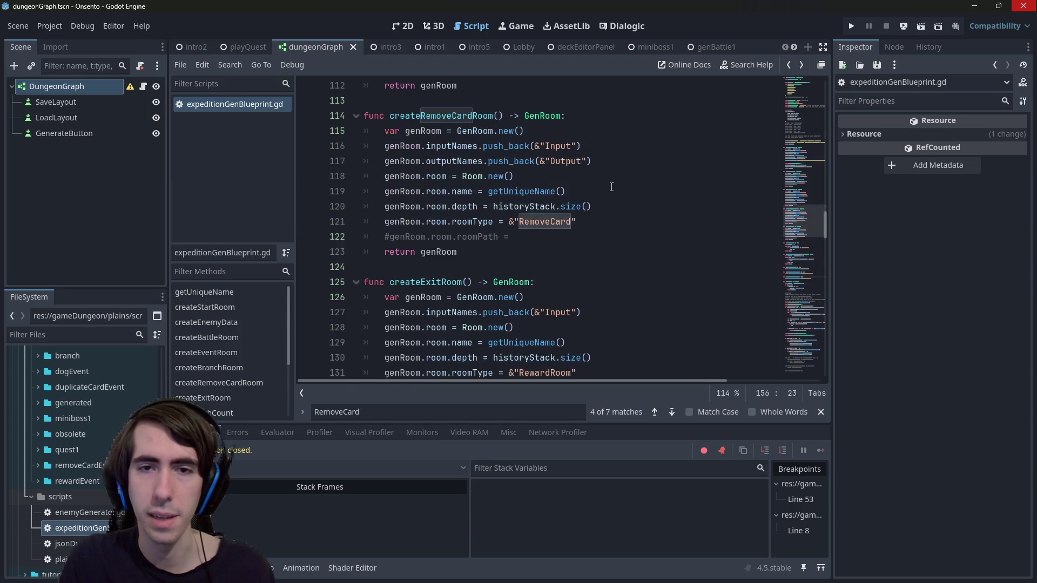
left_click(604, 218)
type("oom")
Compare createBattleRoom's roomPath assignment with createRemoveCardRoom's commented-out roomPath line
scroll(601, 211, "up", 2)
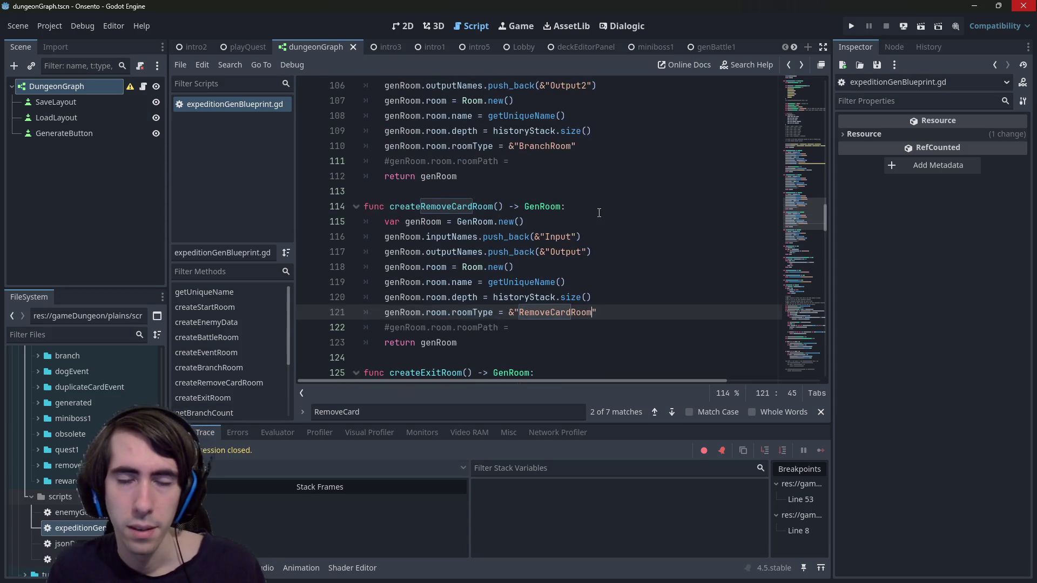
scroll(599, 212, "up", 1)
scroll(583, 211, "down", 2)
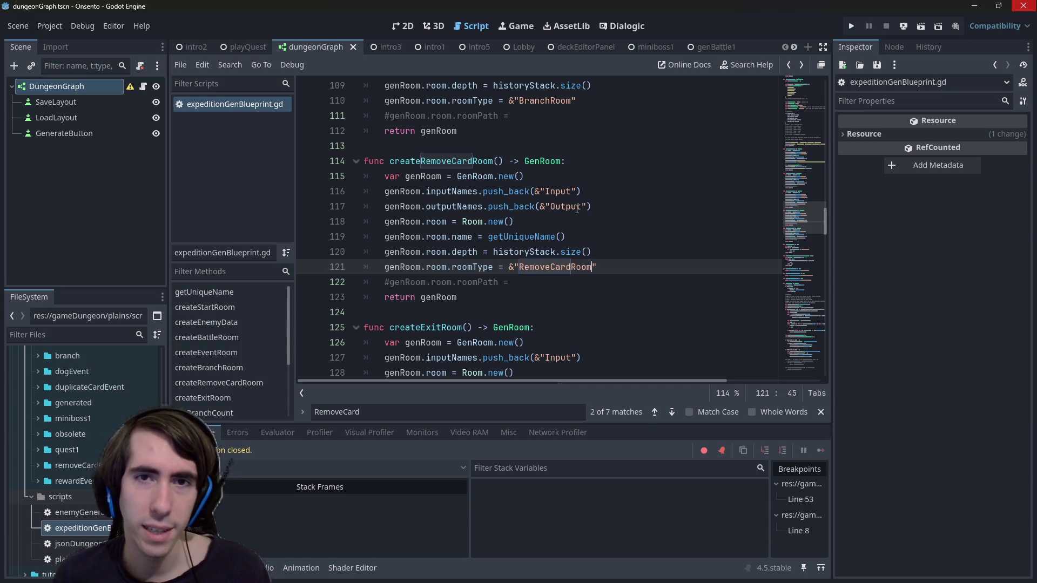
scroll(577, 209, "up", 7)
scroll(479, 251, "up", 2)
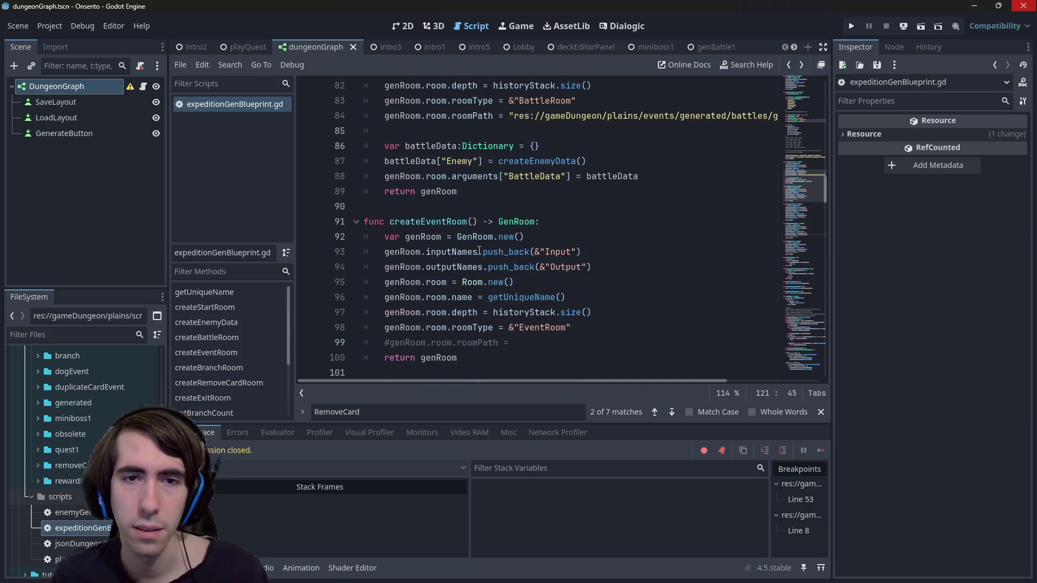
scroll(479, 251, "up", 3)
left_click(305, 256)
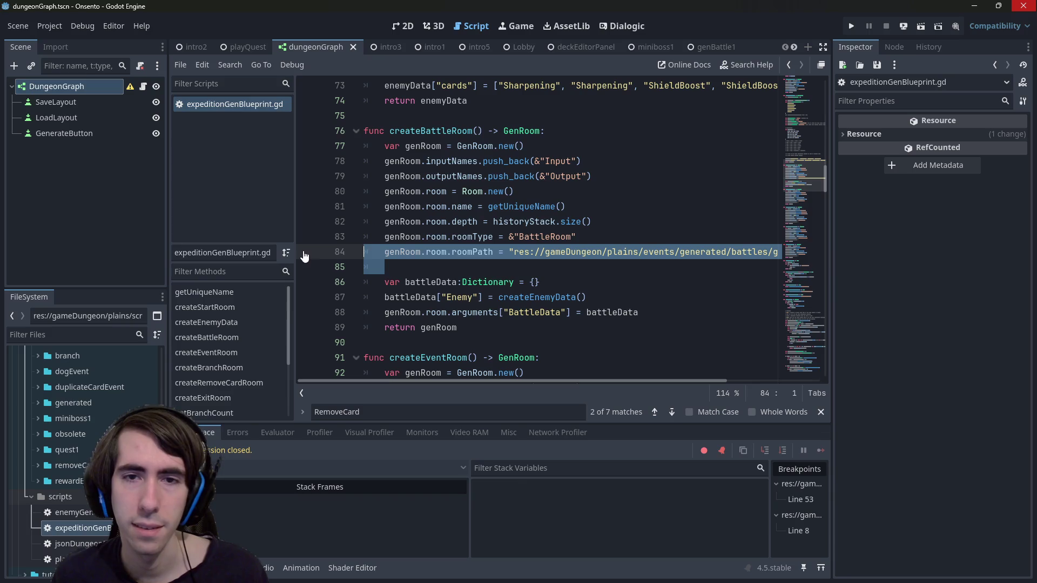
left_click(539, 326)
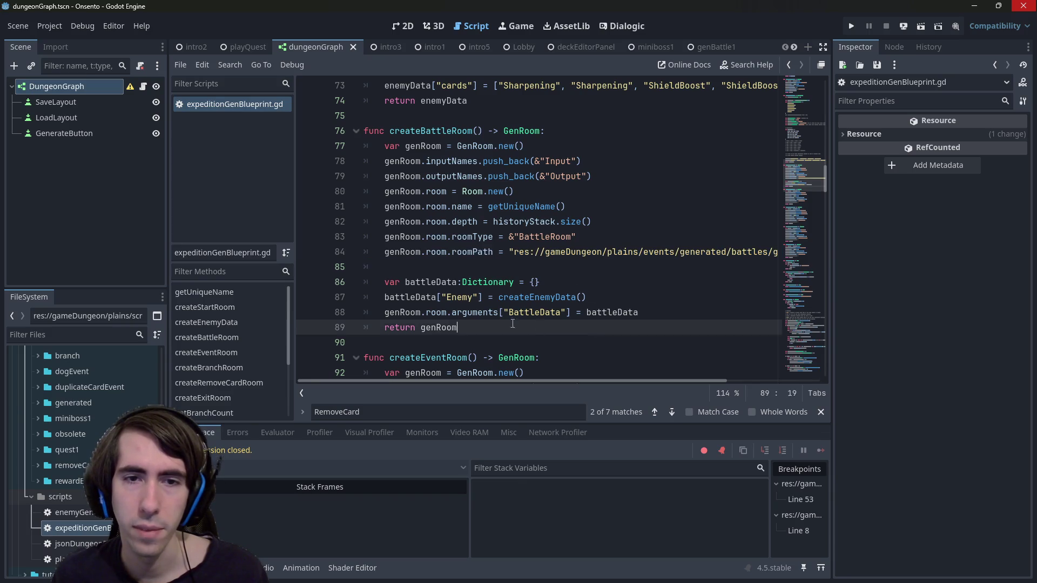
left_click_drag(305, 313, 305, 327)
left_click(307, 266)
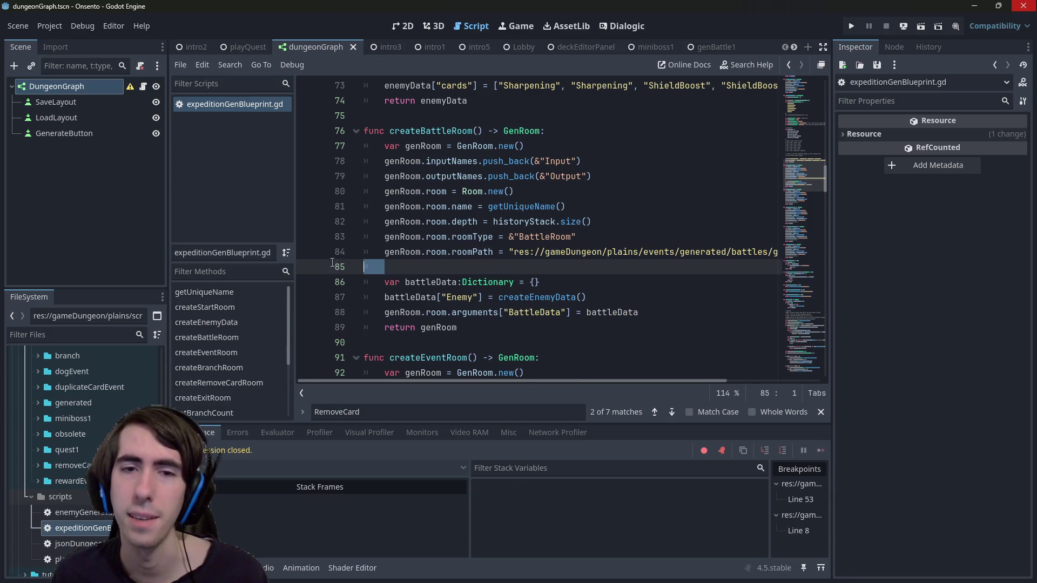
left_click(305, 252)
scroll(531, 272, "down", 12)
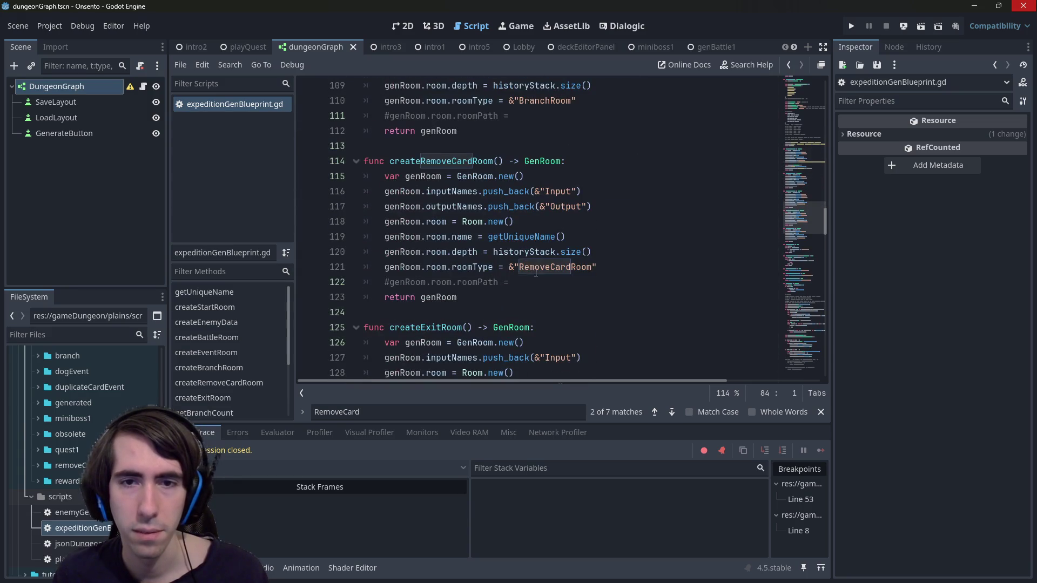
triple_click(477, 276)
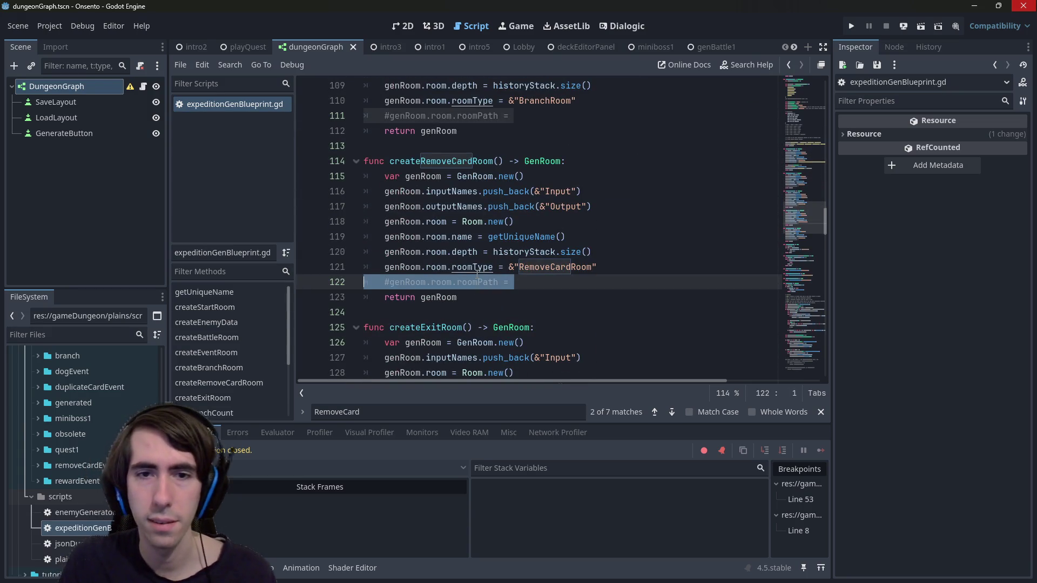
Uncomment createRemoveCardRoom's roomPath line and paste the removeCardEvent.tscn scene path into it
key("ctrl+k")
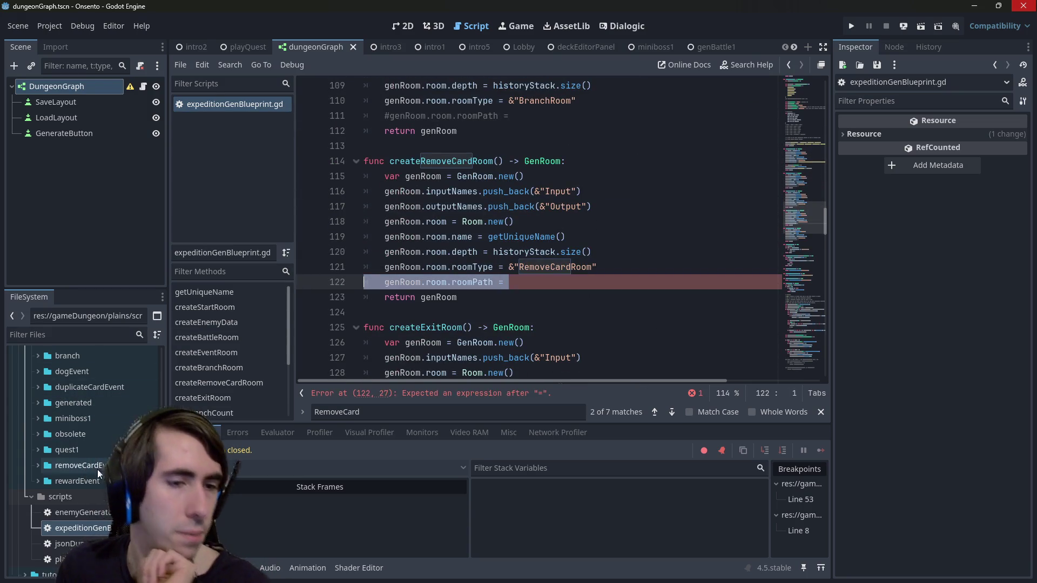
double_click(97, 465)
right_click(88, 468)
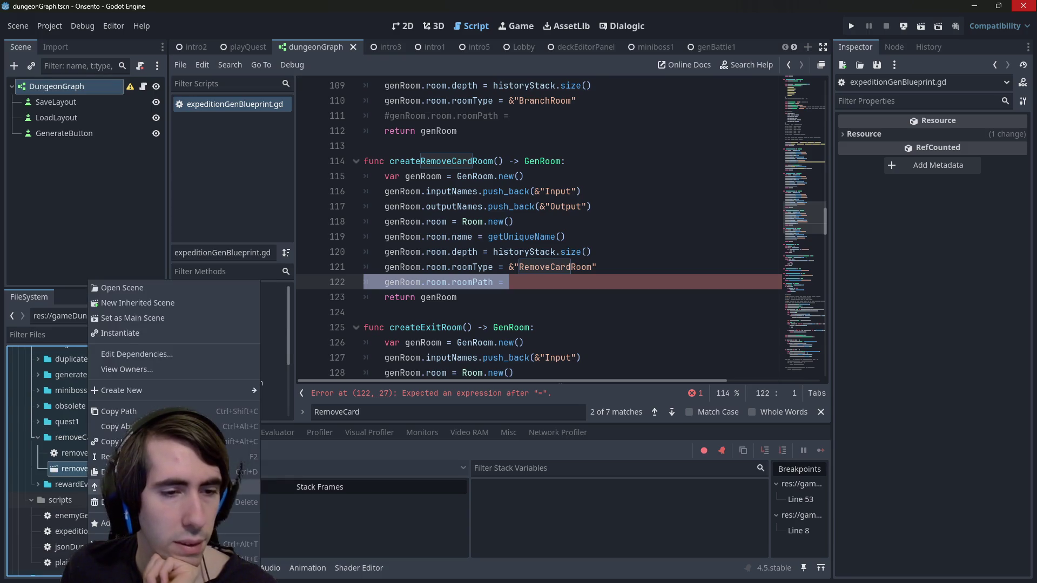
key("Escape")
left_click(594, 282)
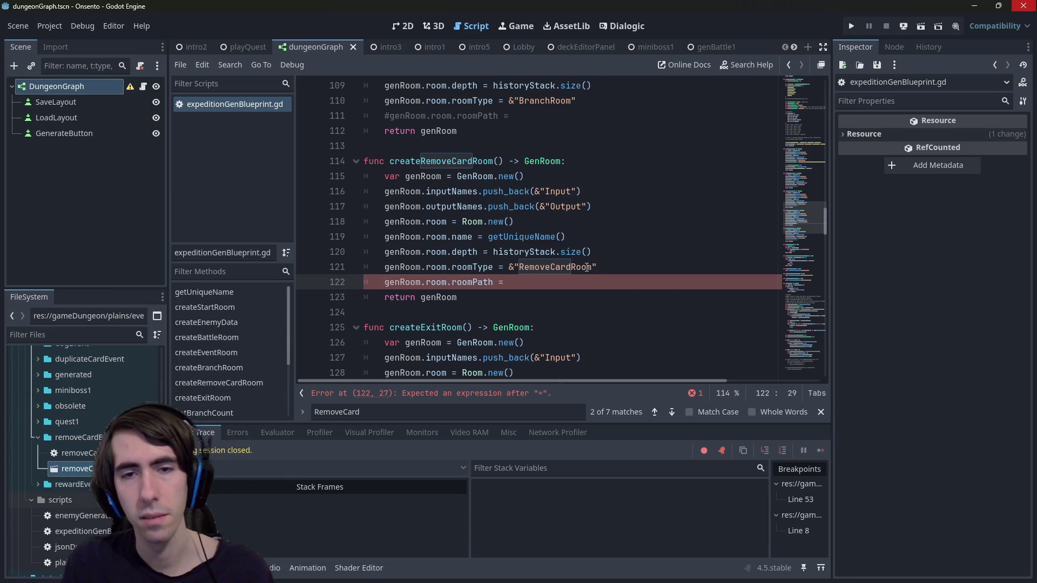
type("\"")
type("res://gameDungeon/plains/events/removeCardEvent/removeCardEvent.tscn")
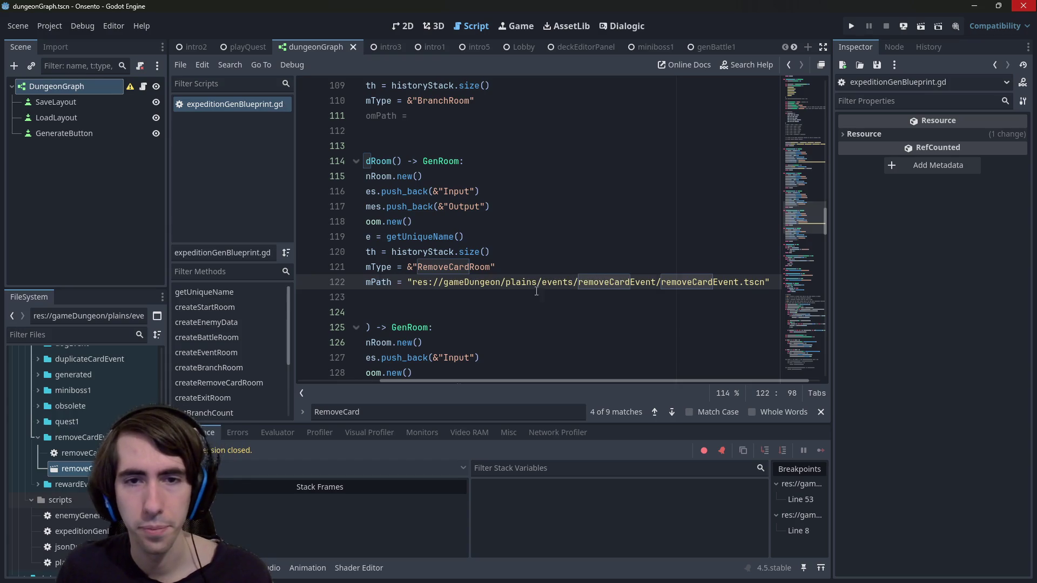
Duplicate the createRemoveCardRoom function below itself and rename the copy createDuplicateCardRoom
left_click(431, 311)
key("Return")
key("Return")
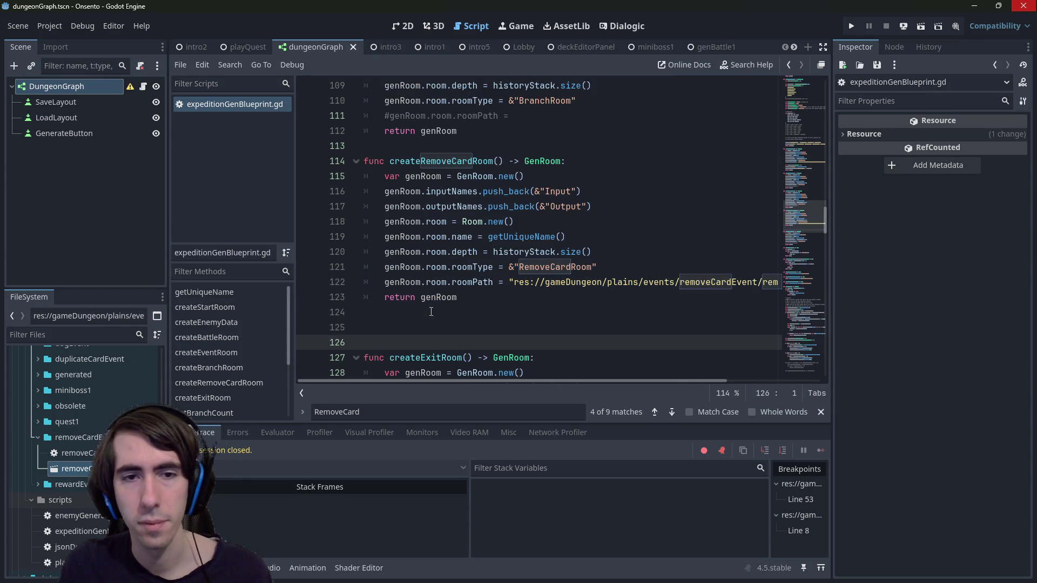
mouse_move(459, 298)
left_mouse_down()
mouse_move(367, 222)
mouse_move(363, 161)
left_mouse_up()
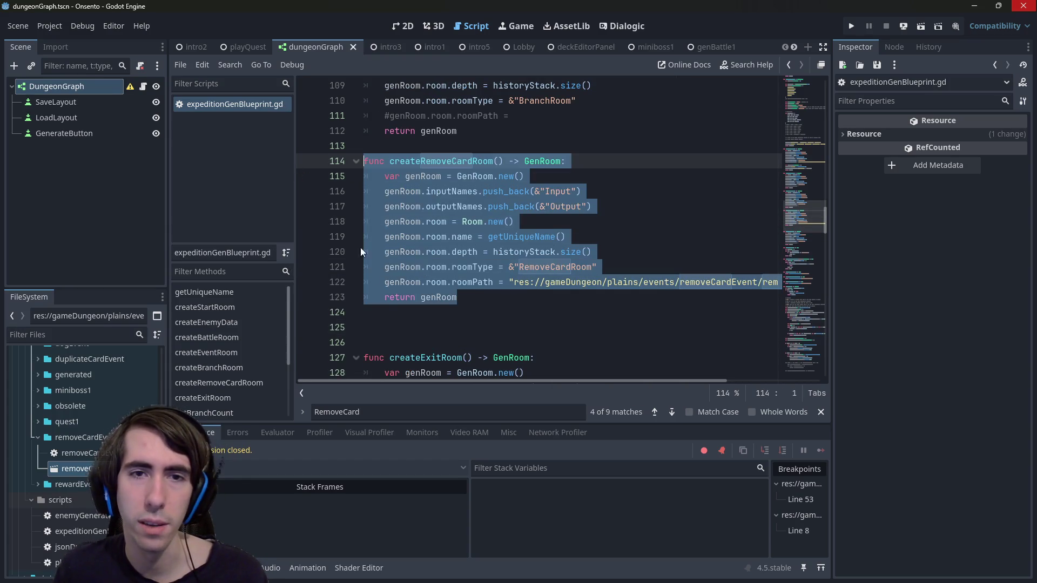
key("ctrl+c")
left_click(379, 328)
key("ctrl+v")
left_click(444, 236)
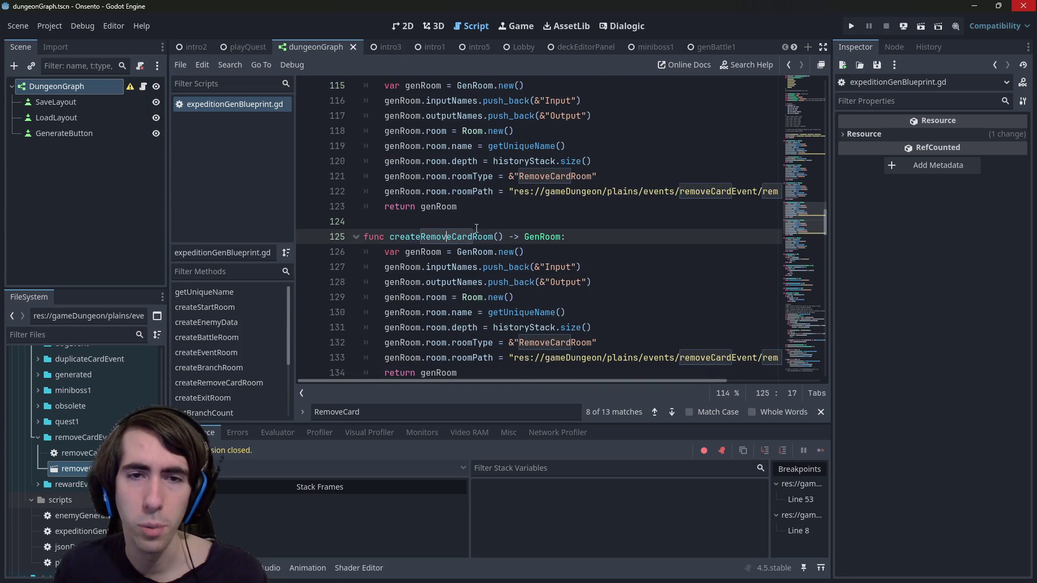
key("BackSpace")
key("BackSpace")
key("BackSpace")
key("Delete")
type("Dup")
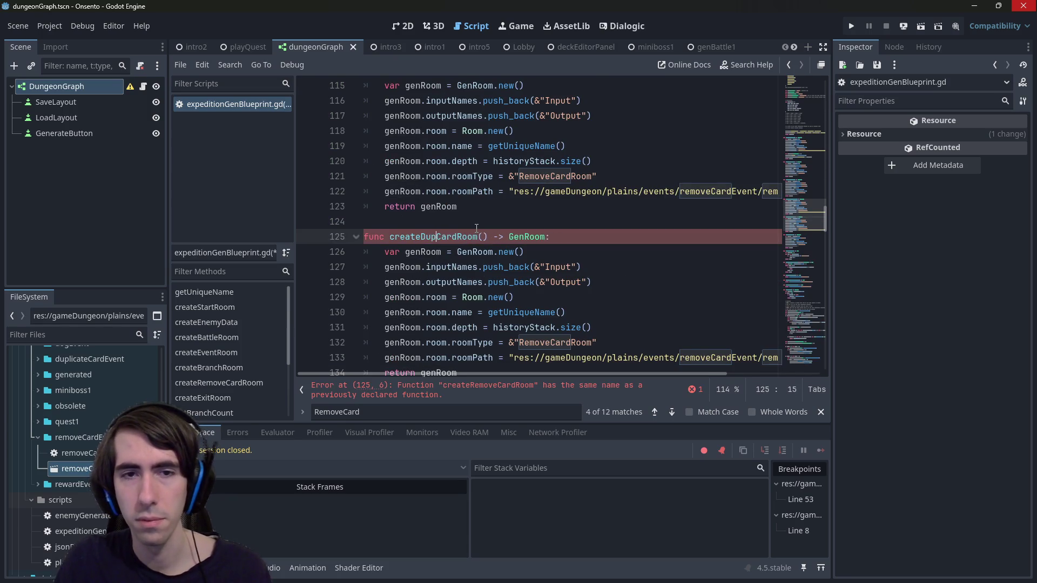
type("licate")
Give the copy roomType DuplicateCardRoom and the duplicateCardEvent scene path, then run the scene
scroll(520, 206, "down", 2)
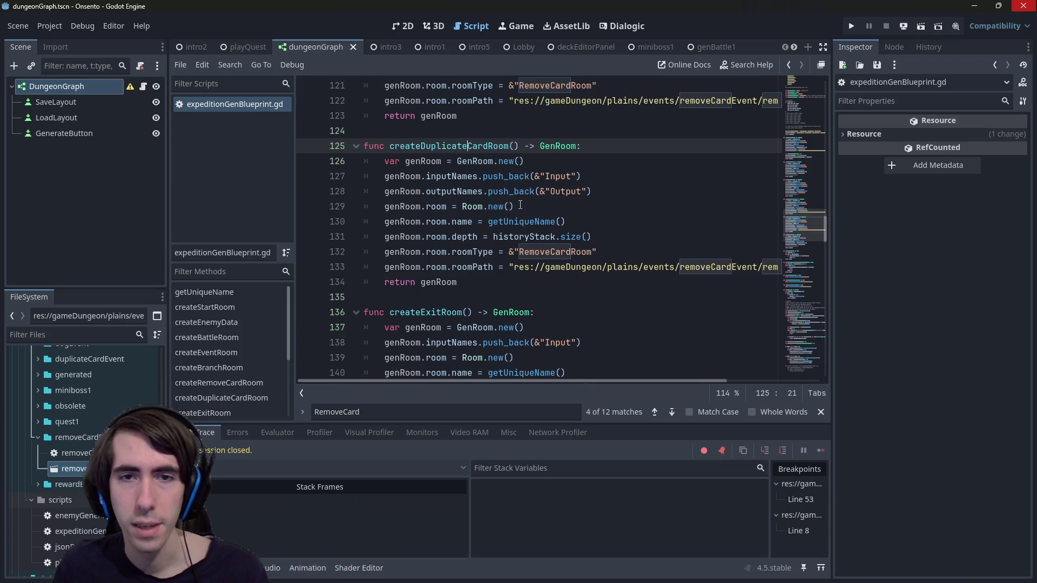
left_click(547, 251)
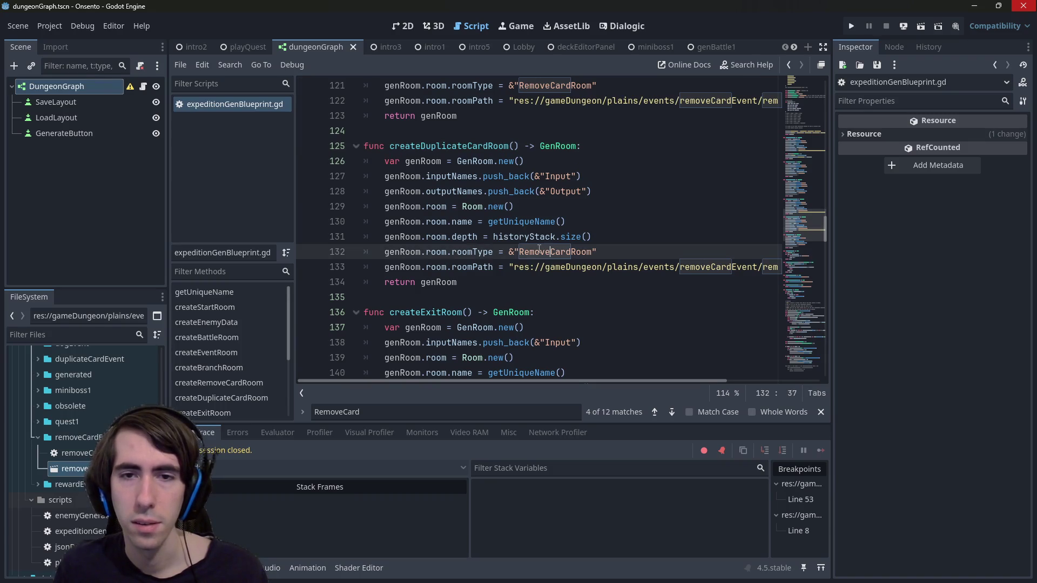
key("BackSpace")
key("BackSpace")
key("BackSpace")
type("Duplicate")
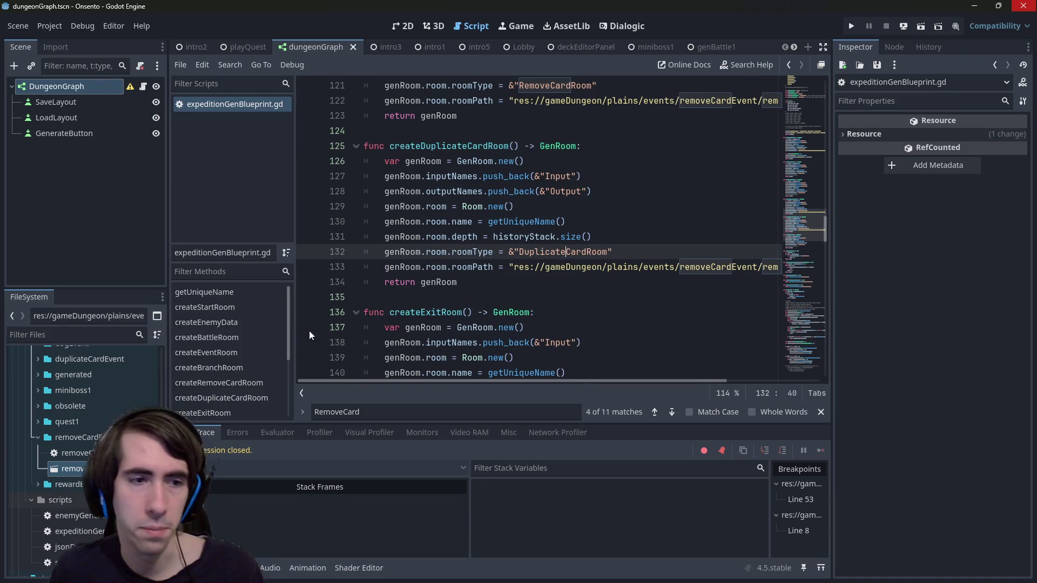
double_click(101, 362)
right_click(102, 390)
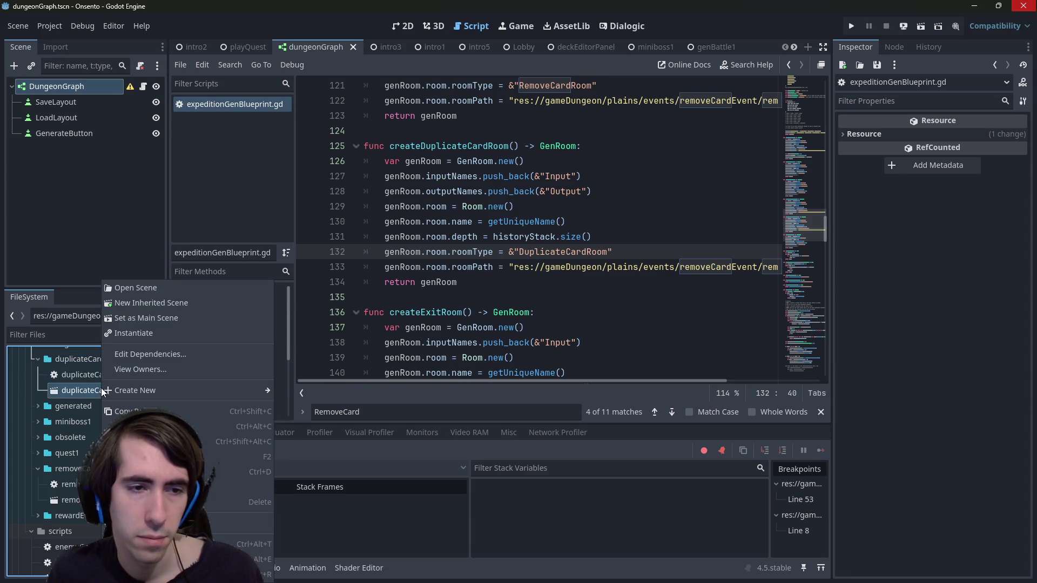
left_click(130, 411)
left_click_drag(513, 266, 761, 267)
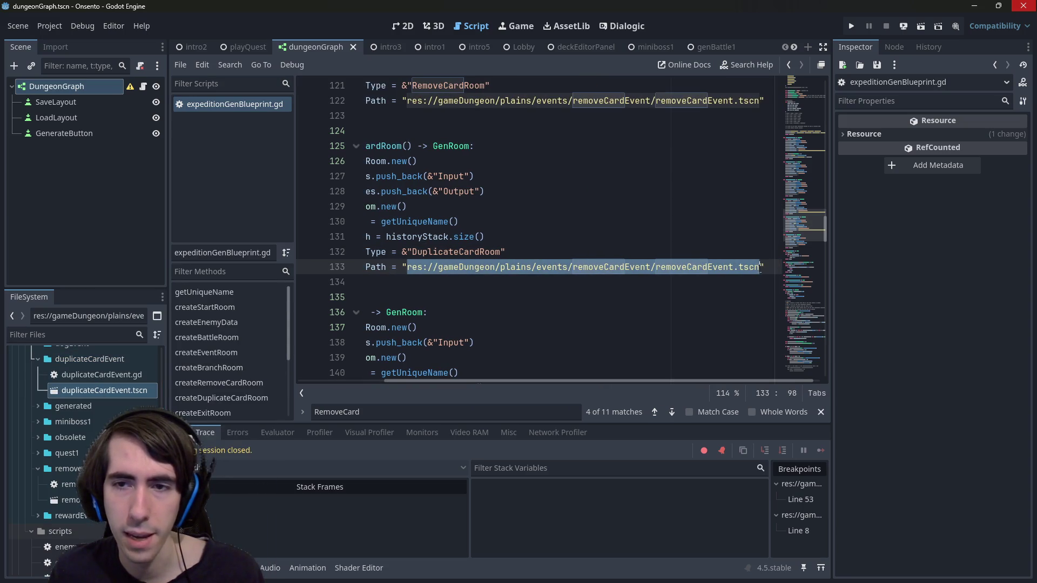
key("ctrl+v")
key("Home")
left_click(537, 222)
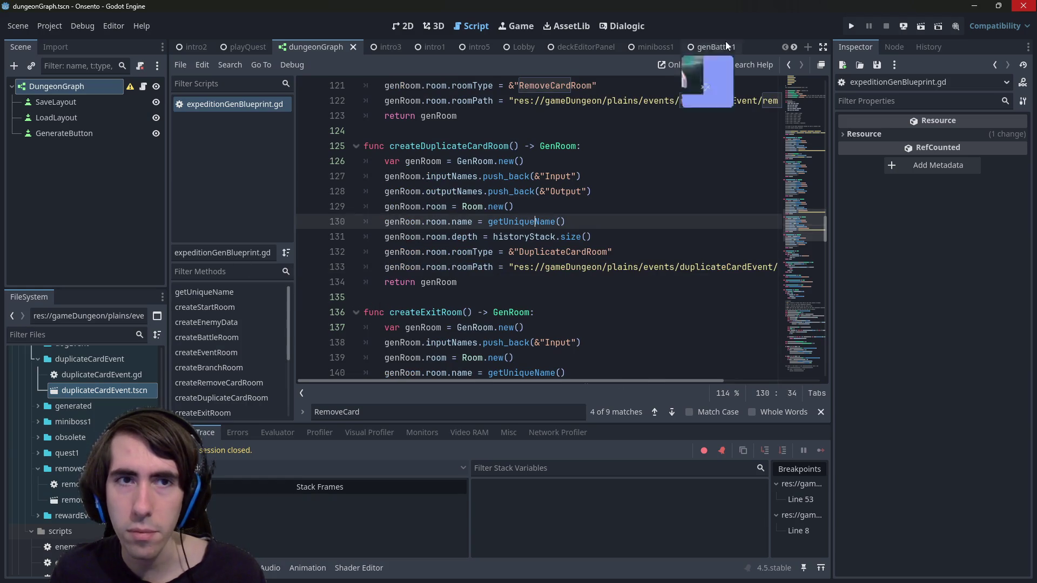
left_click(921, 26)
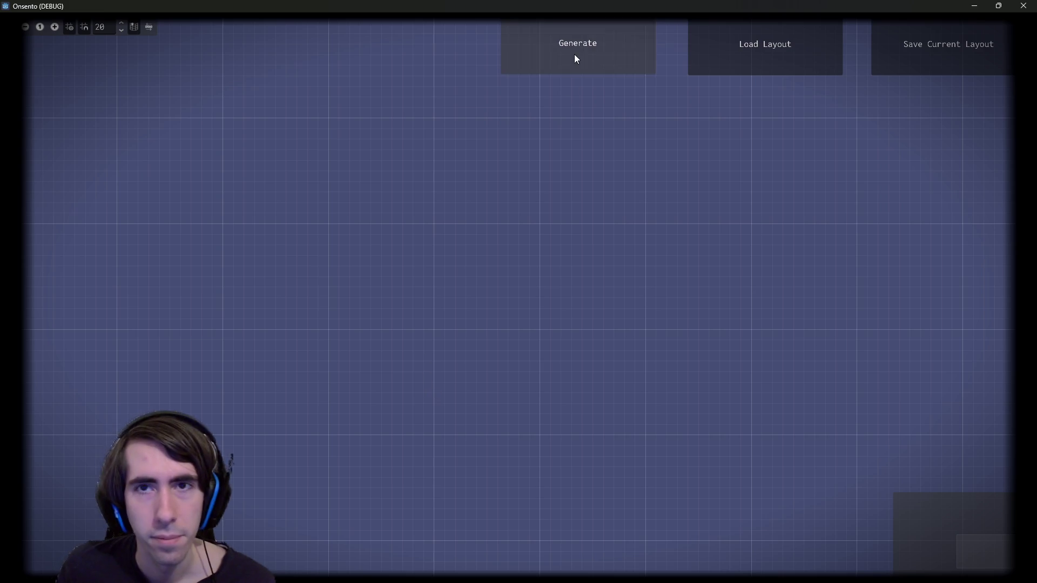
Generate a test layout, close the game, and switch line 214's createBranchRoom to createDuplicateCardRoom
left_click(575, 58)
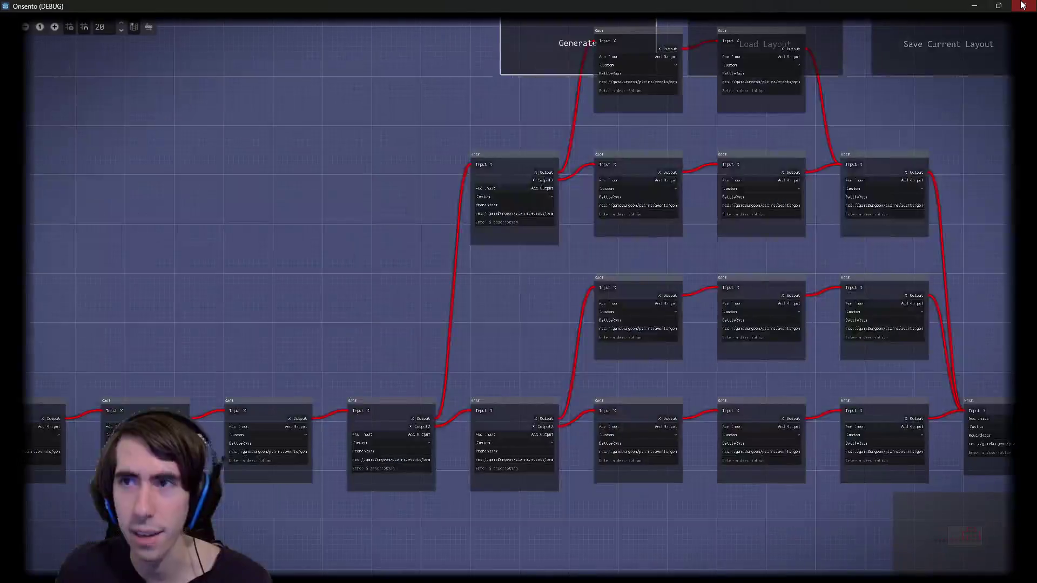
left_click(1022, 5)
double_click(448, 146)
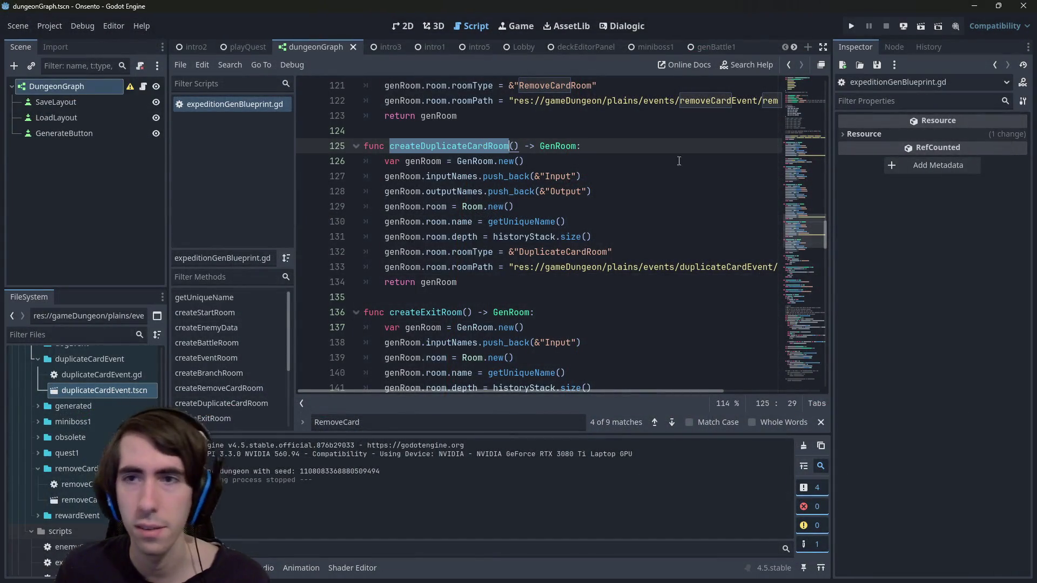
left_click_drag(811, 239, 807, 329)
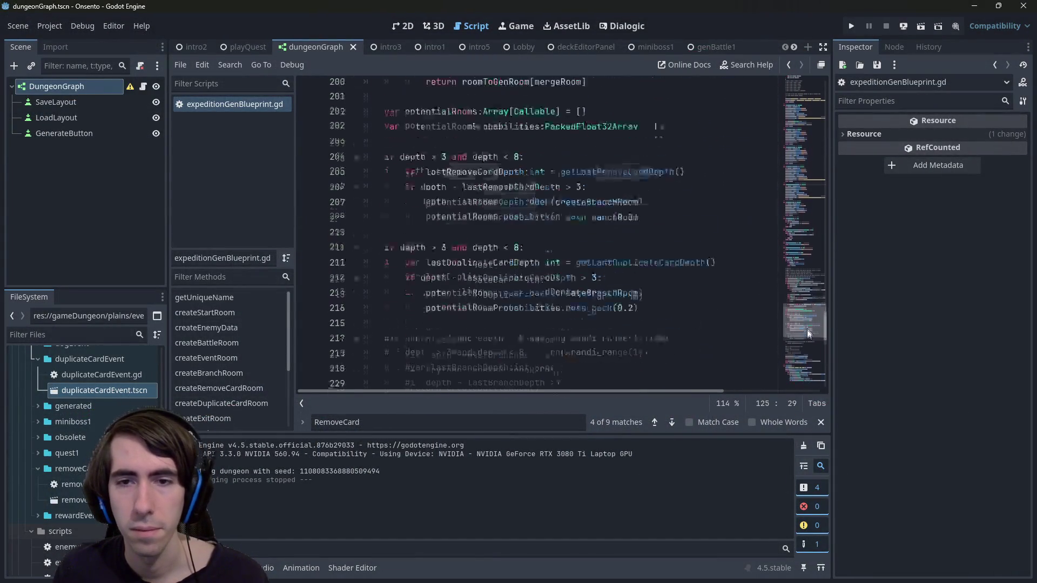
left_click(595, 161)
double_click(595, 161)
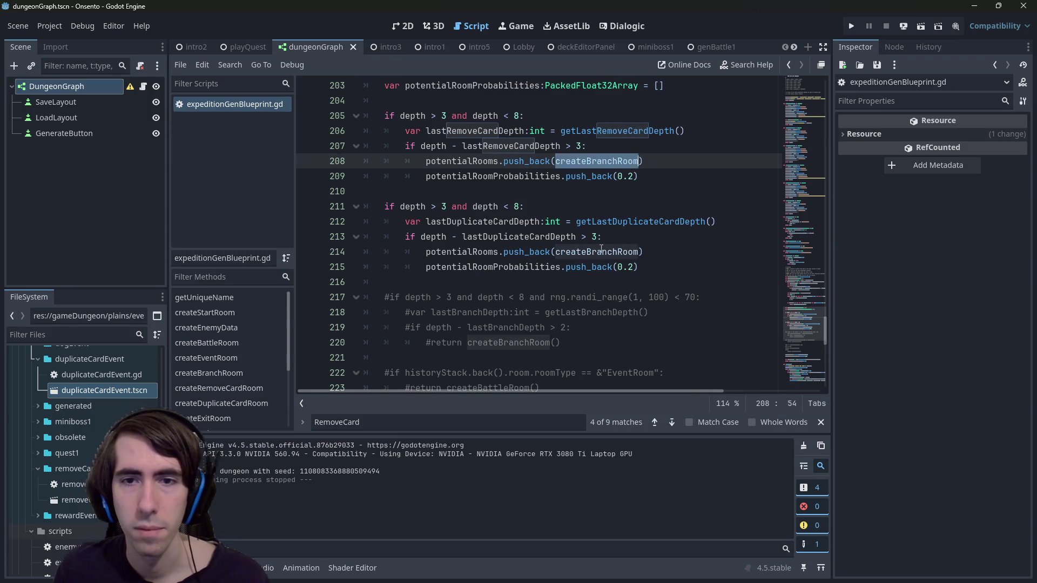
double_click(597, 252)
key("ctrl+v")
Change line 208's call to createRemoveCardRoom, save the script, and run the current scene
double_click(594, 161)
key("ctrl+v")
key("BackSpace")
key("BackSpace")
key("BackSpace")
type("Remo")
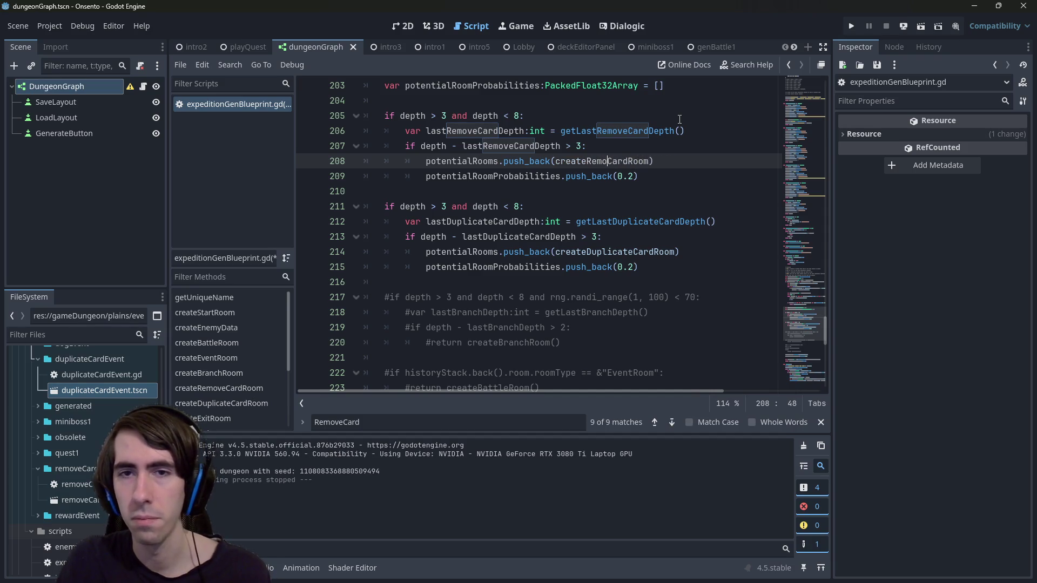
type("ve")
key("ctrl+s")
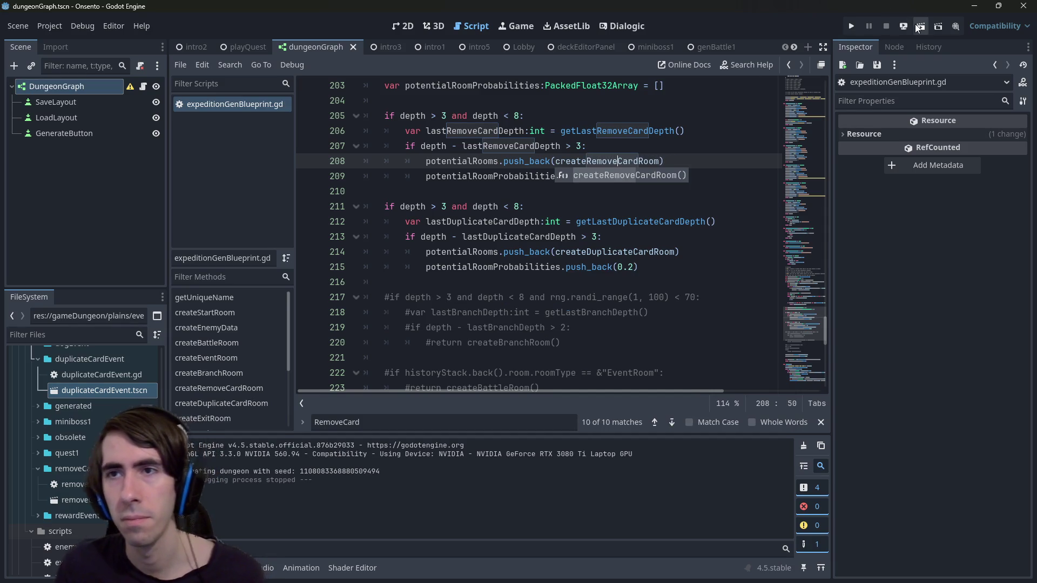
left_click(918, 27)
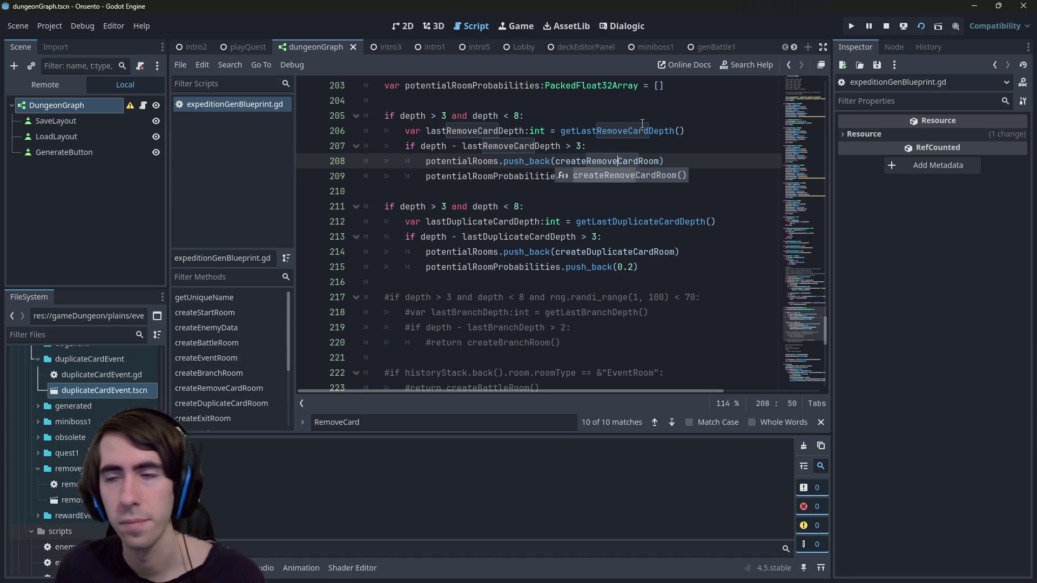
Generate a dungeon and inspect the DuplicateCardRoom, RemoveCardRoom and BattleRoom scene paths
mouse_move(630, 130)
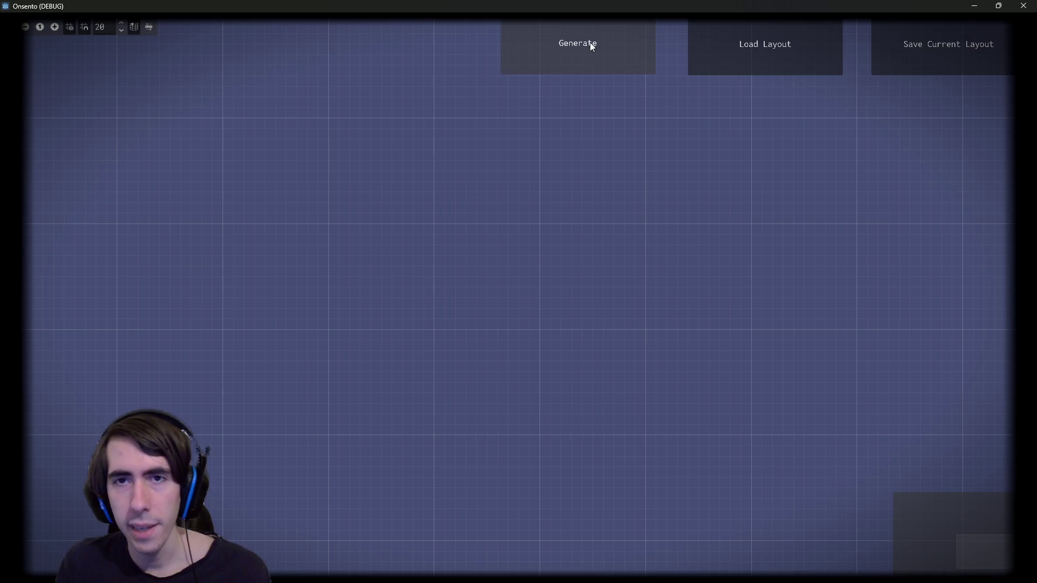
left_click(591, 42)
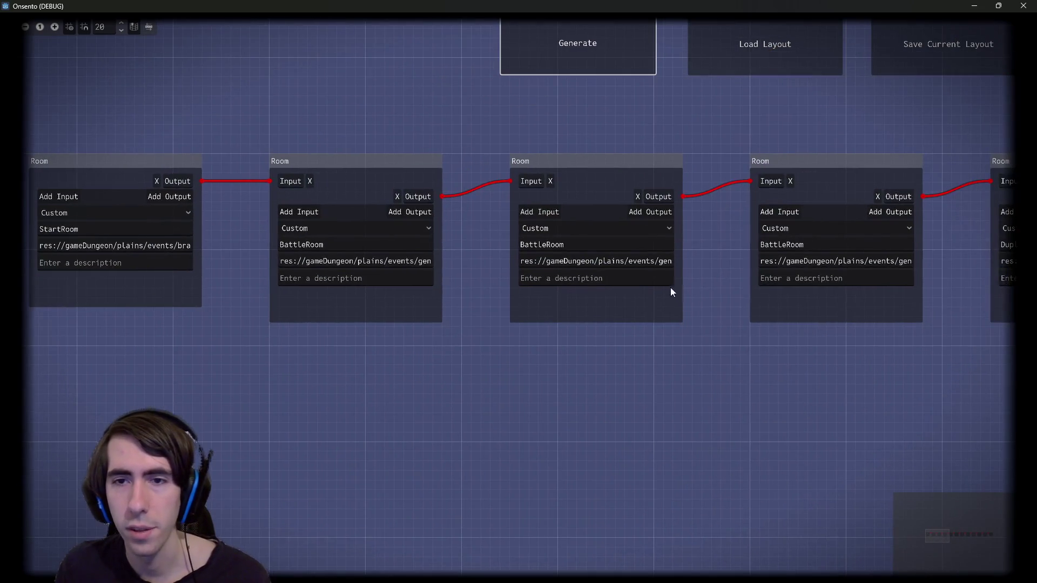
left_click(705, 256)
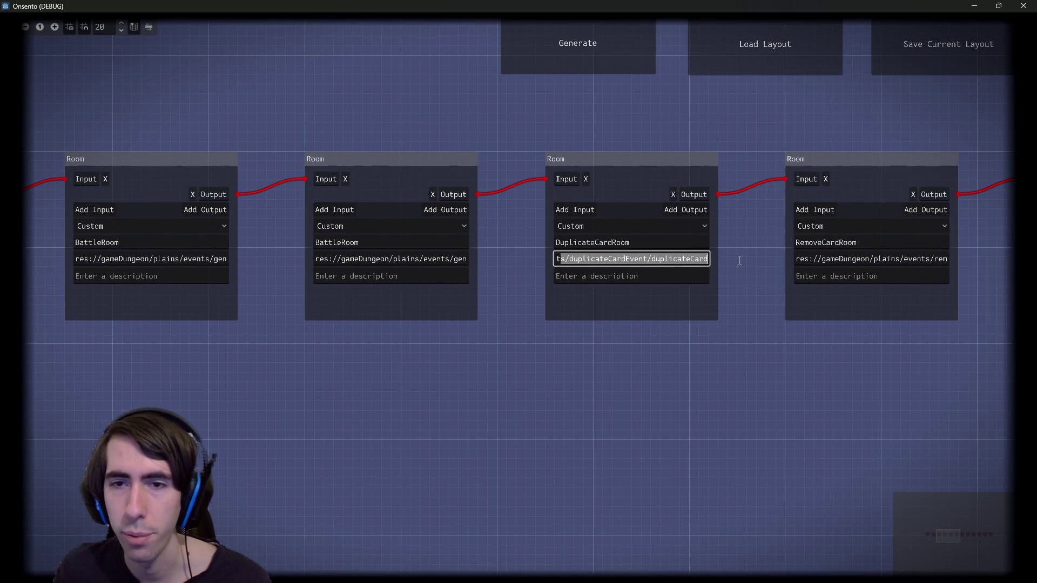
double_click(586, 259)
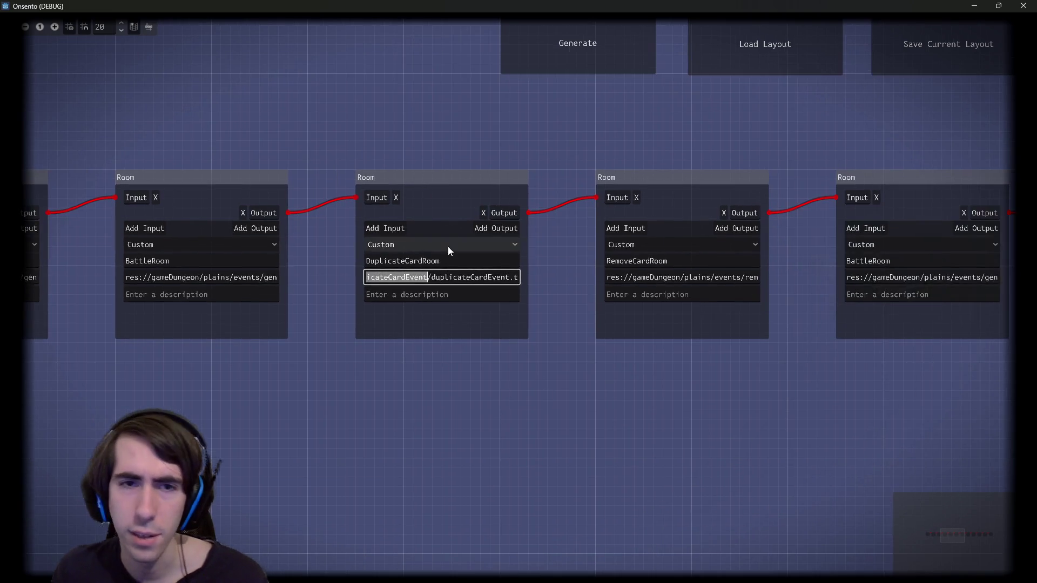
mouse_move(599, 281)
left_mouse_down()
mouse_move(672, 285)
mouse_move(696, 384)
left_mouse_up()
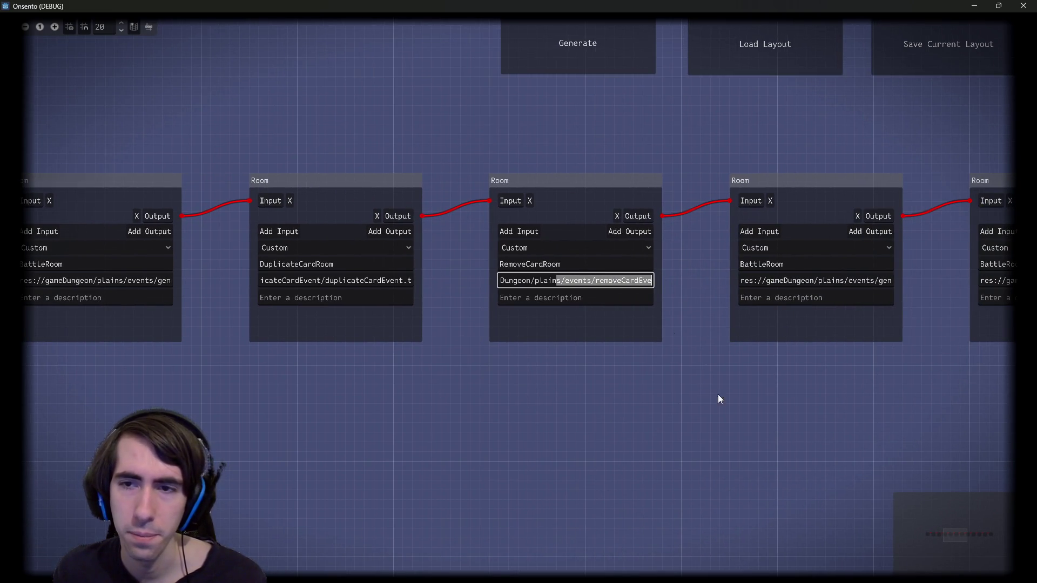
left_click_drag(516, 267, 620, 264)
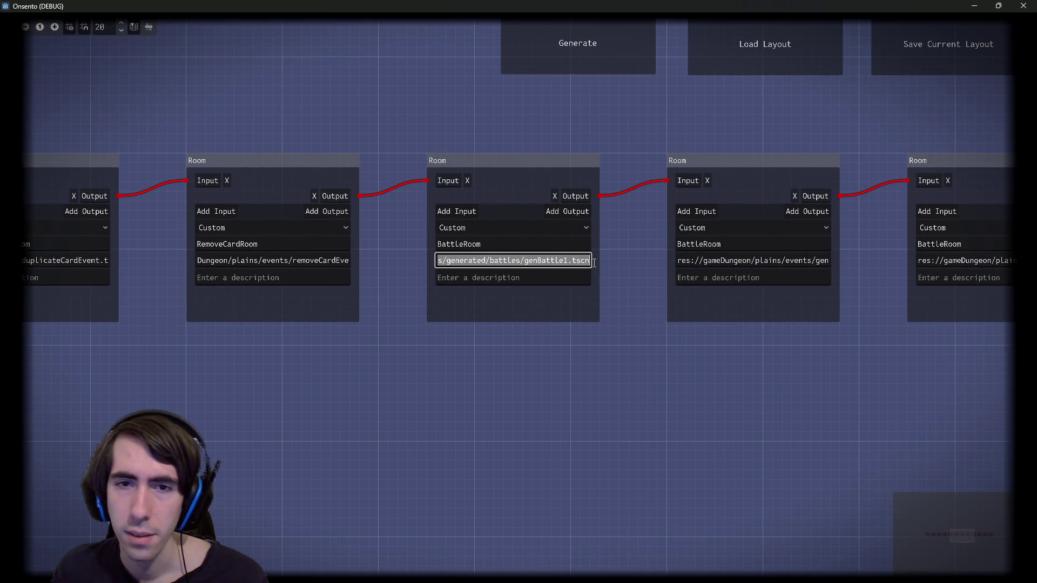
scroll(526, 387, "right", 5)
left_click(529, 258)
scroll(525, 231, "right", 5)
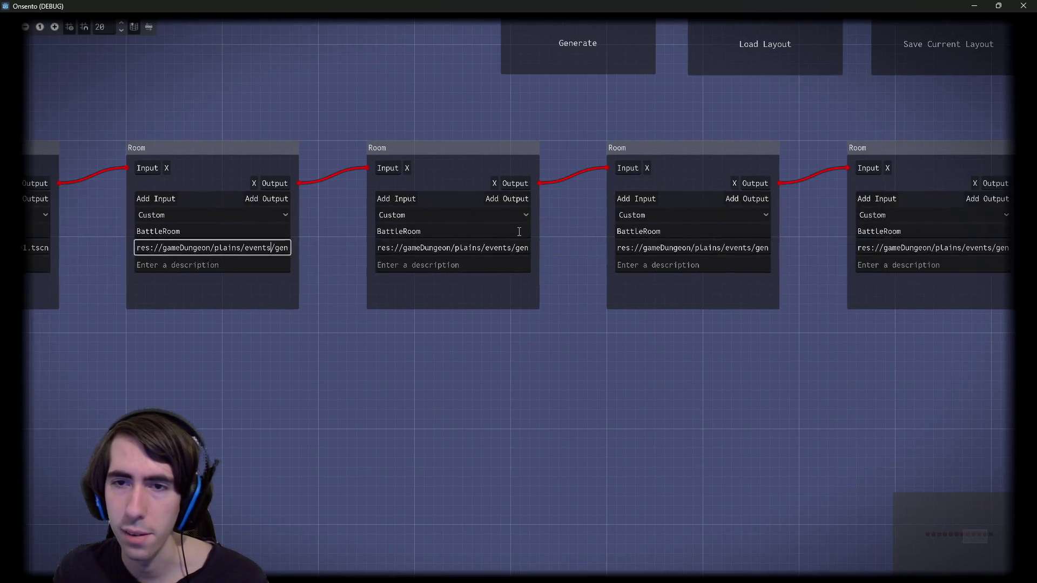
scroll(509, 326, "right", 4)
Regenerate the dungeon and pan along the chain checking the DuplicateCardRoom and BattleRoom names
left_click(589, 43)
scroll(693, 348, "down", 3)
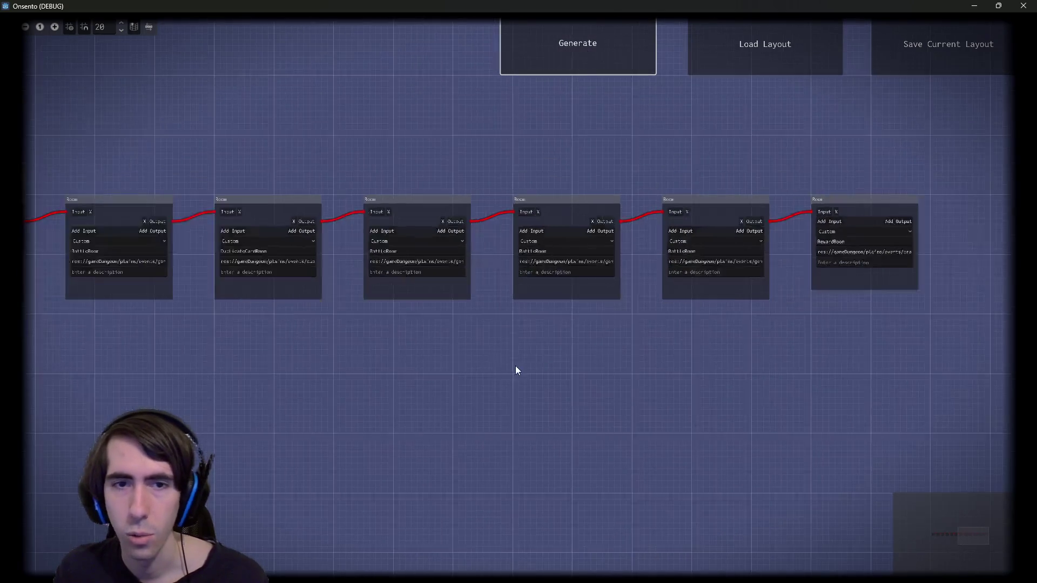
left_click(548, 65)
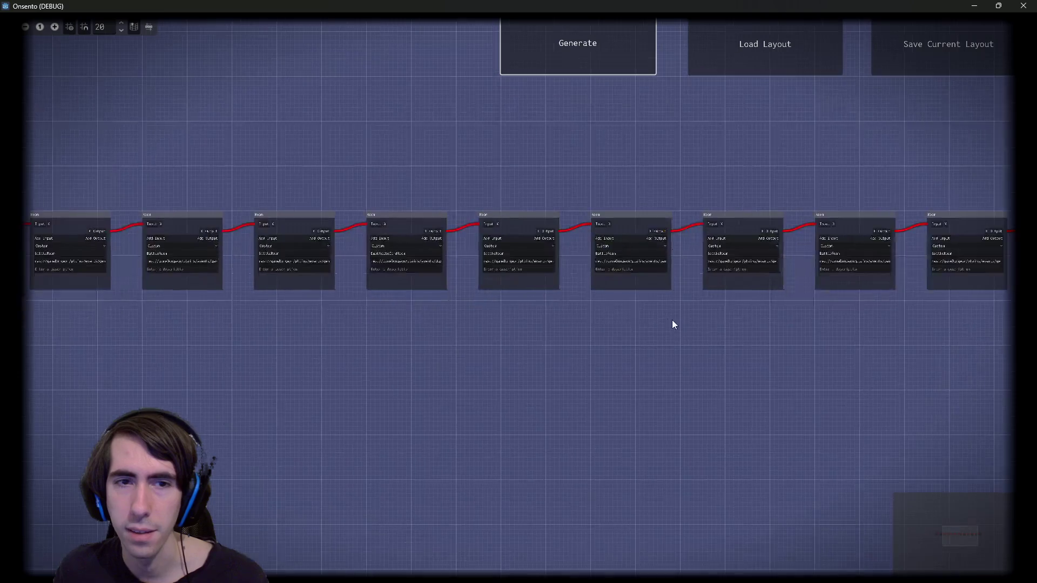
scroll(447, 281, "up", 4)
double_click(428, 235)
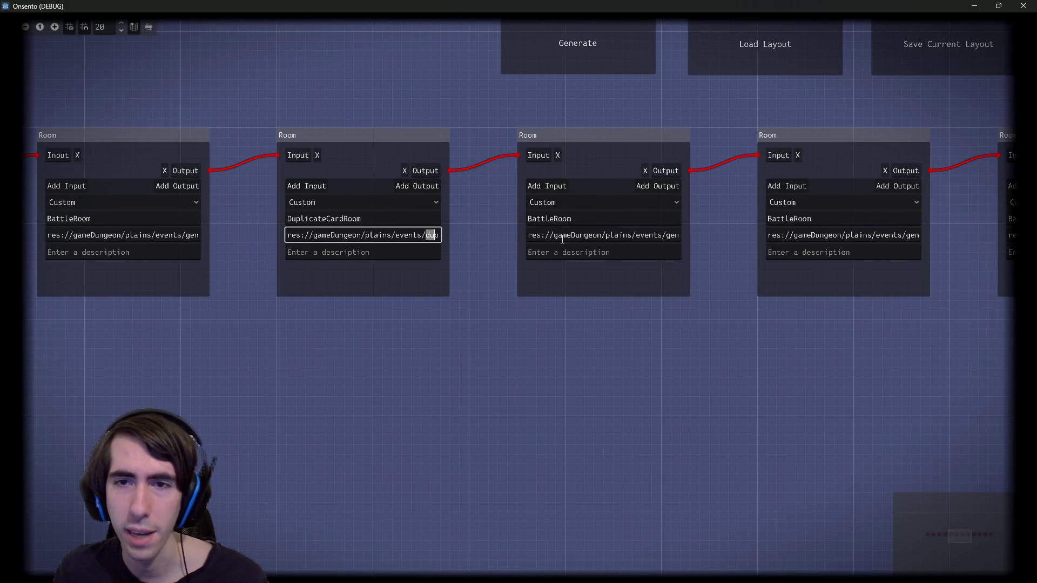
mouse_move(293, 344)
left_mouse_down()
mouse_move(285, 342)
mouse_move(898, 338)
left_mouse_up()
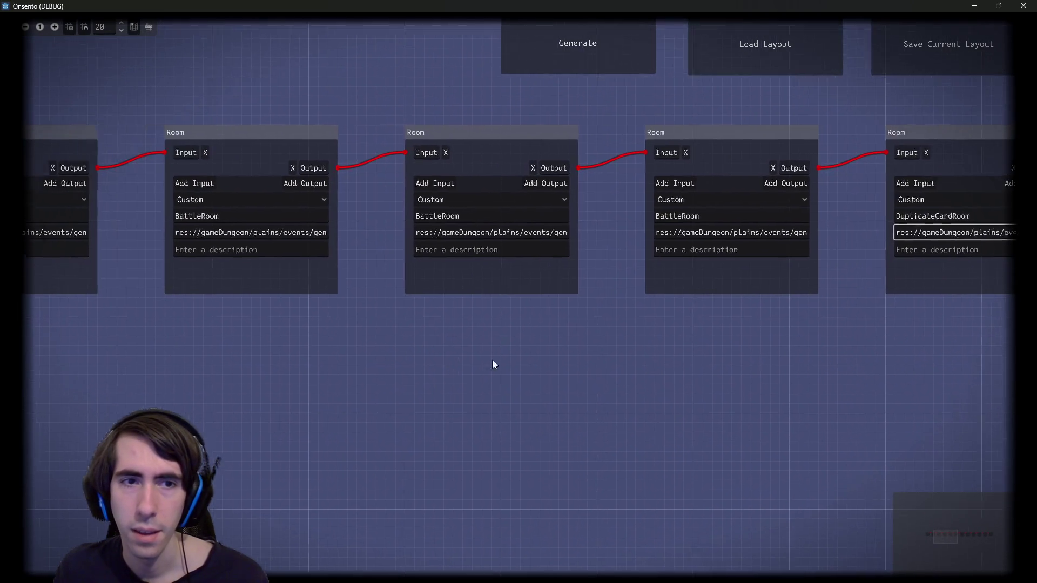
left_click_drag(580, 350, 725, 367)
left_click_drag(539, 324, 438, 322)
double_click(510, 232)
left_click_drag(857, 291, 442, 290)
left_click(561, 232)
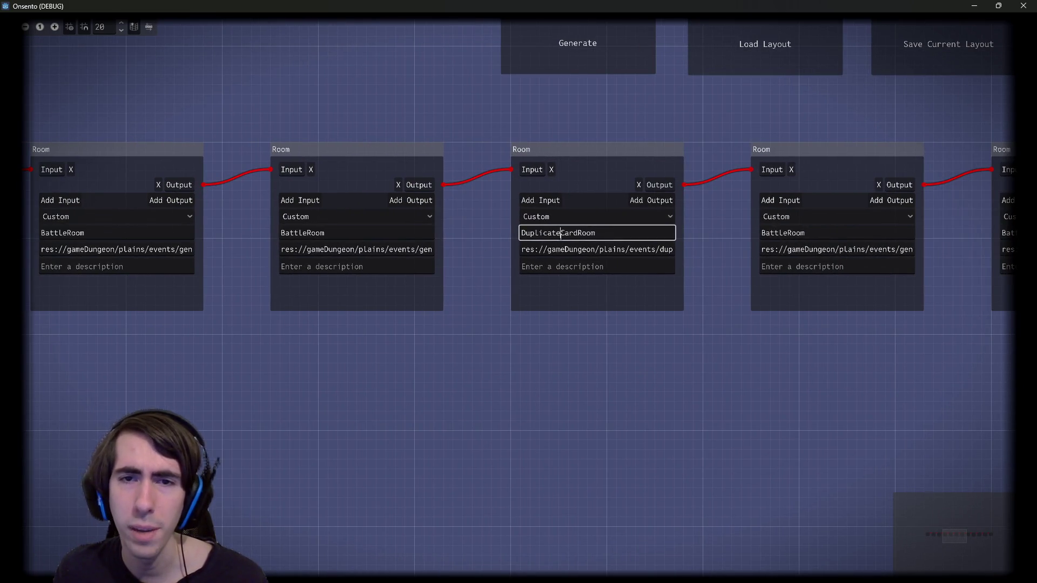
double_click(561, 233)
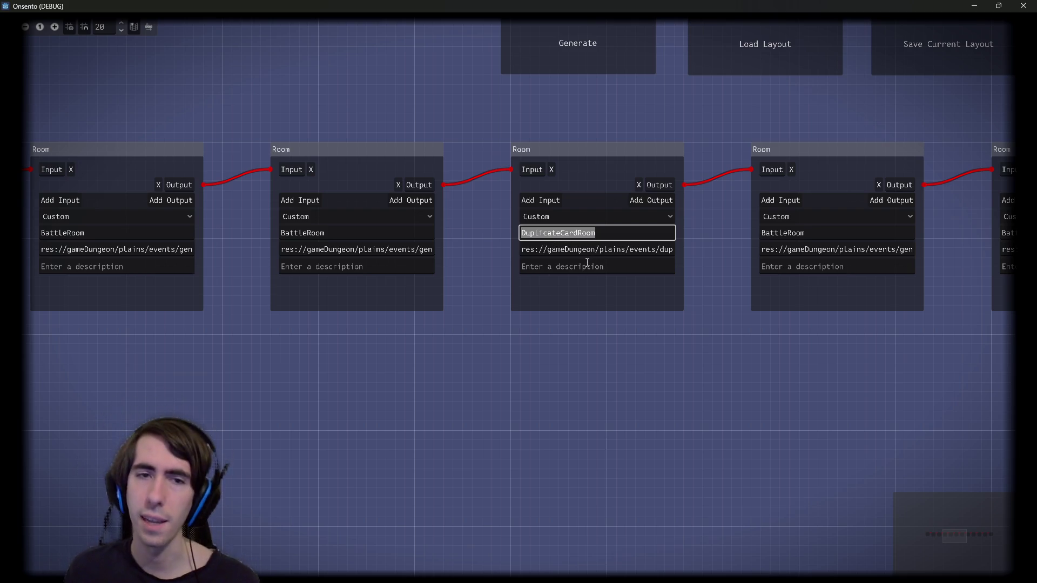
Pan to the RemoveCardRoom node and back to StartRoom, then close the debug game
left_click_drag(716, 346, 303, 359)
mouse_move(534, 327)
left_mouse_down()
mouse_move(287, 382)
mouse_move(438, 359)
left_mouse_up()
scroll(563, 362, "right", 5)
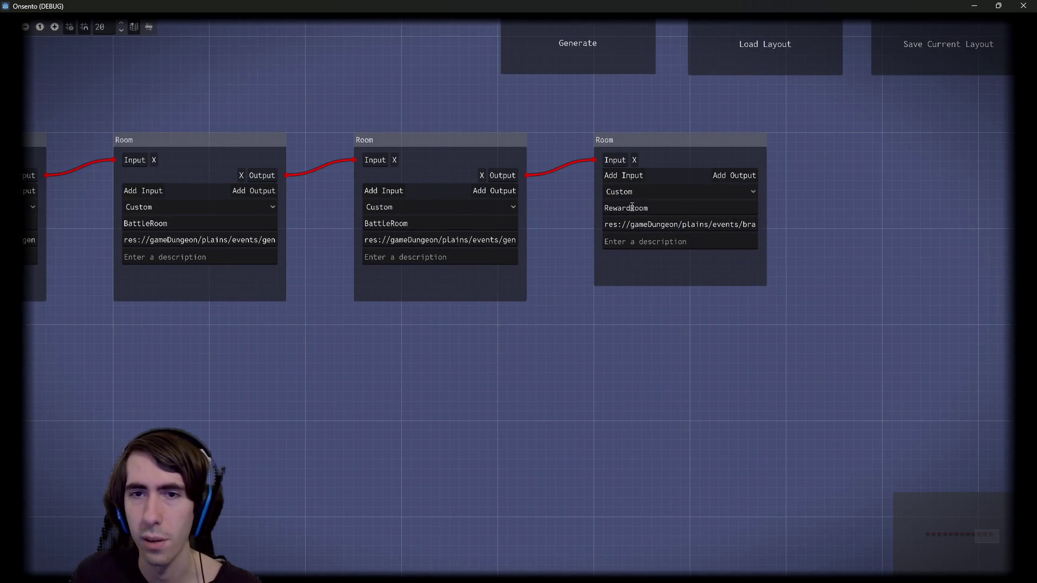
scroll(632, 207, "left", 3)
left_click_drag(837, 366, 347, 286)
left_click(558, 47)
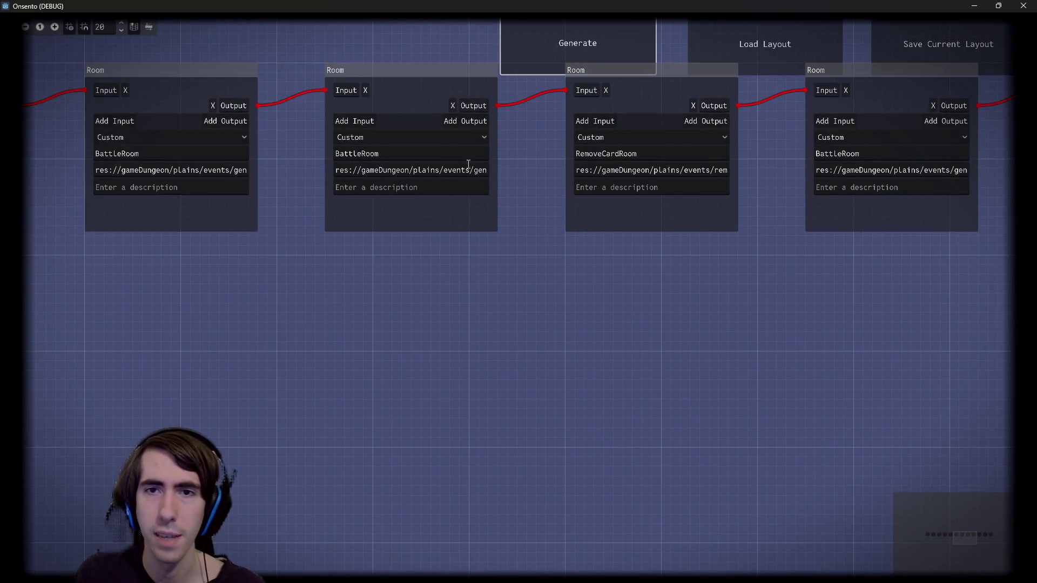
left_click_drag(466, 157, 483, 243)
double_click(627, 240)
left_click_drag(280, 354, 680, 321)
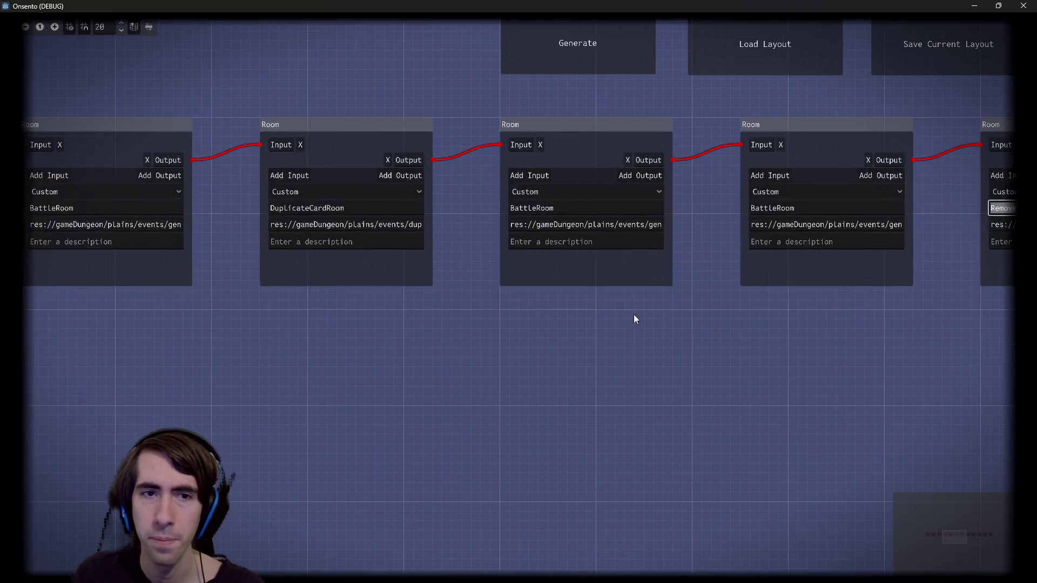
scroll(691, 331, "left", 3)
double_click(607, 226)
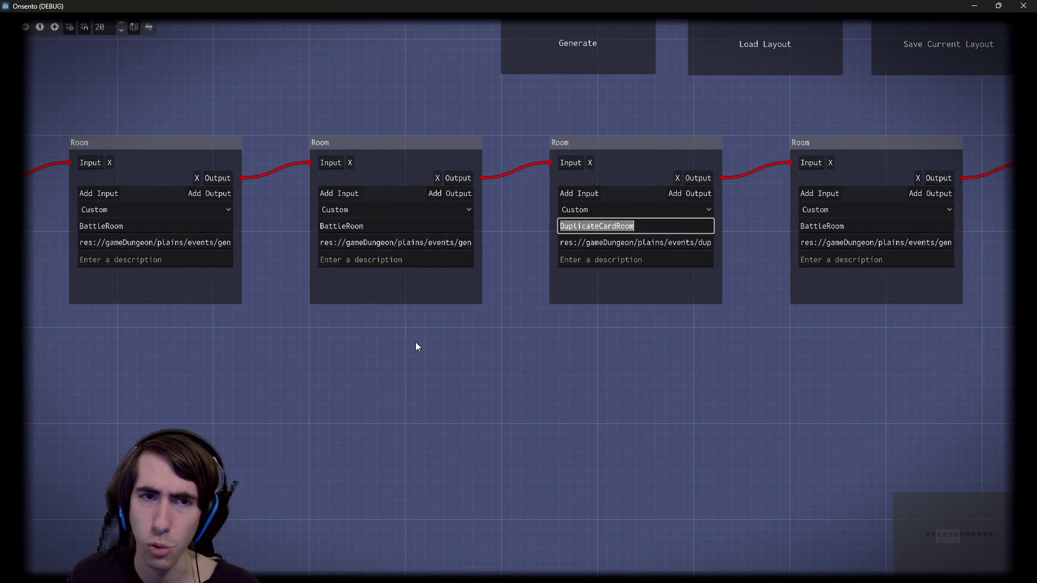
left_click_drag(416, 343, 786, 347)
mouse_move(517, 351)
left_mouse_down()
mouse_move(697, 351)
mouse_move(216, 342)
left_mouse_up()
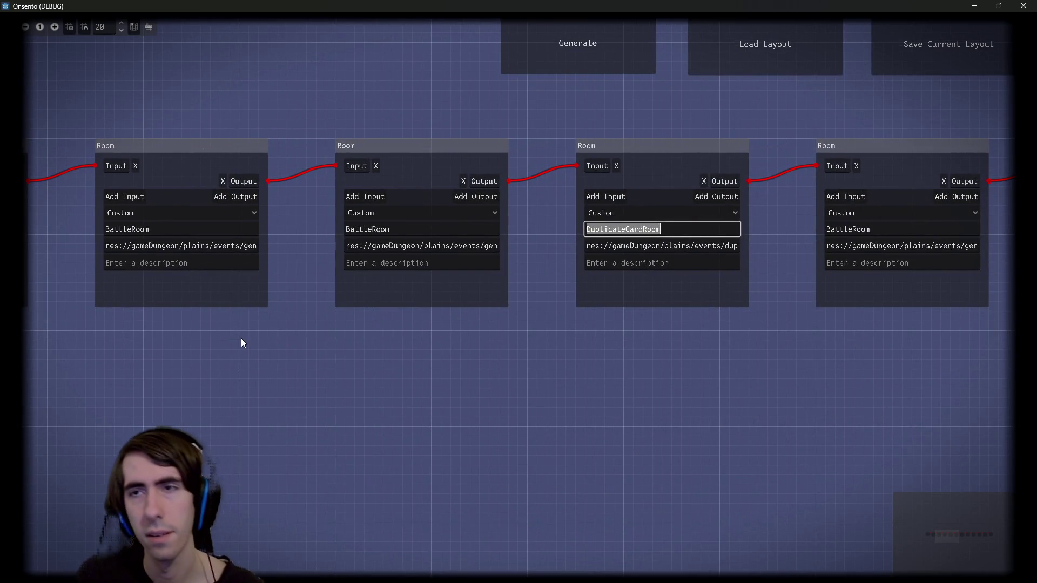
left_click(1024, 6)
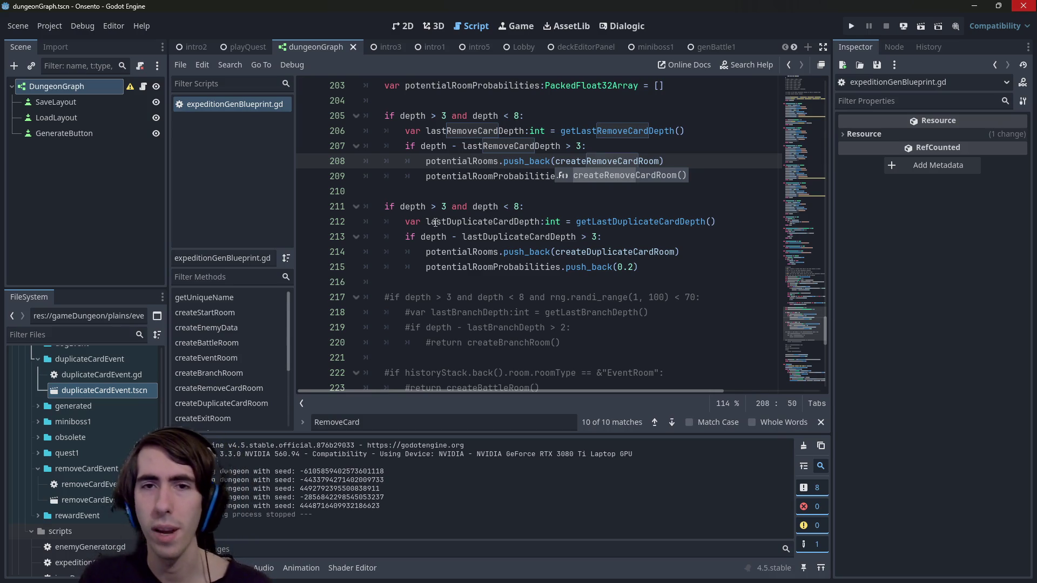
scroll(435, 223, "up", 13)
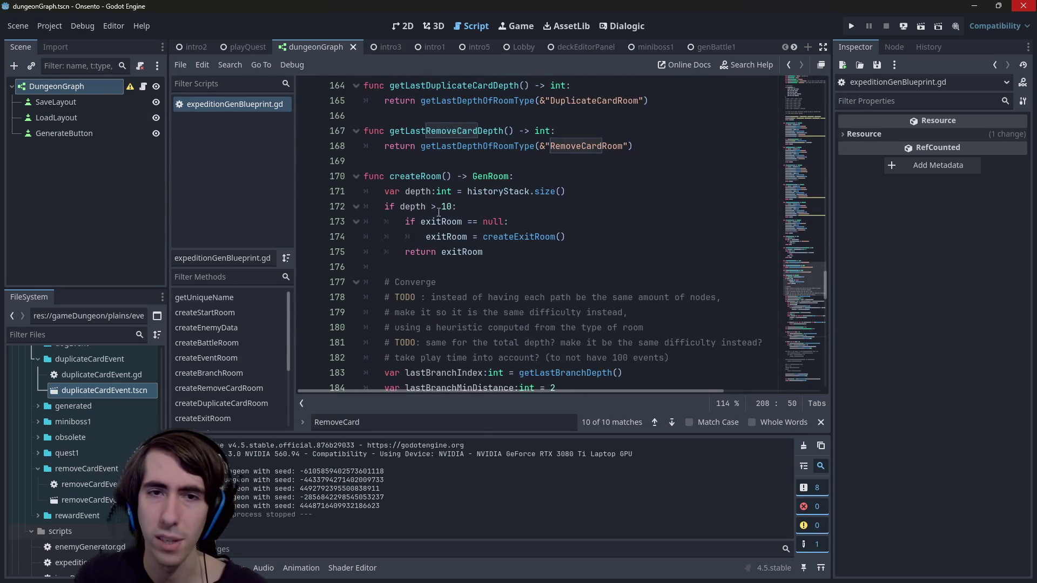
double_click(412, 207)
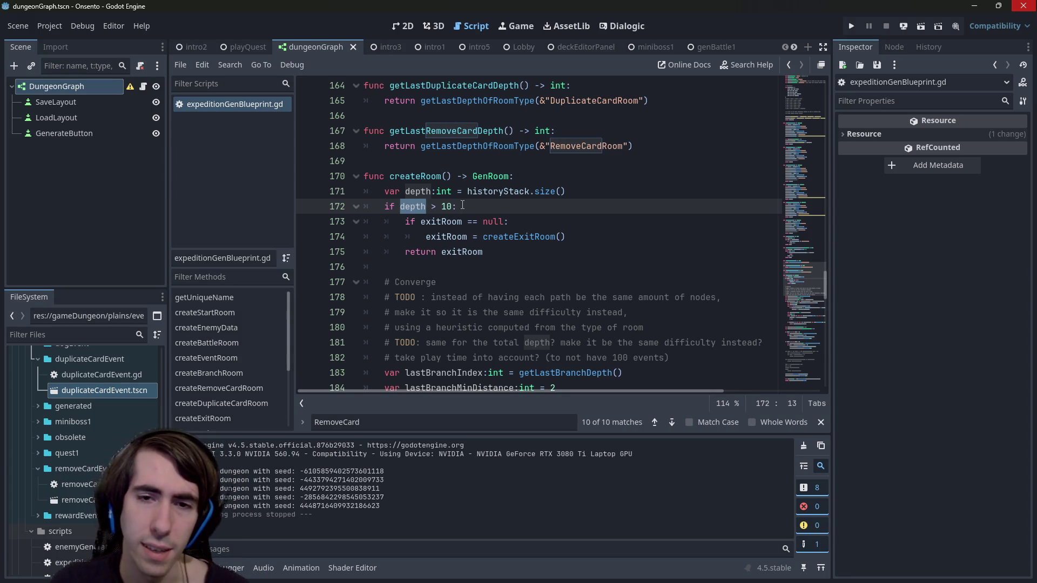
scroll(535, 132, "down", 2)
left_click_drag(423, 252, 698, 264)
left_click(711, 262)
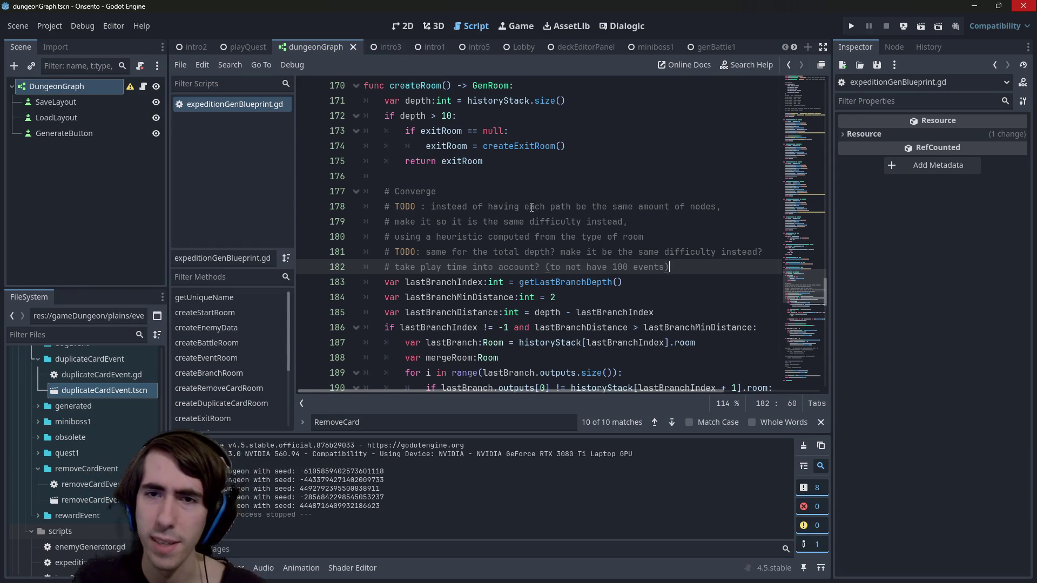
left_click_drag(532, 207, 735, 208)
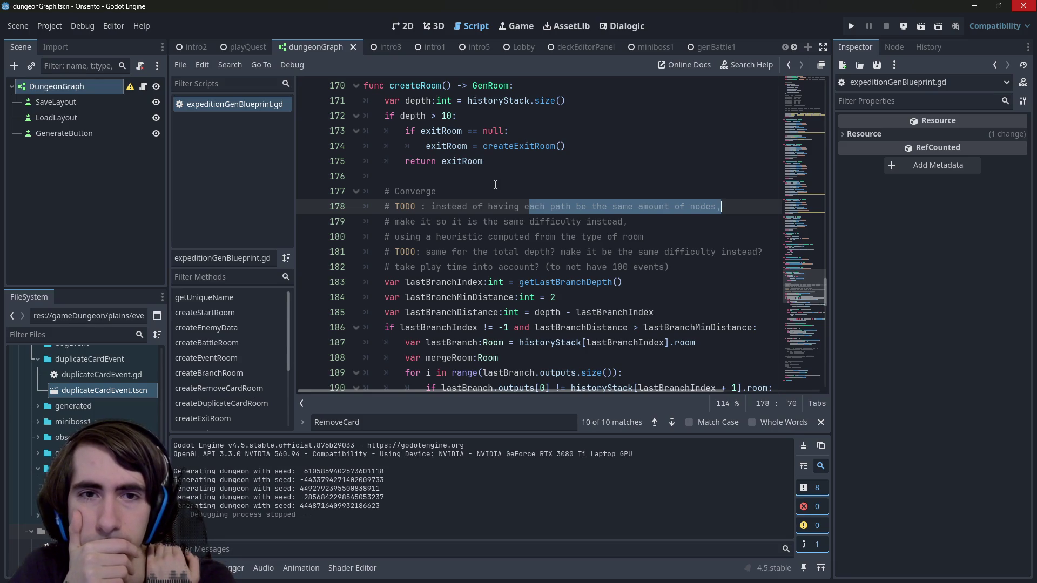
scroll(495, 185, "up", 3)
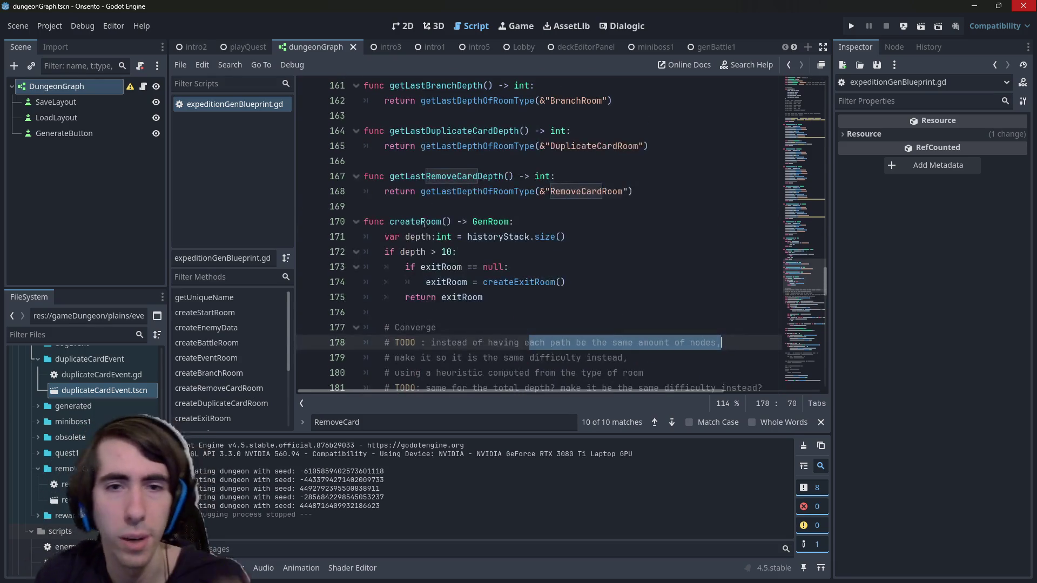
left_click(417, 238)
double_click(489, 237)
double_click(420, 237)
scroll(422, 237, "up", 15)
scroll(423, 229, "down", 10)
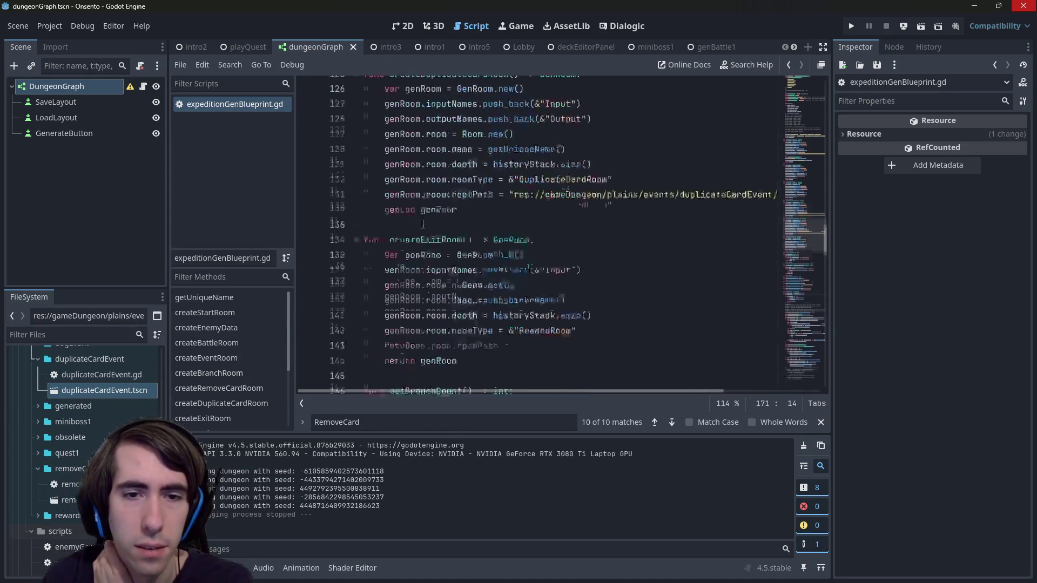
scroll(441, 202, "up", 7)
scroll(440, 201, "down", 6)
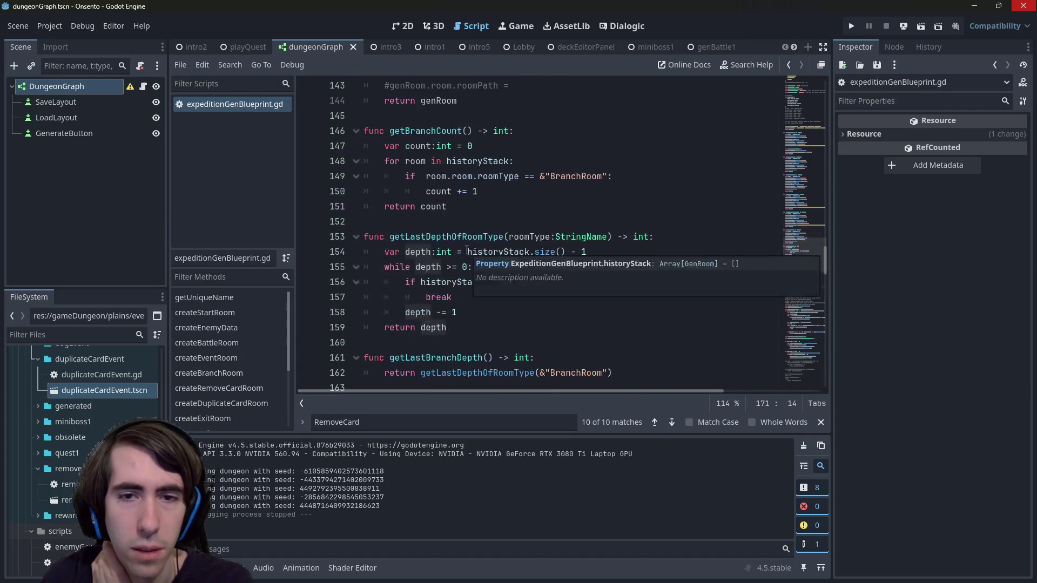
scroll(463, 200, "up", 11)
scroll(463, 198, "up", 20)
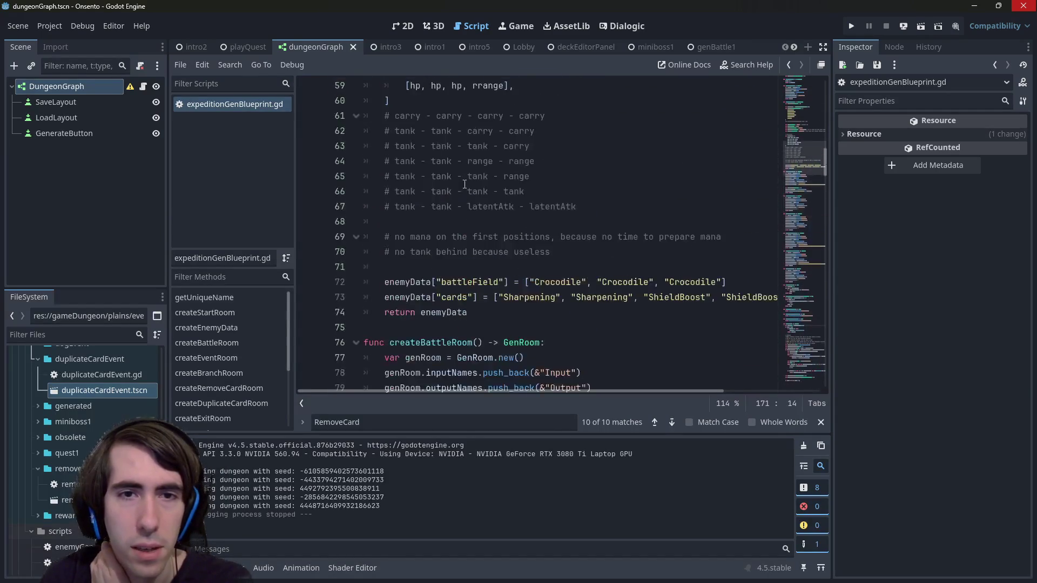
scroll(465, 192, "up", 1)
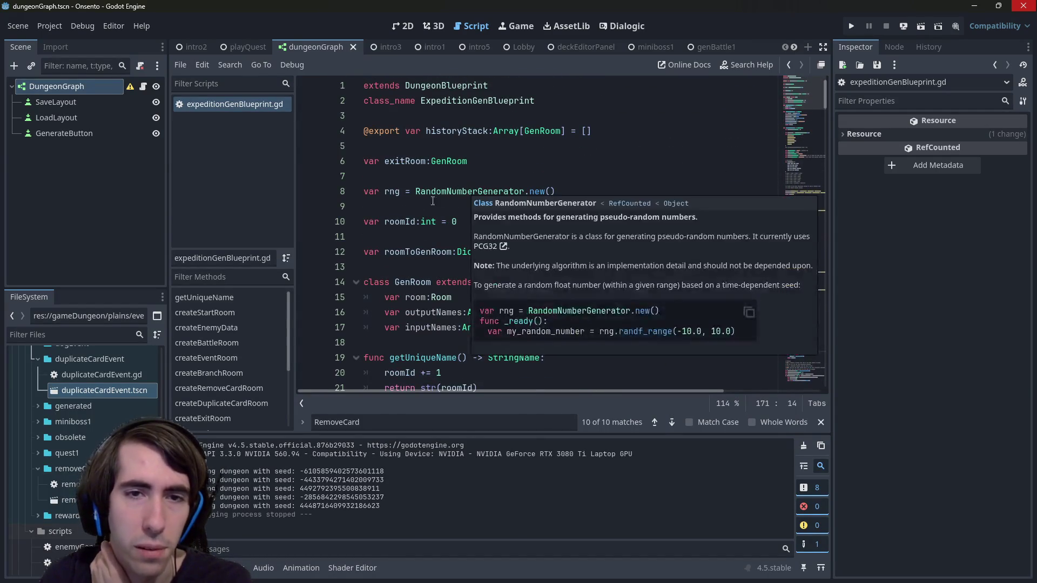
left_click(478, 237)
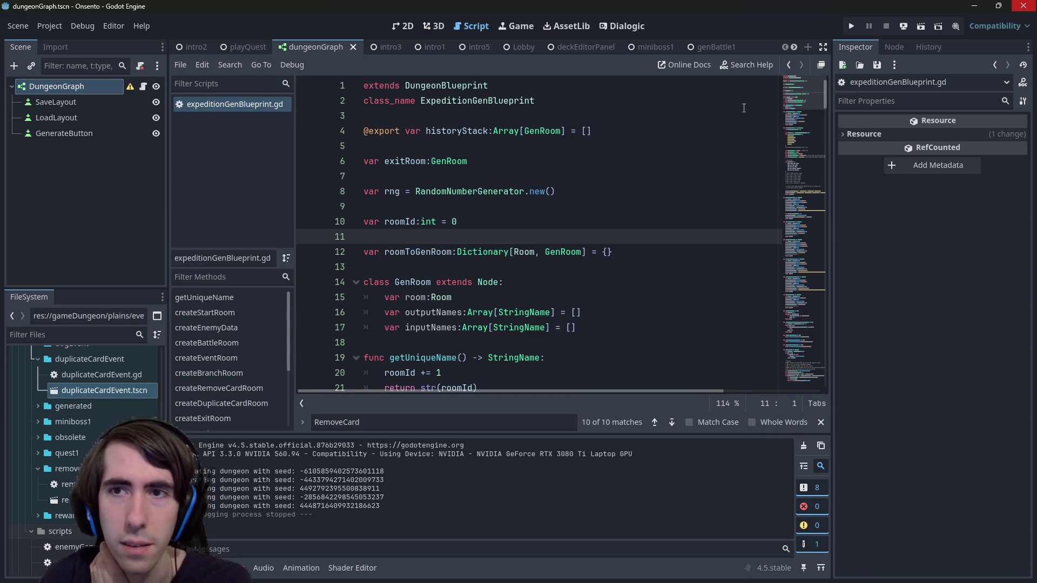
left_click_drag(808, 99, 792, 265)
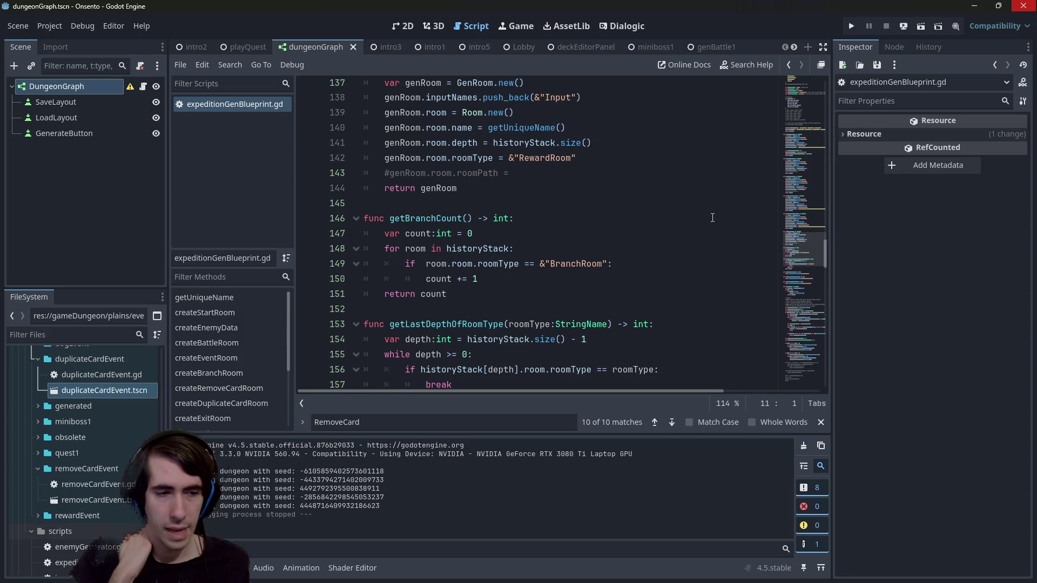
scroll(713, 218, "down", 13)
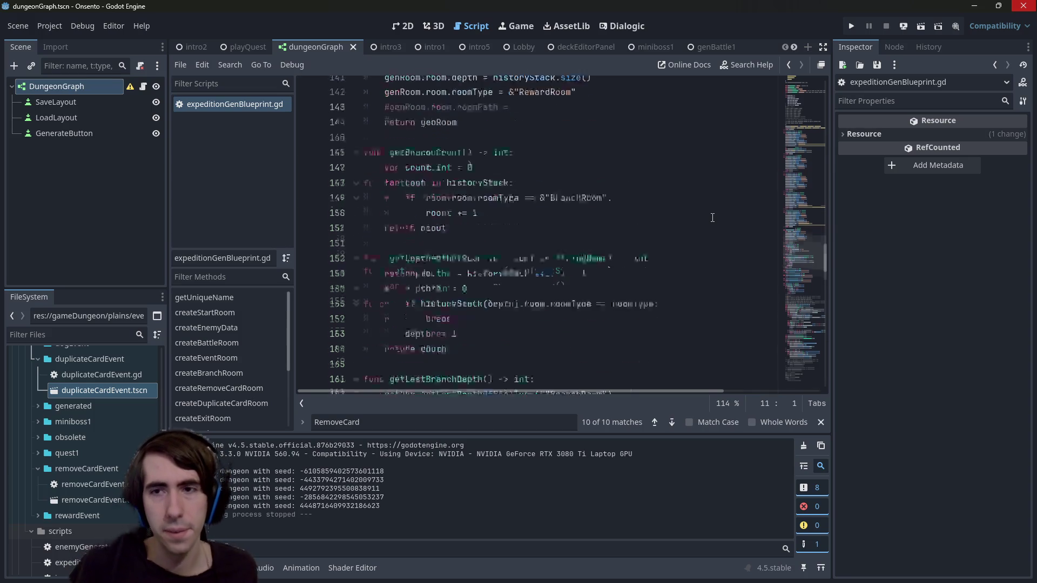
scroll(712, 214, "up", 3)
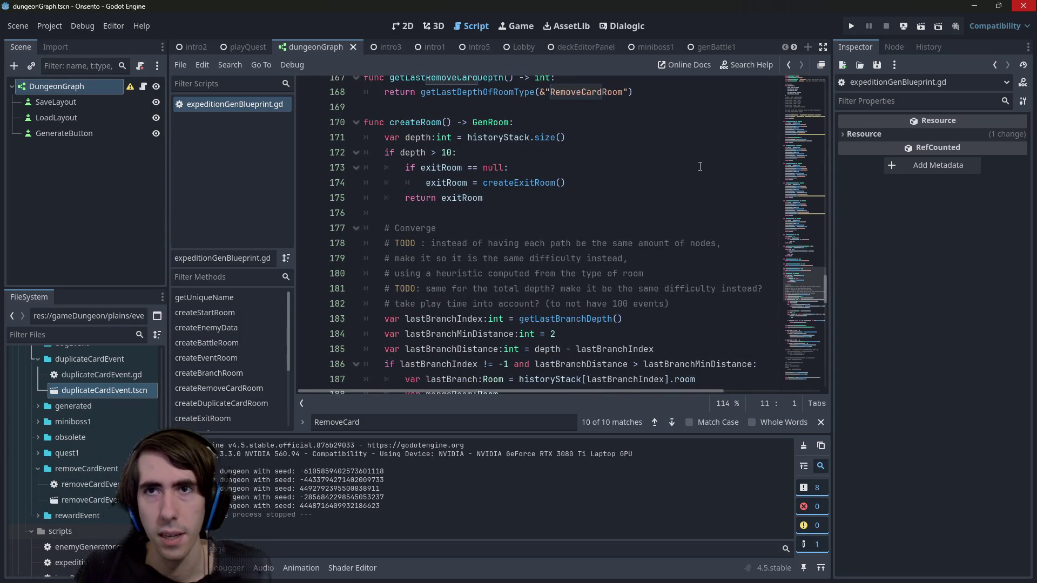
double_click(420, 151)
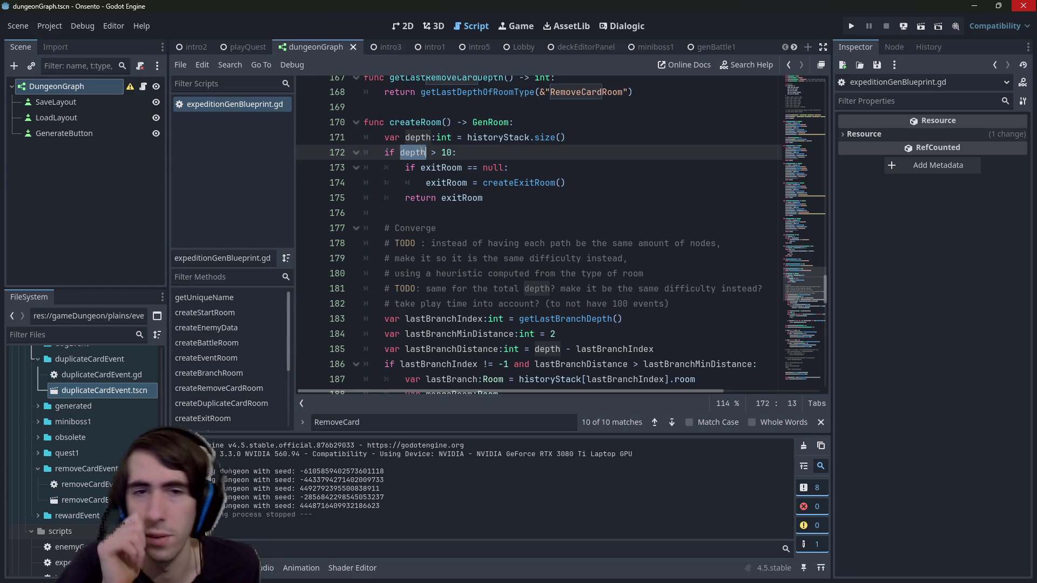
mouse_move(421, 152)
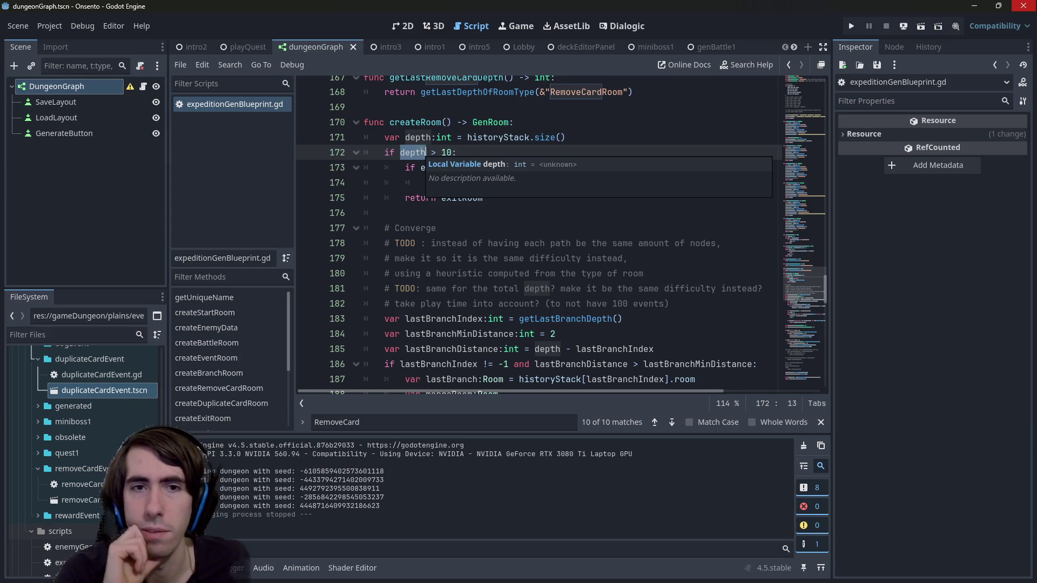
scroll(440, 168, "up", 1)
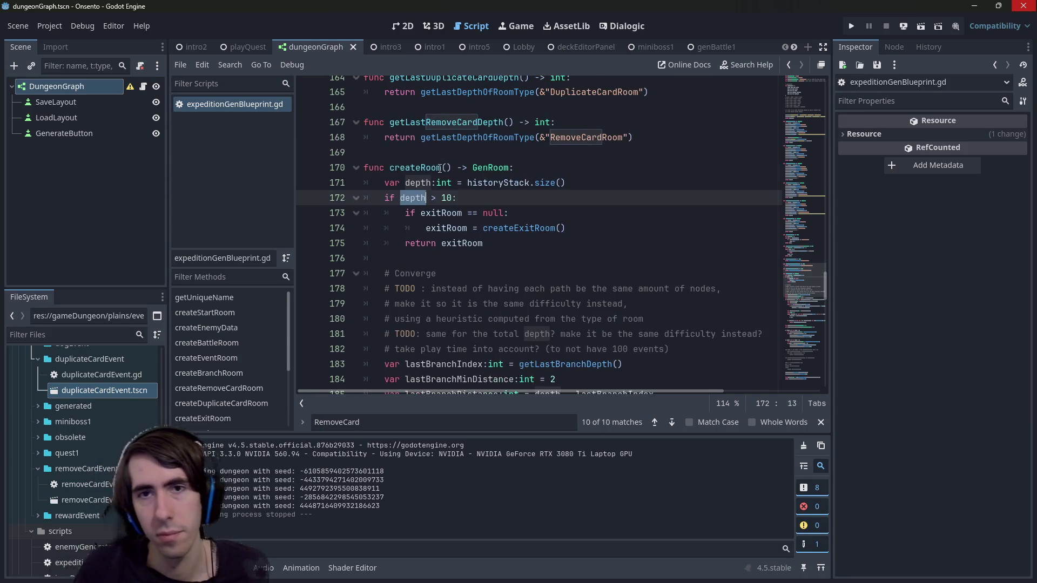
left_click(431, 159)
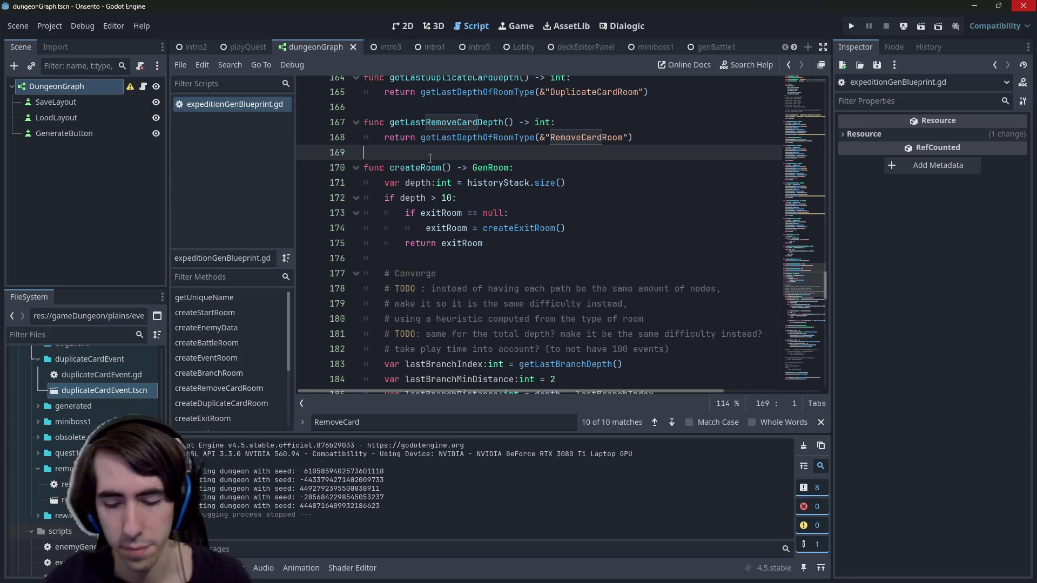
Start a 'func get' declaration on a new line above createRoom, then switch to ChatGPT
key("Return")
key("Return")
key("Up")
type("func ")
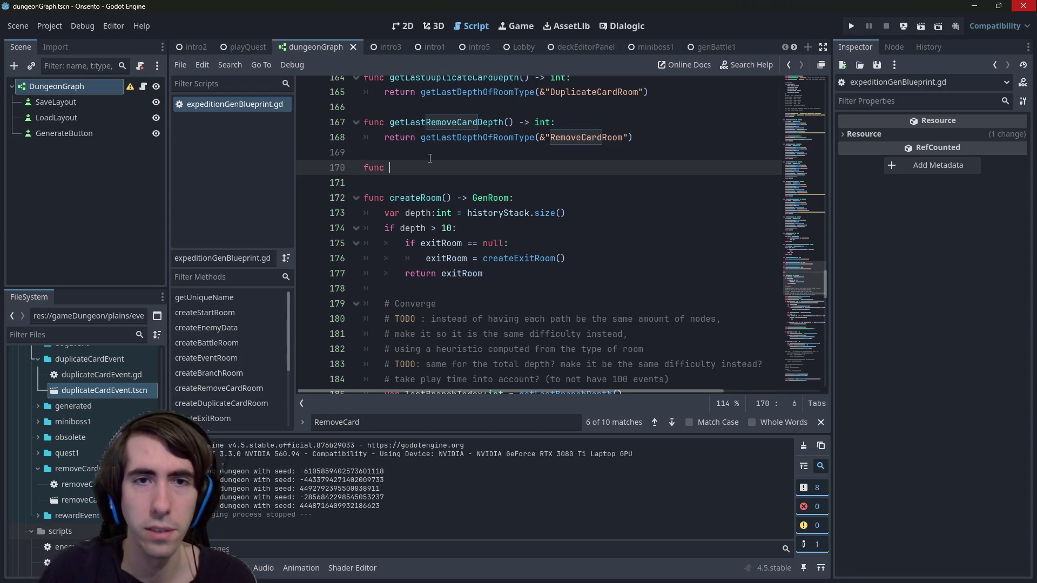
type("get")
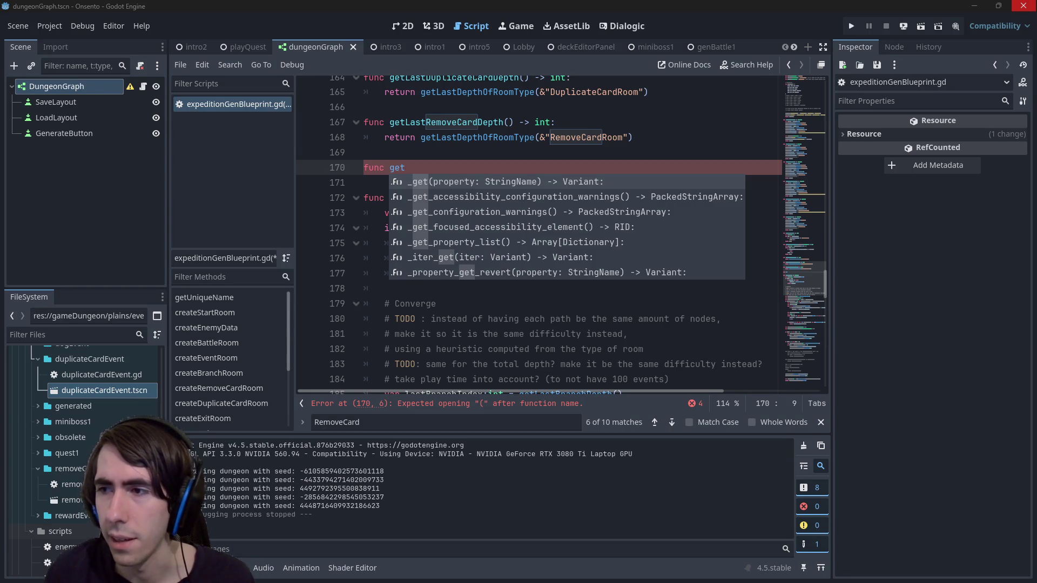
key("alt+Tab")
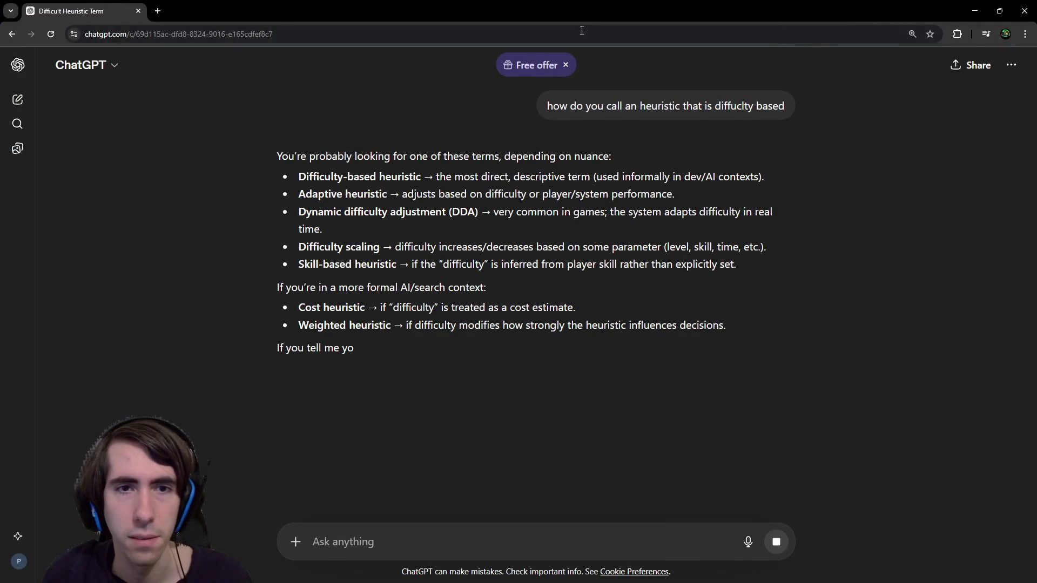
Return to the Godot script editor with the declaration now reading 'func getCu'
key("alt+Tab")
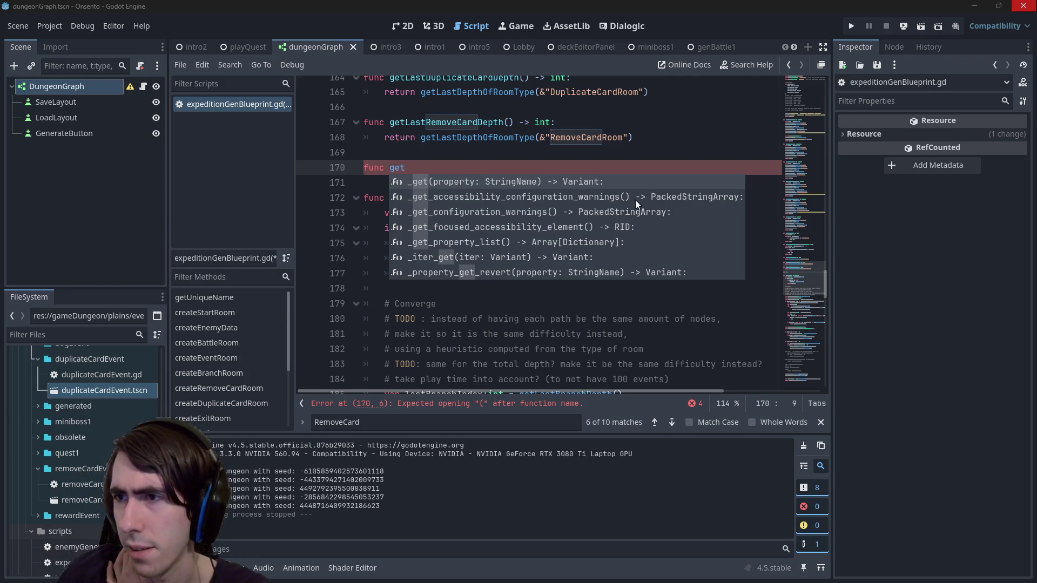
left_click(486, 167)
Complete the declaration as 'func getCurrentCost() -> int:' and begin its body with 'var'
type("CurrentC")
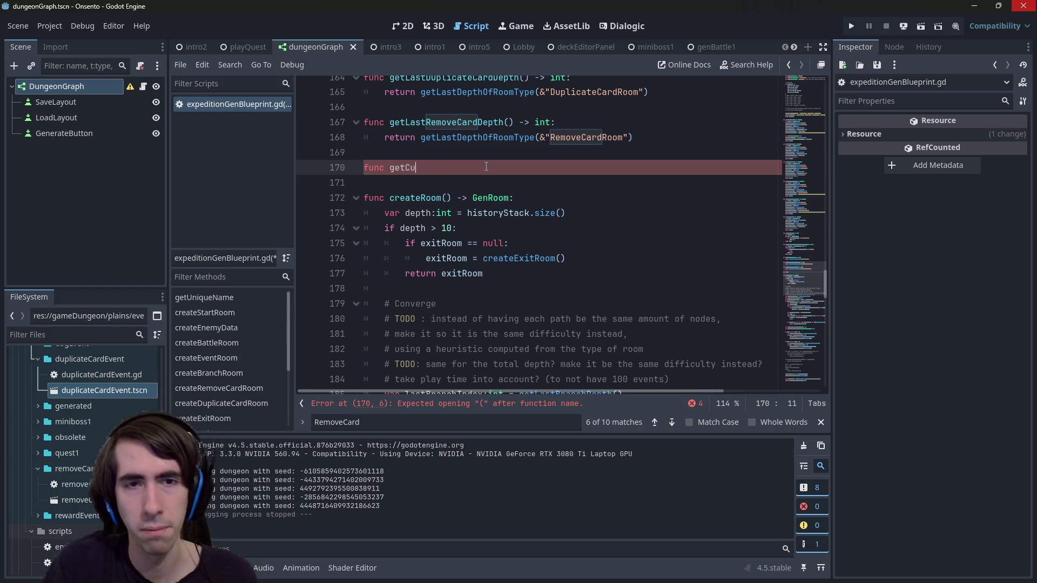
type("ost() ->")
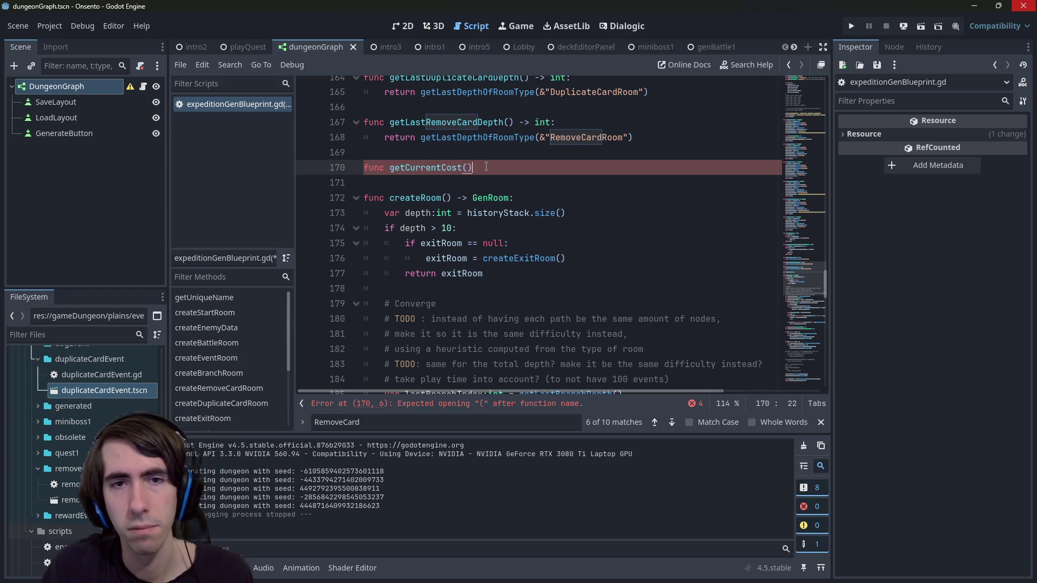
type(" int:")
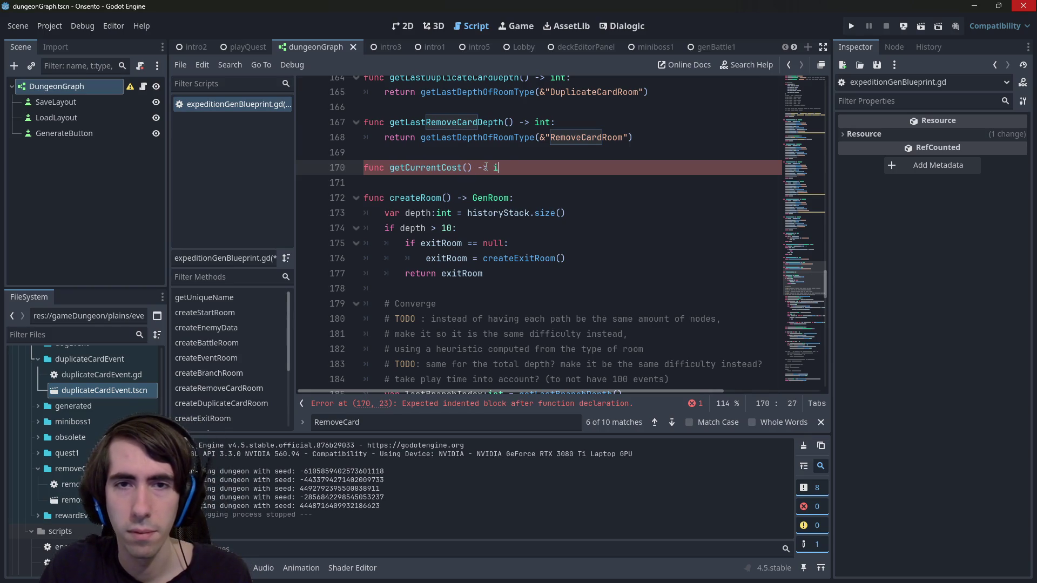
key("Return")
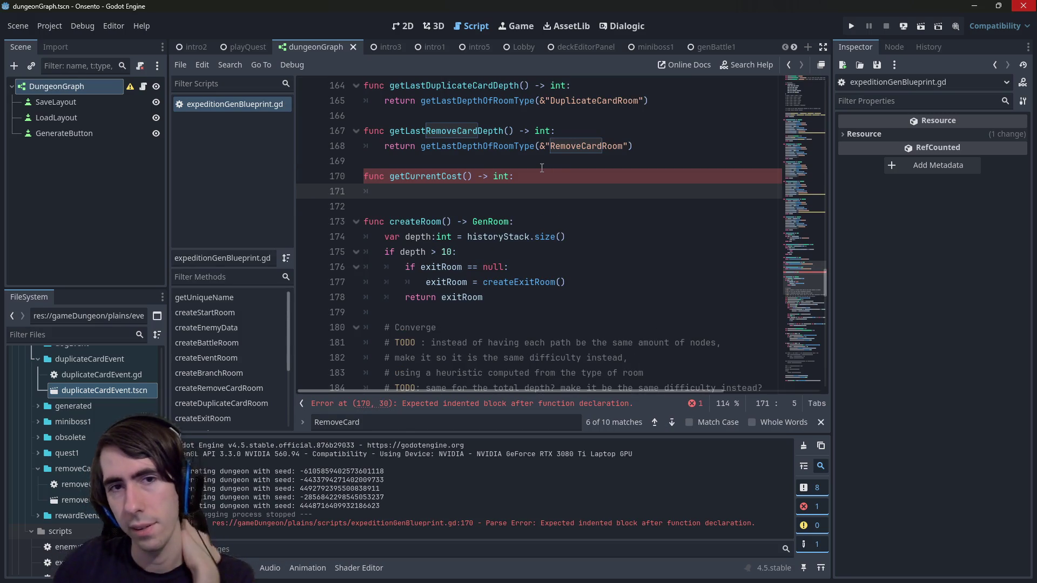
double_click(508, 238)
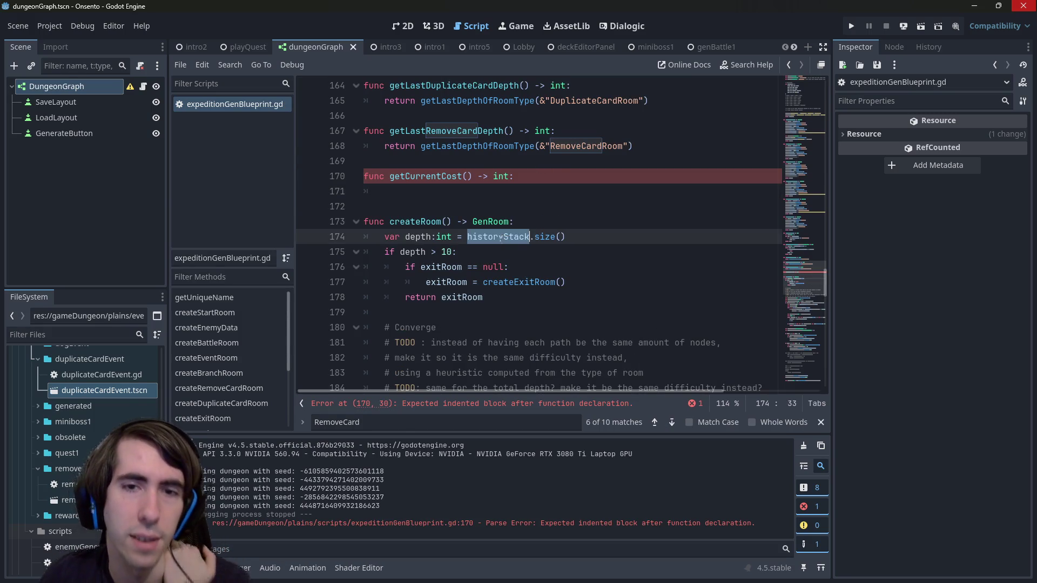
mouse_move(500, 238)
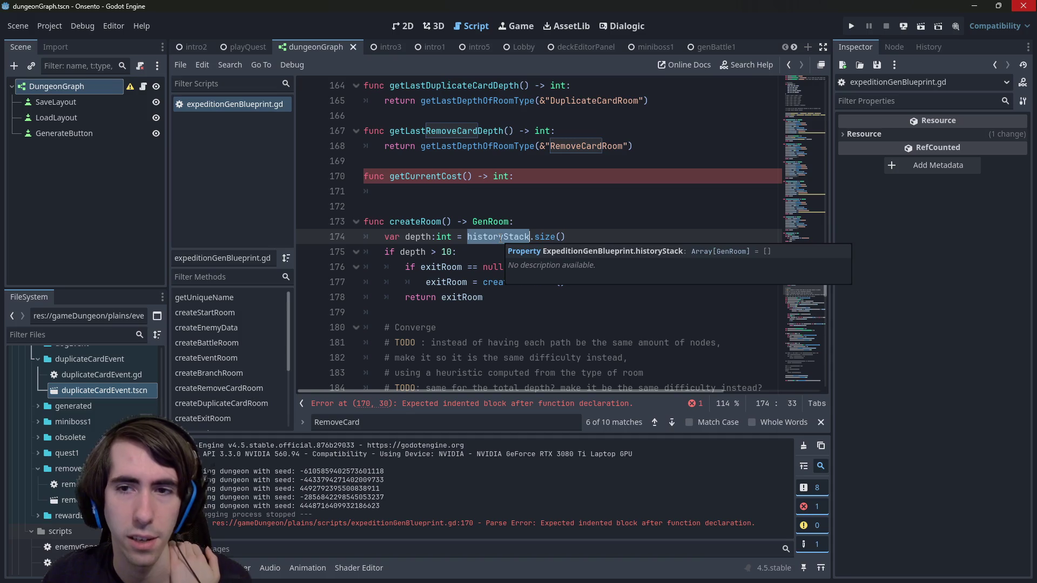
left_click(486, 190)
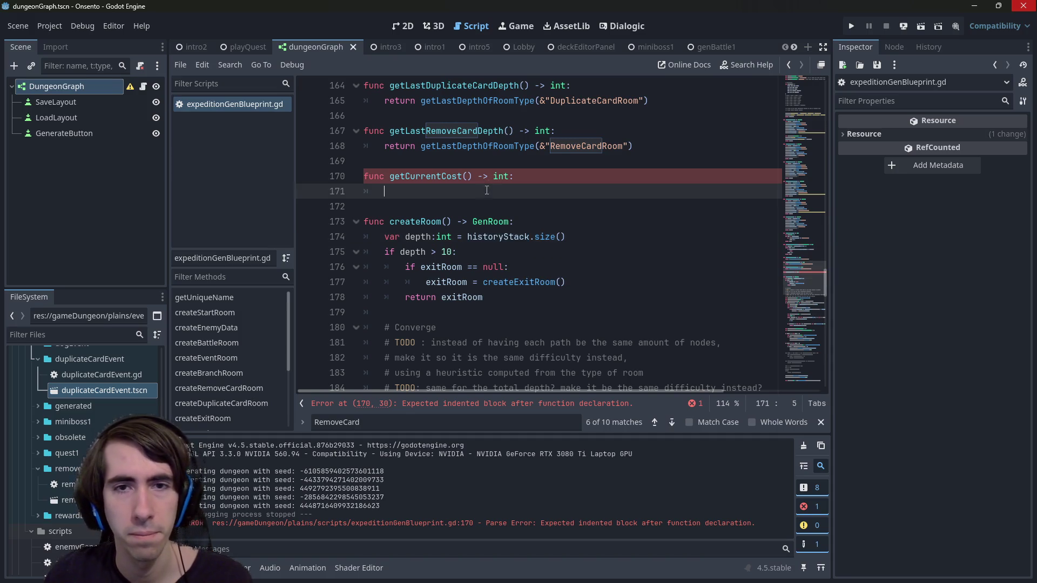
type("var")
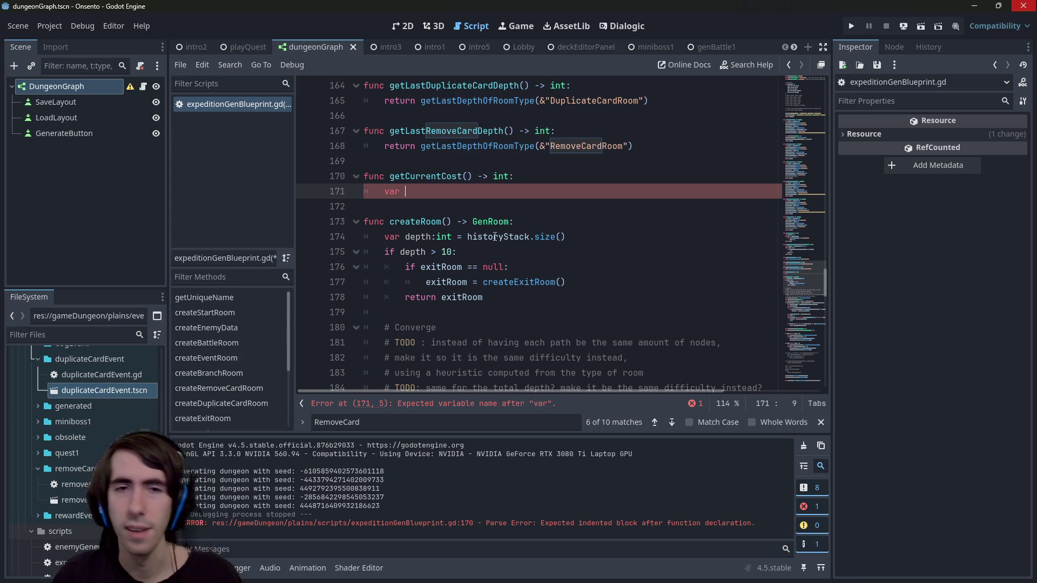
Add comments '# TODO : cache? (optimization)' and 'gotta take into consideration unwinding' above it, then save
key("Up")
key("Up")
key("Return")
type("# TODO : cache? (optimization)")
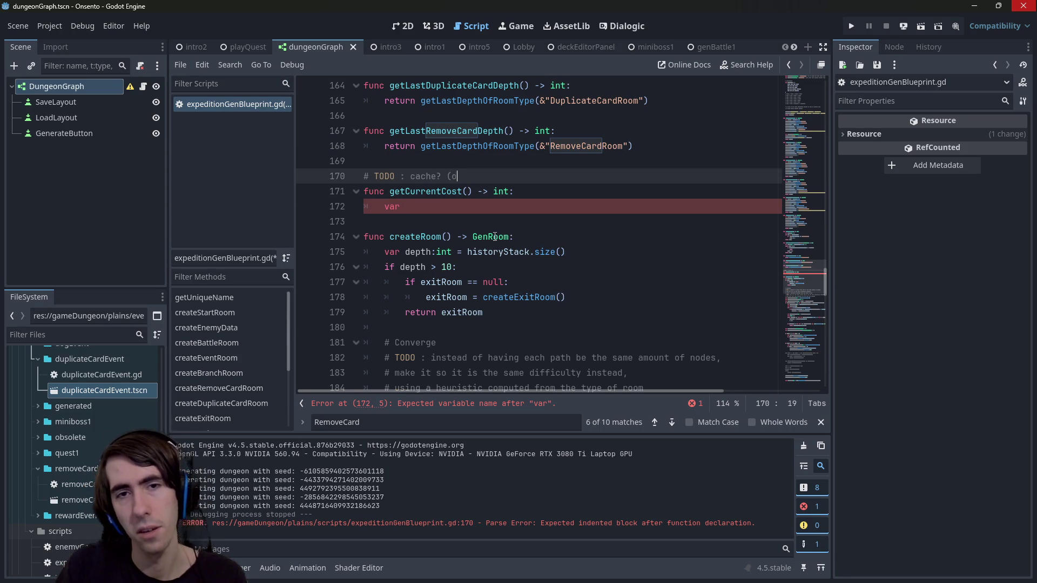
key("Down")
key("Down")
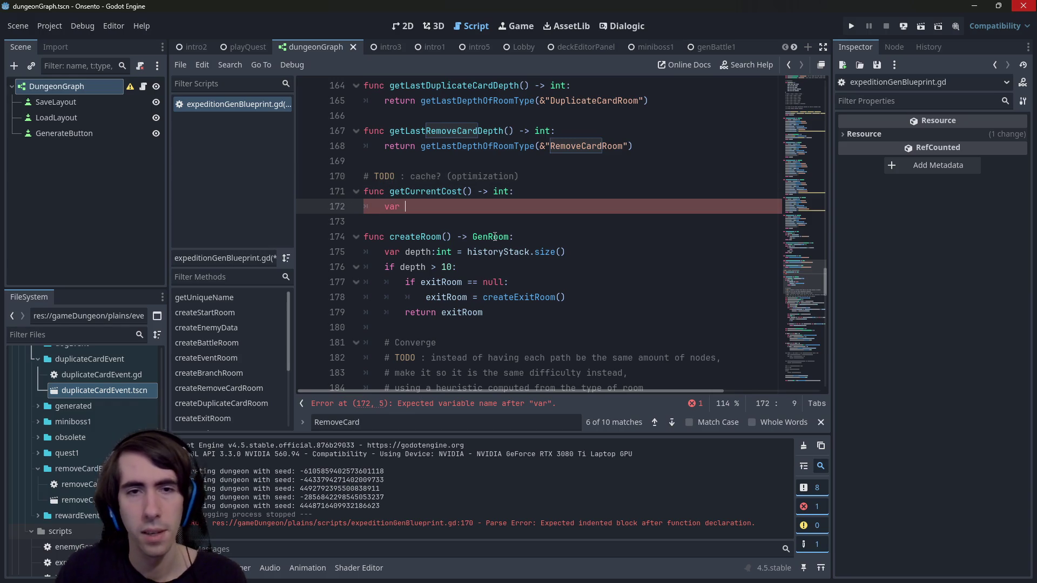
key("Up")
key("Up")
key("Return")
type("gotta take into consideration")
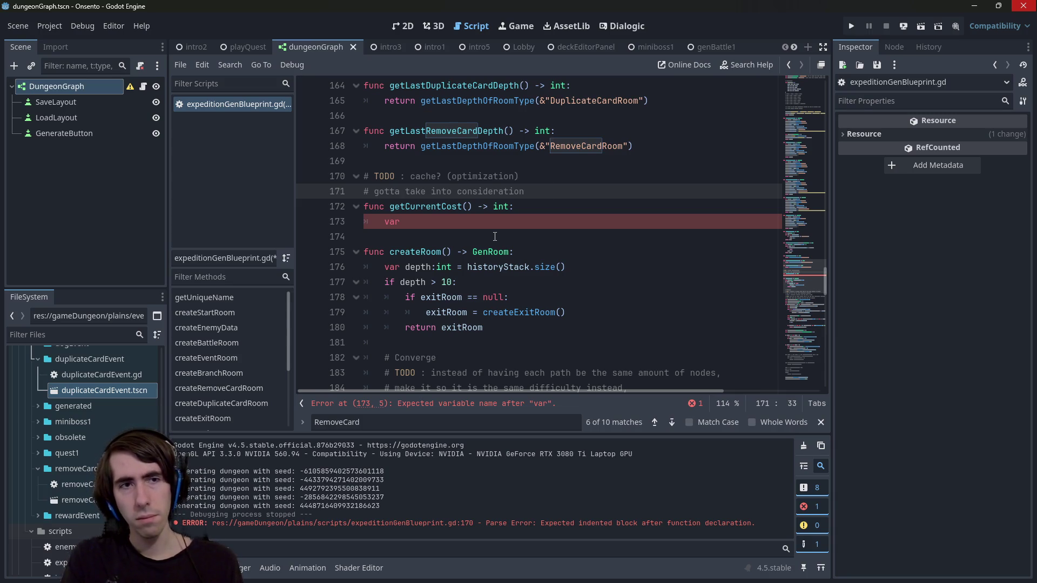
type("unwinding")
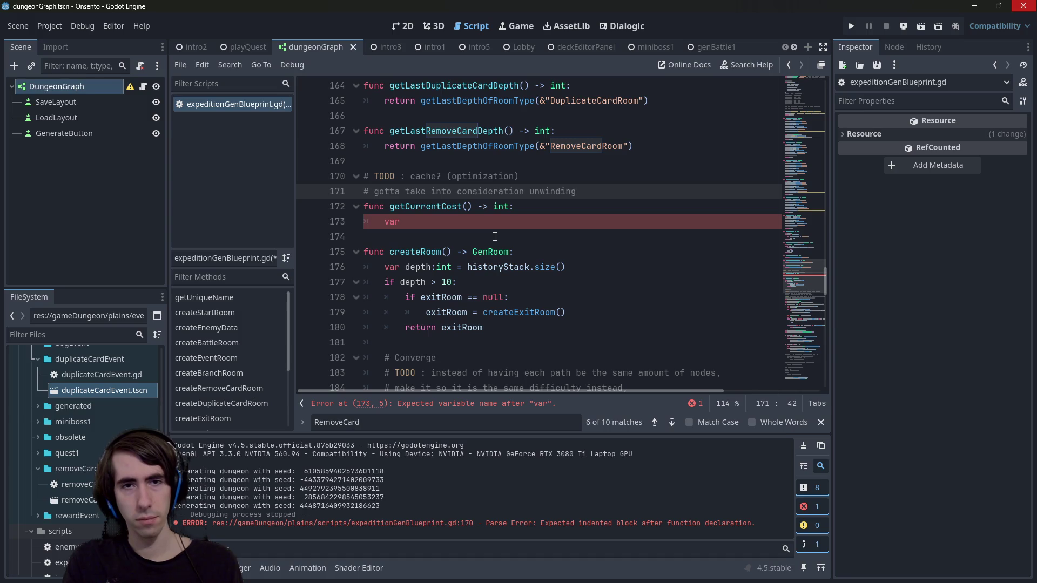
key("ctrl+s")
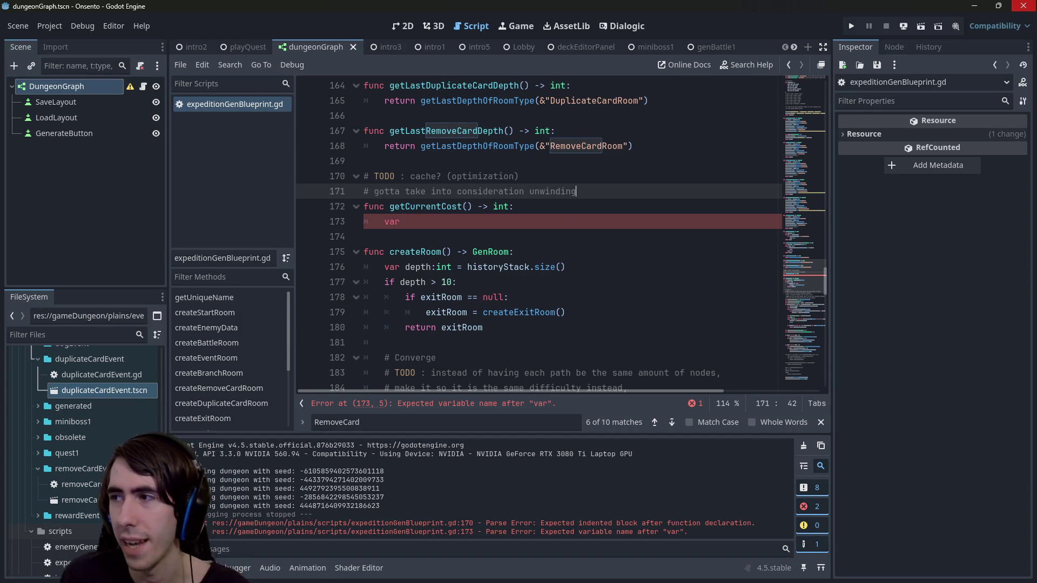
Open the parent DungeonBlueprint script and inspect the addConnection2 call and definition
mouse_move(540, 222)
left_mouse_down()
mouse_move(274, 138)
mouse_move(257, 180)
left_mouse_up()
scroll(494, 266, "up", 1)
scroll(493, 266, "down", 1)
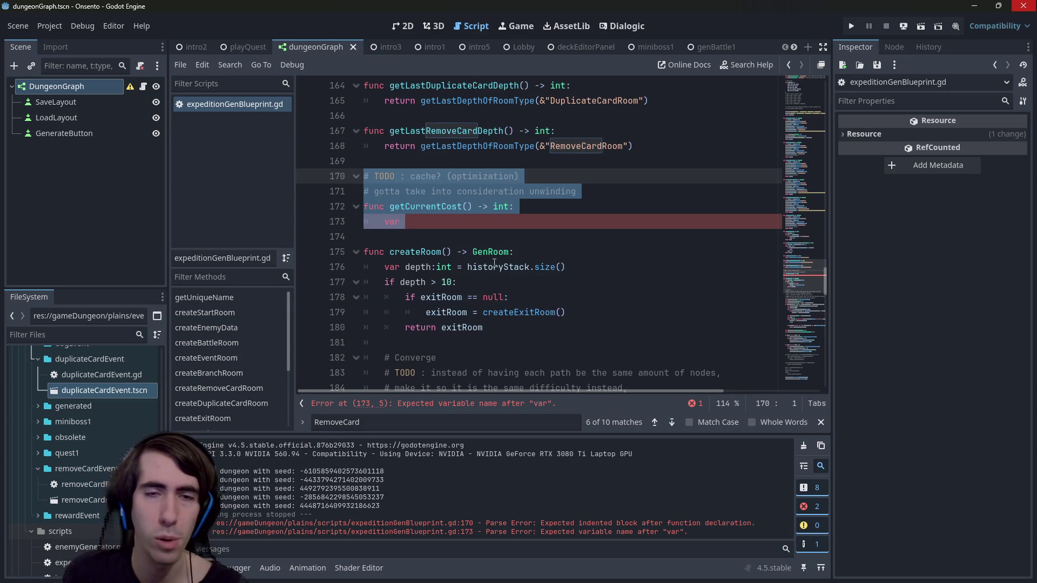
scroll(450, 282, "up", 20)
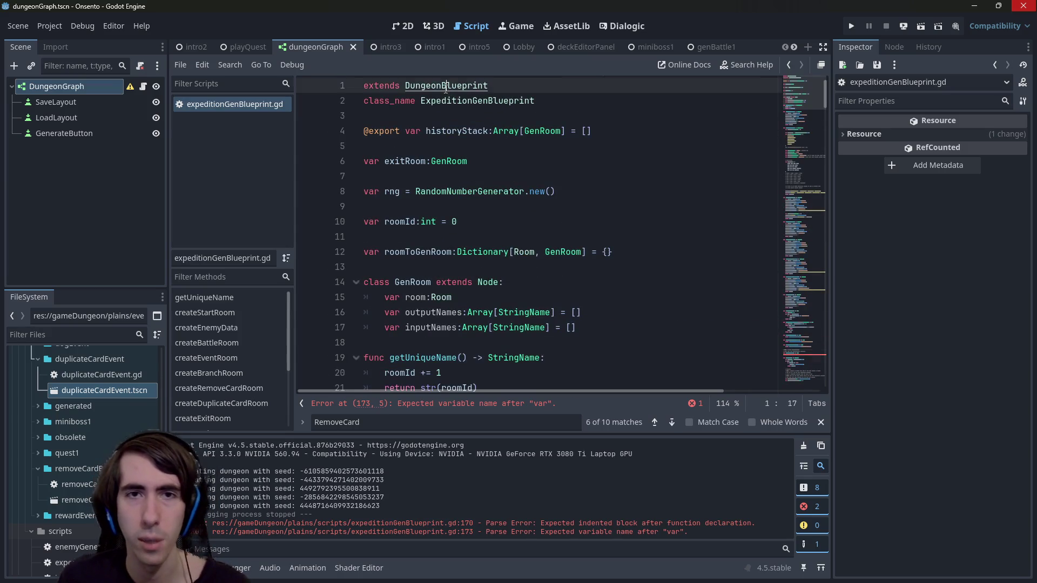
left_click(459, 86, "ctrl")
scroll(479, 183, "down", 4)
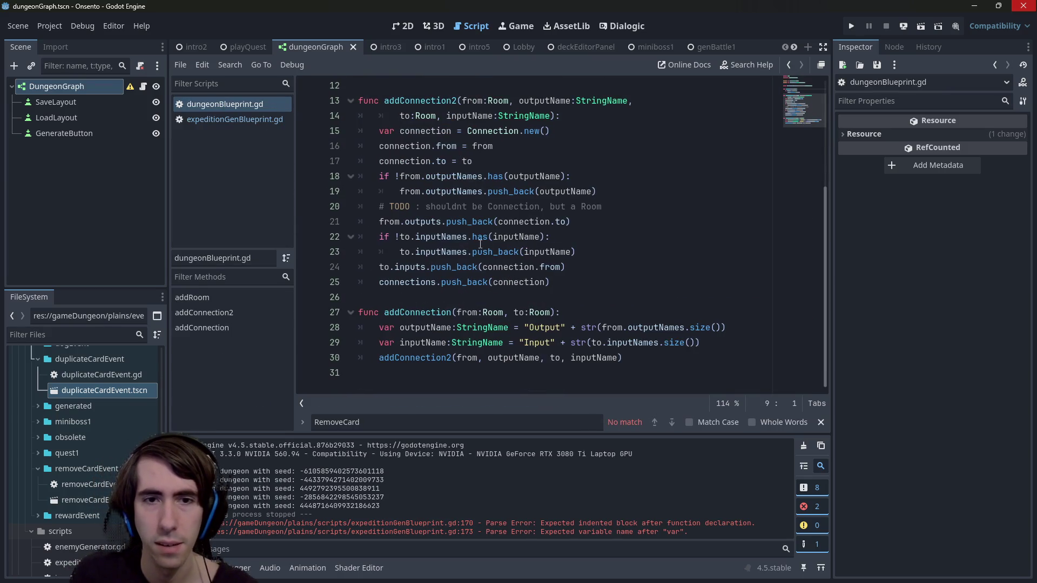
left_click(483, 236)
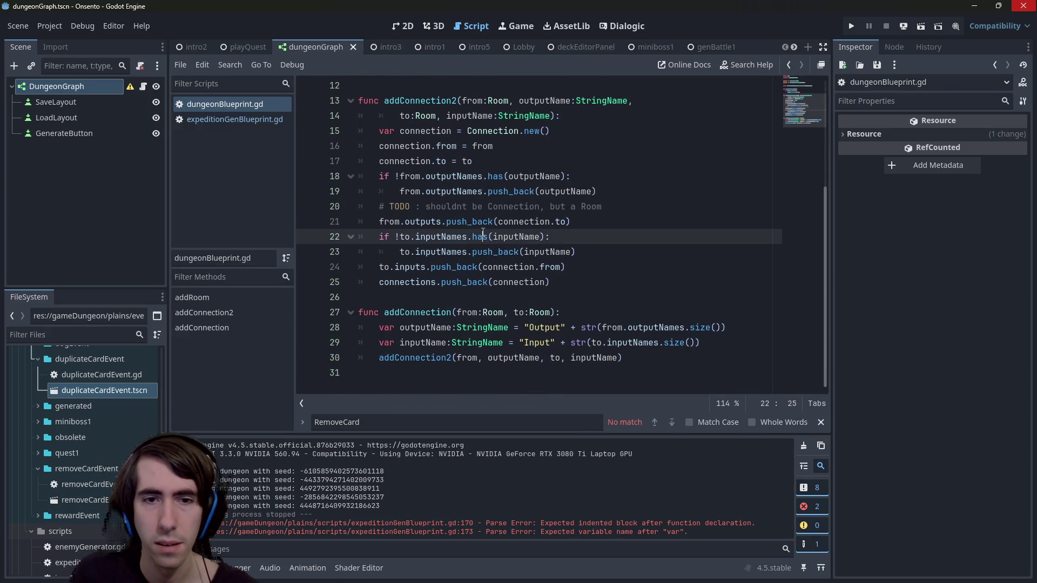
double_click(422, 358)
left_click(397, 278)
scroll(402, 277, "up", 4)
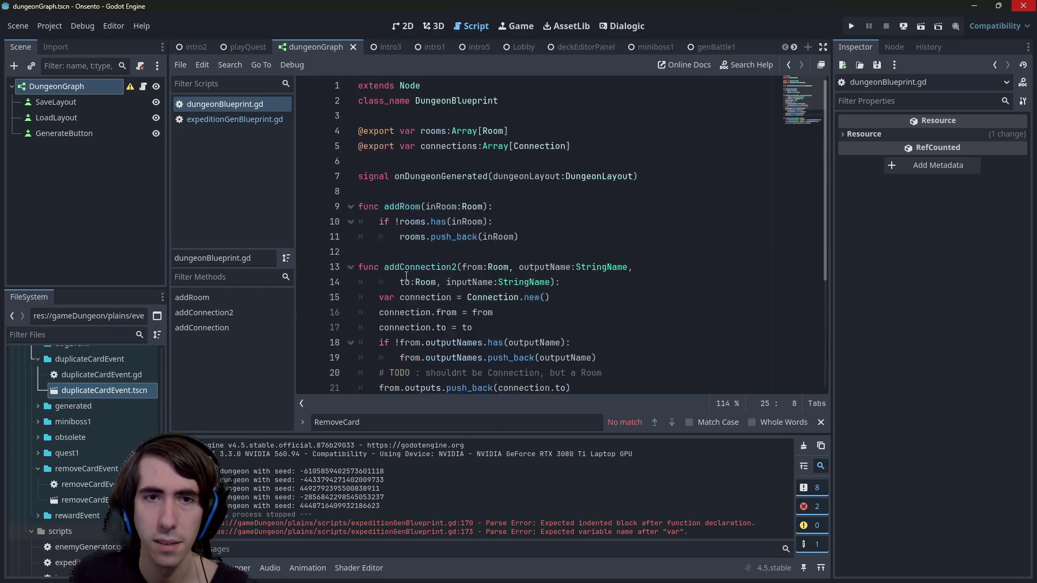
left_click(415, 267)
Navigate back to expeditionGenBlueprint.gd and search it for 'cost'
key("alt+Left")
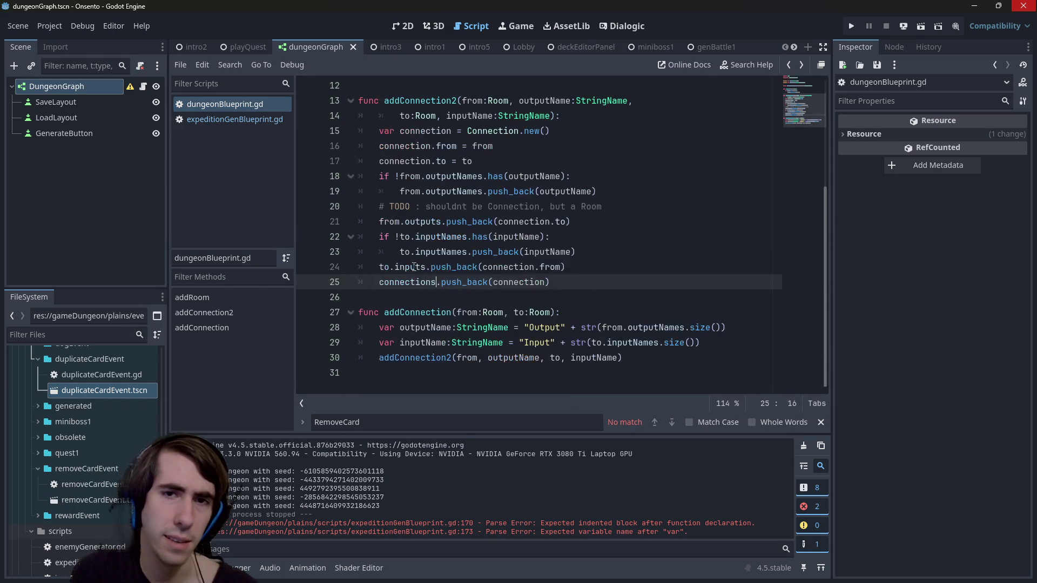
key("alt+Left")
key("alt+Left")
key("alt+Left")
key("alt+Left")
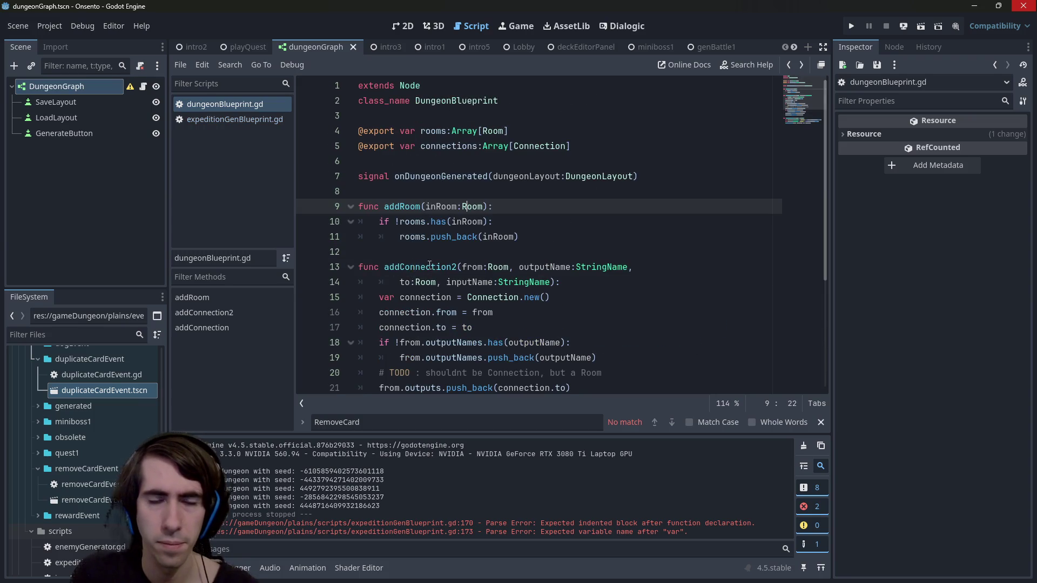
scroll(475, 275, "down", 4)
key("alt+Left")
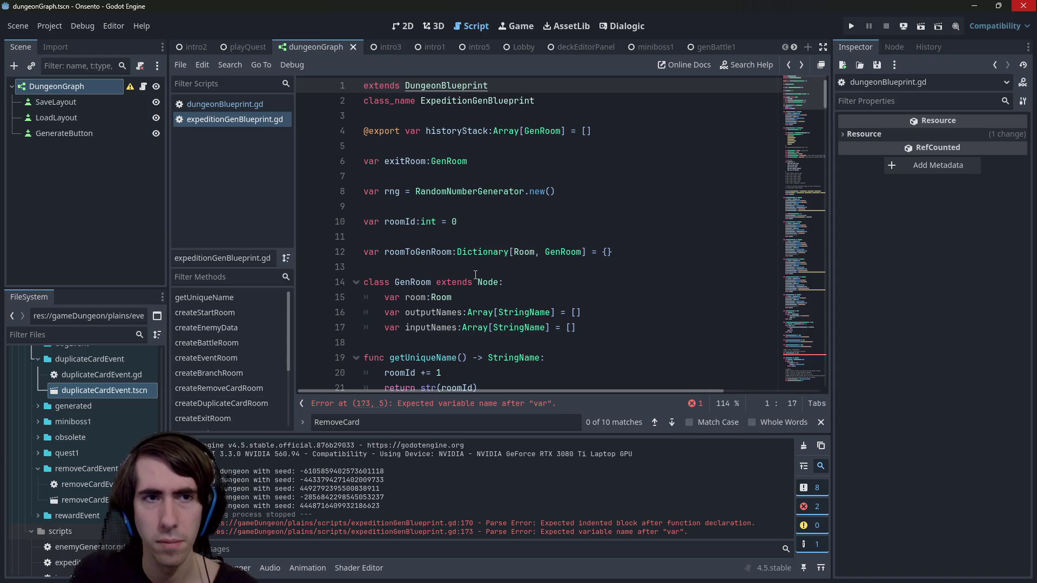
scroll(475, 275, "down", 10)
left_click(473, 252)
scroll(472, 255, "down", 5)
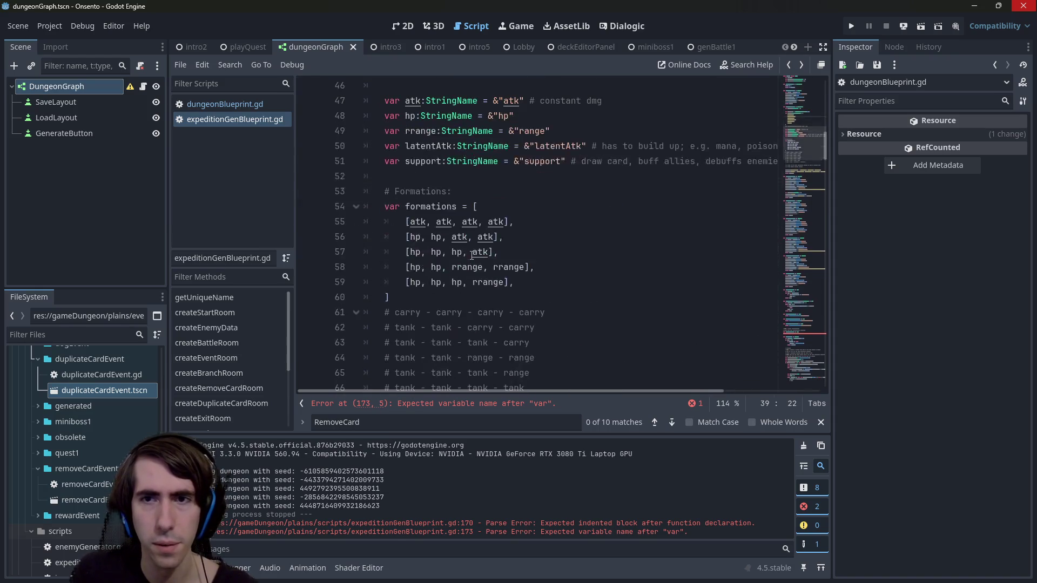
key("ctrl+f")
type("cost")
left_click(471, 256)
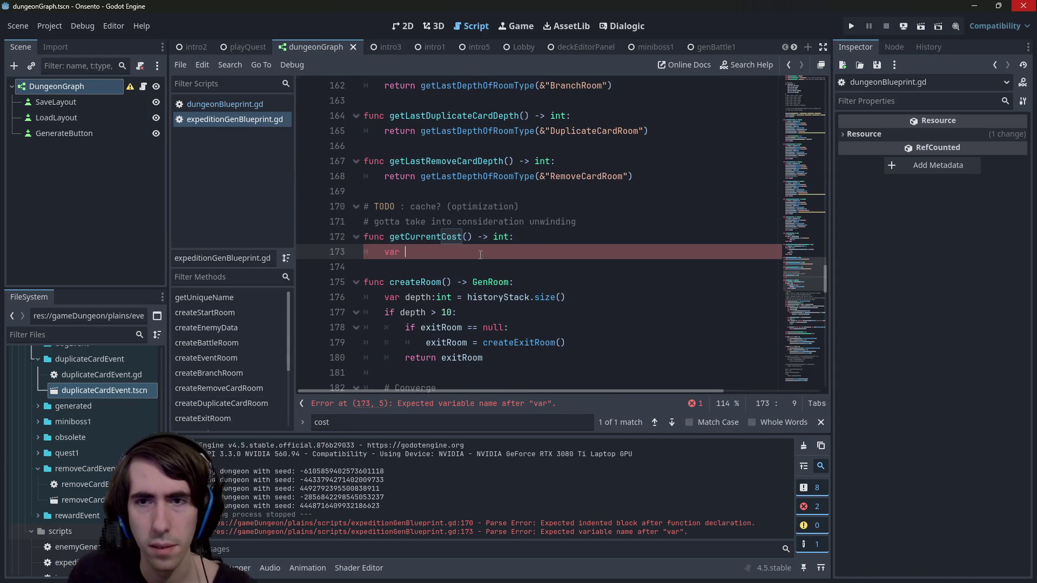
left_click_drag(811, 309, 809, 29)
left_click(665, 252)
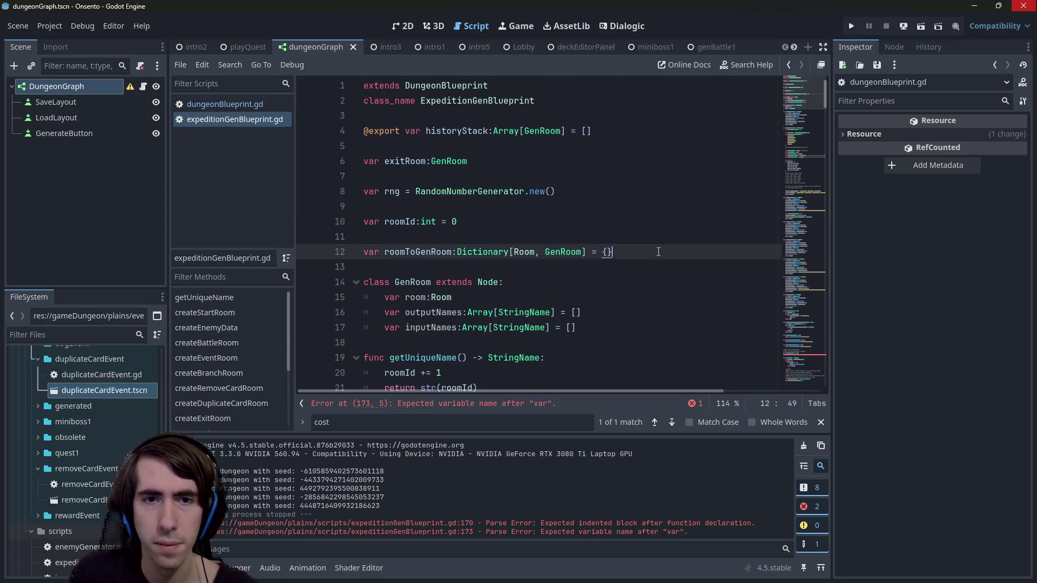
key("Down")
key("Return")
key("Return")
key("Up")
type("var currentCost")
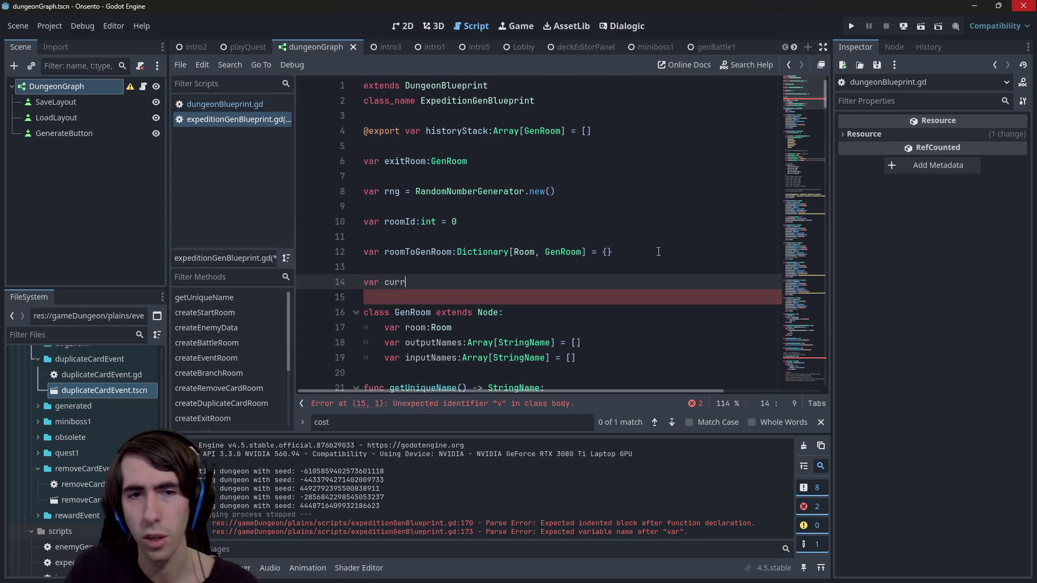
type(":")
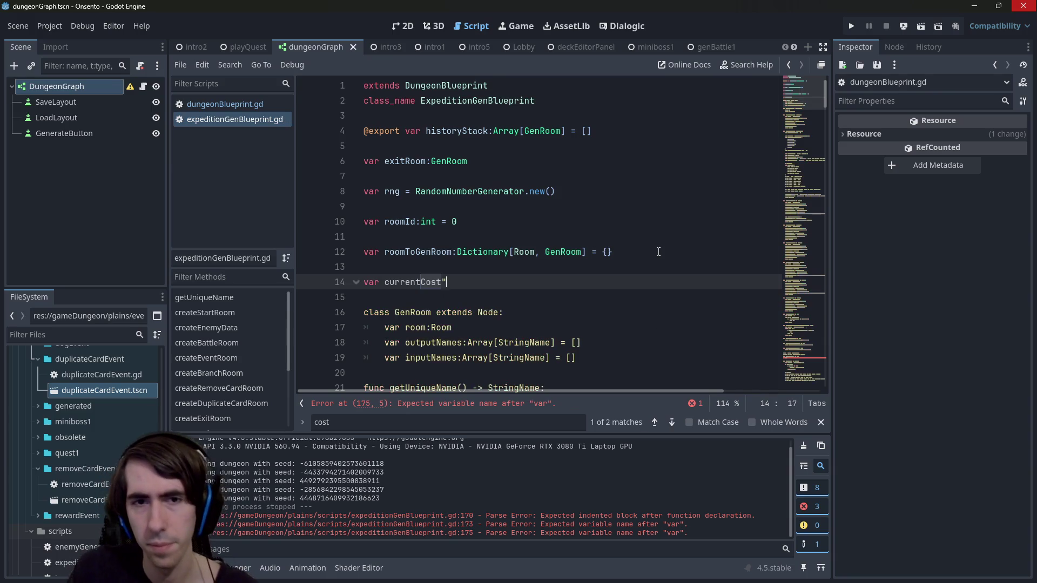
type("float = 0.0")
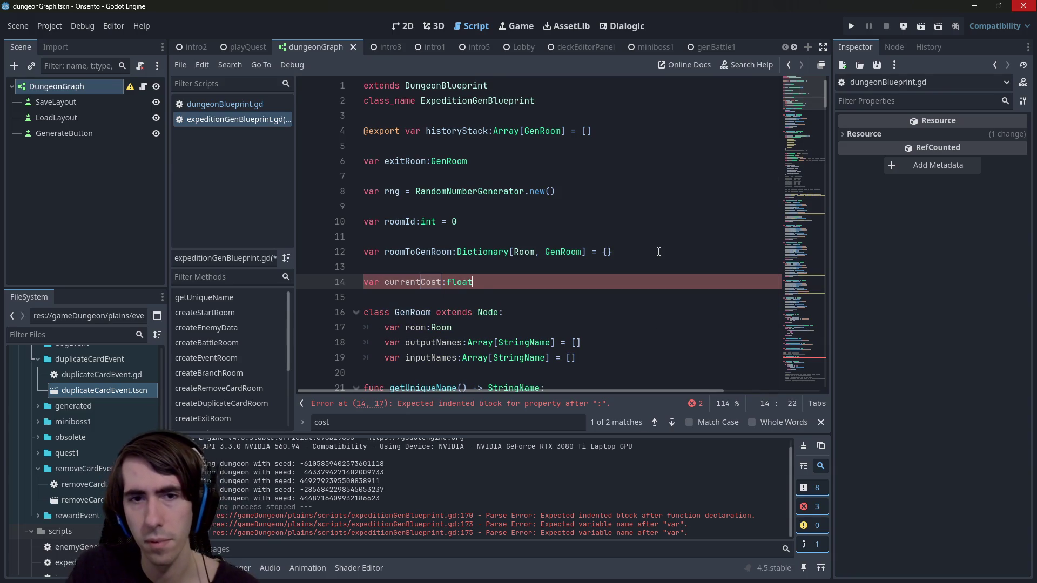
key("ctrl+s")
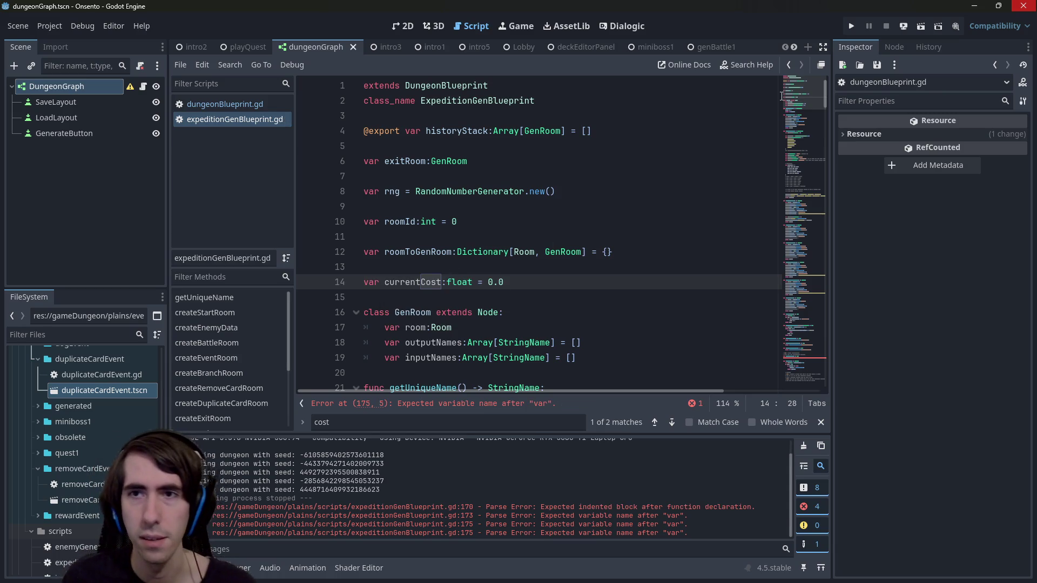
key("Home")
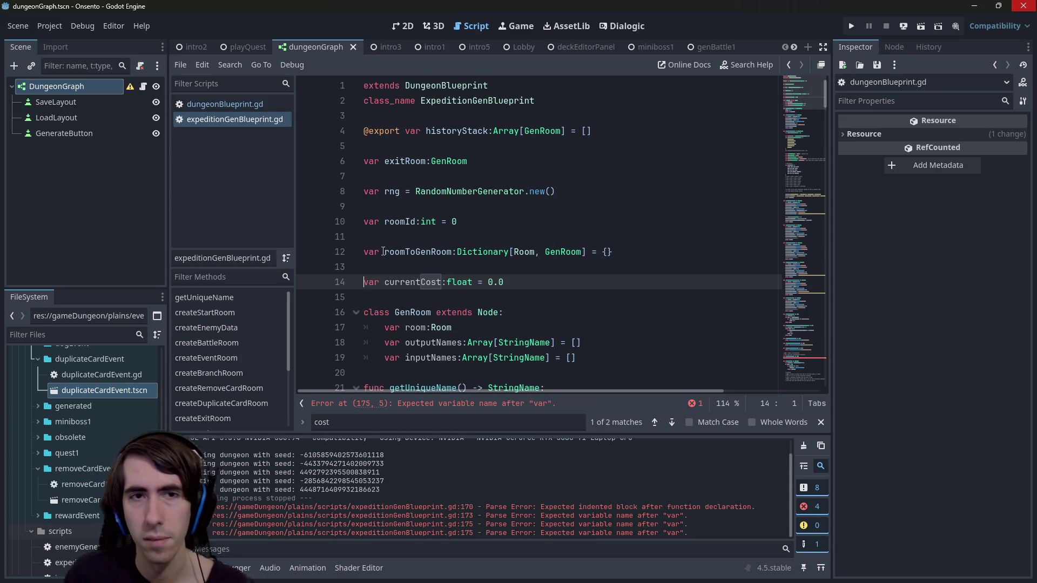
type("@export")
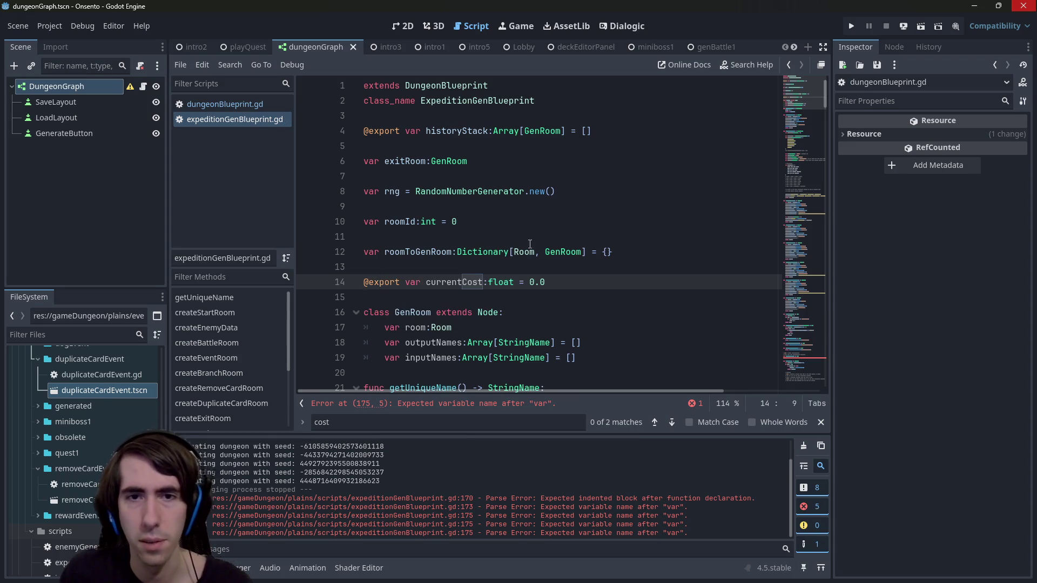
left_click(576, 281)
Rename the getCurrentCost function to updateCurrentCost
mouse_move(787, 101)
left_mouse_down()
mouse_move(795, 309)
mouse_move(795, 299)
left_mouse_up()
left_click_drag(405, 254, 277, 207)
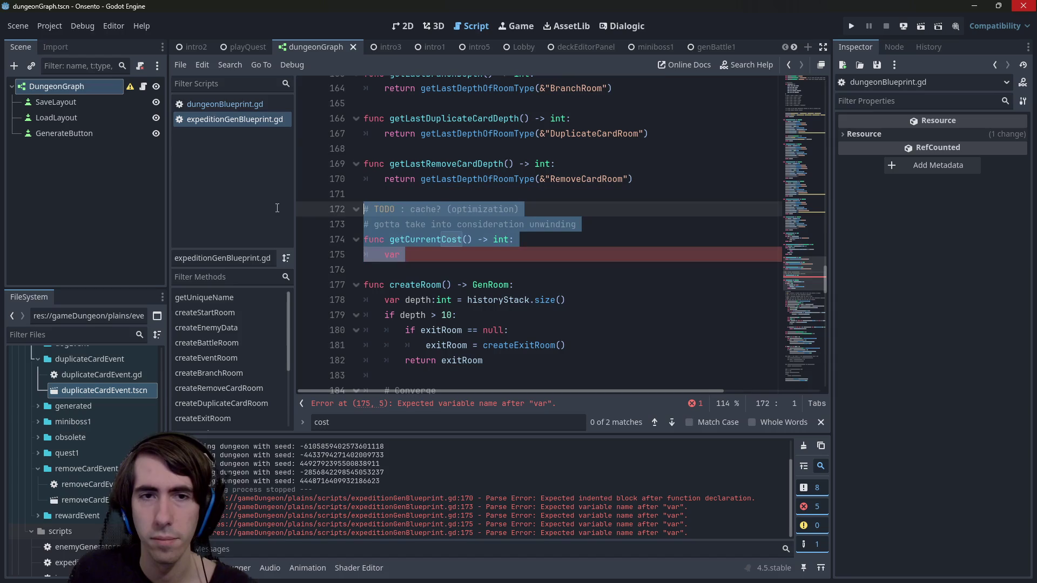
double_click(456, 240)
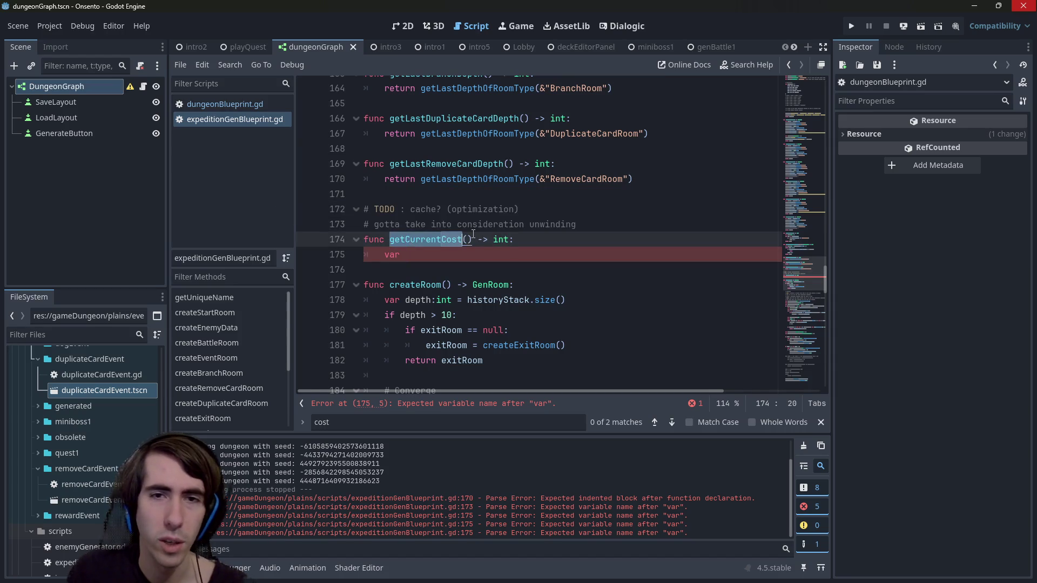
type("updateCurren")
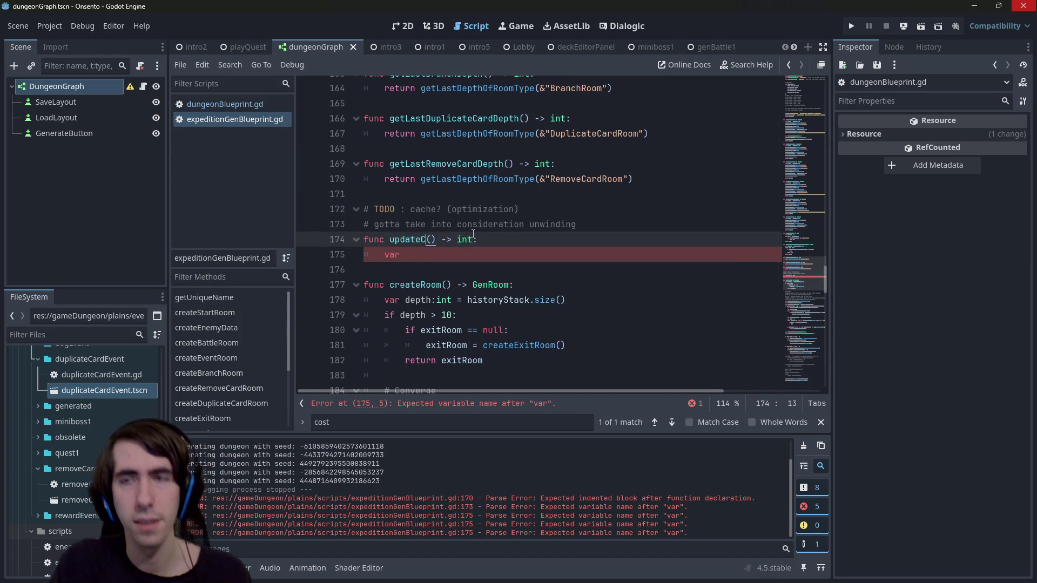
type("tCost")
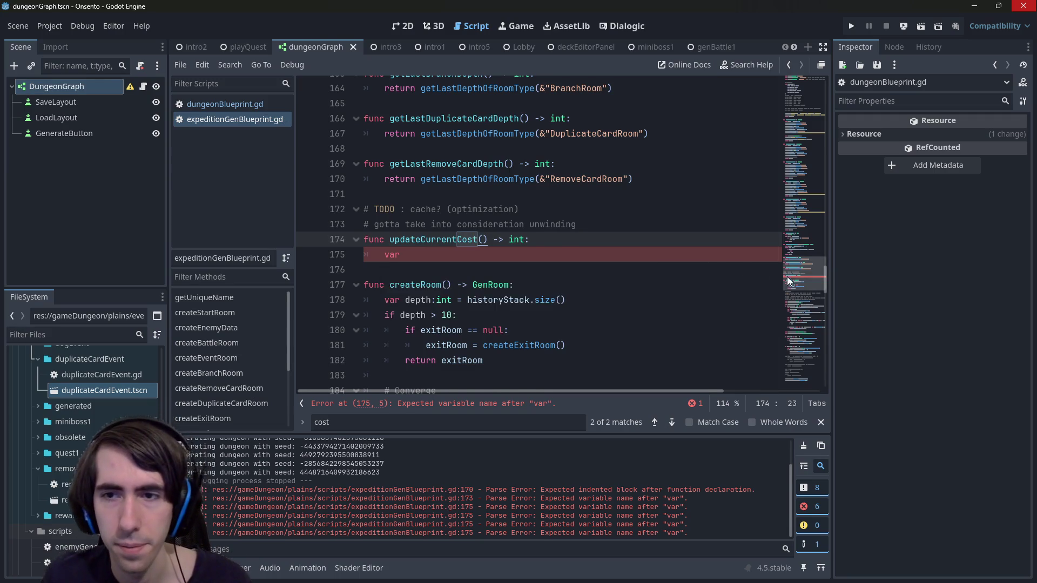
left_click(790, 63)
left_click(486, 252)
key("alt+Left")
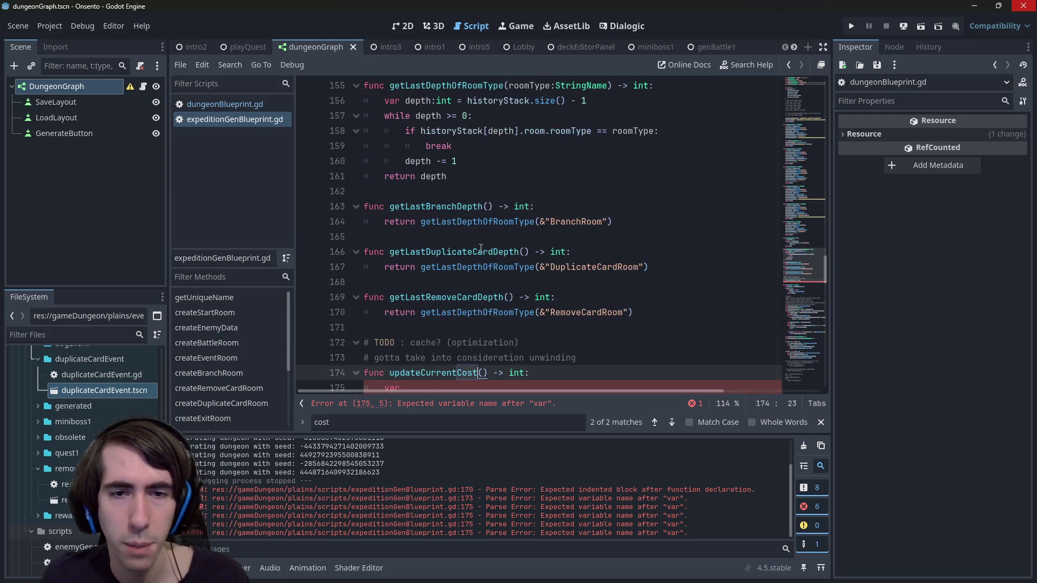
Replace the stray 'var' with 'currentCost = 1.0', drop the '-> int' return type, and save
scroll(459, 292, "down", 2)
double_click(398, 297)
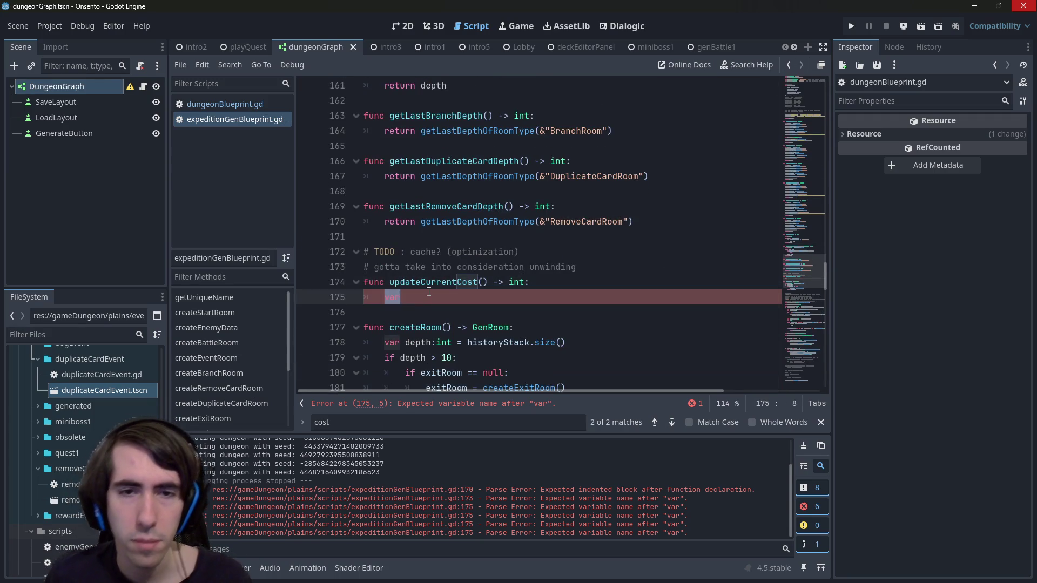
type("currentCost = 1.0")
scroll(515, 227, "down", 1)
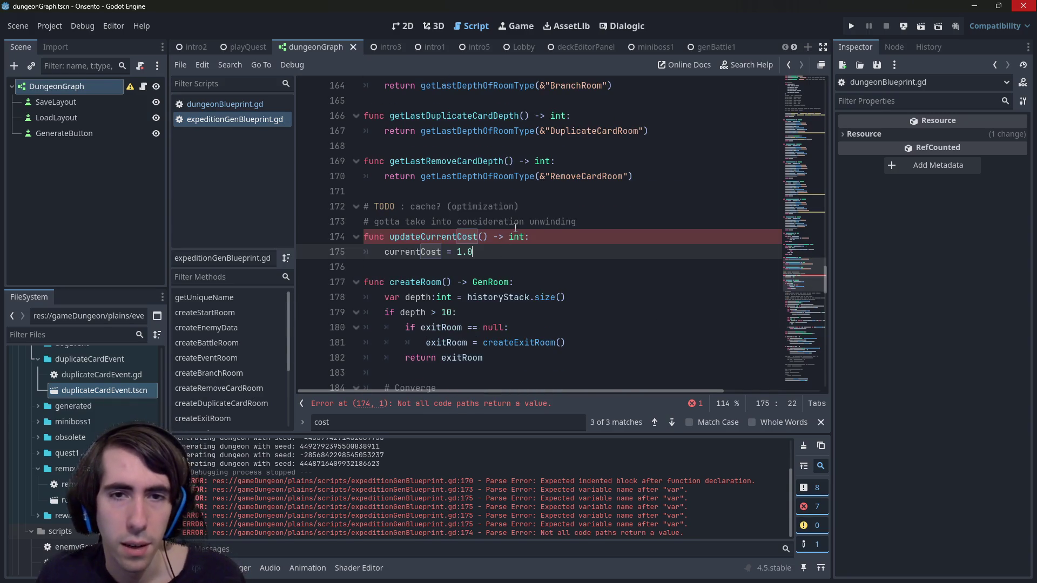
triple_click(517, 237)
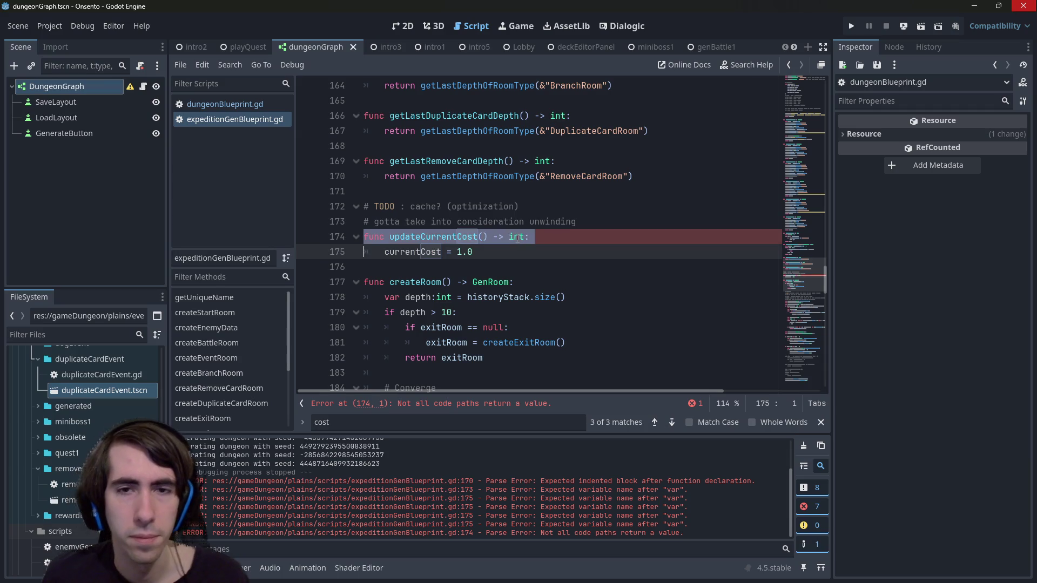
double_click(517, 237)
key("BackSpace")
key("BackSpace")
key("BackSpace")
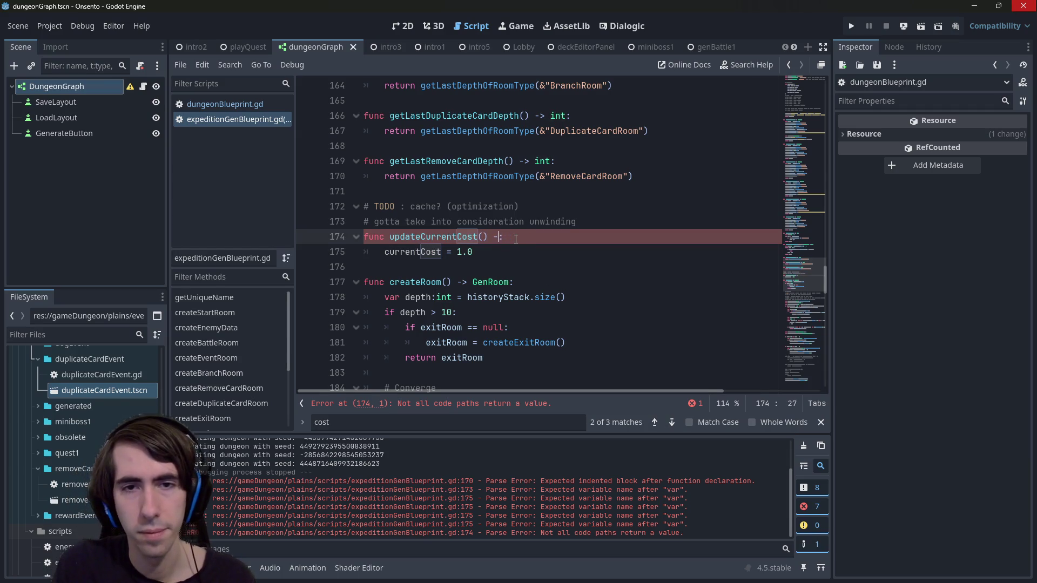
key("ctrl+s")
Search the script for historyStack
scroll(499, 224, "down", 1)
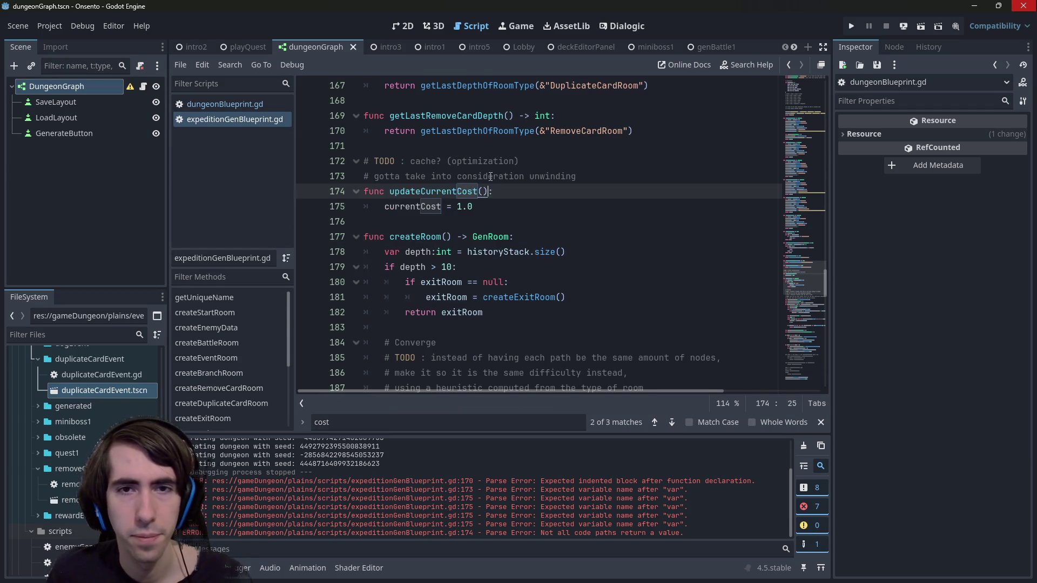
scroll(566, 197, "down", 1)
key("ctrl+f")
double_click(497, 206)
key("ctrl+f")
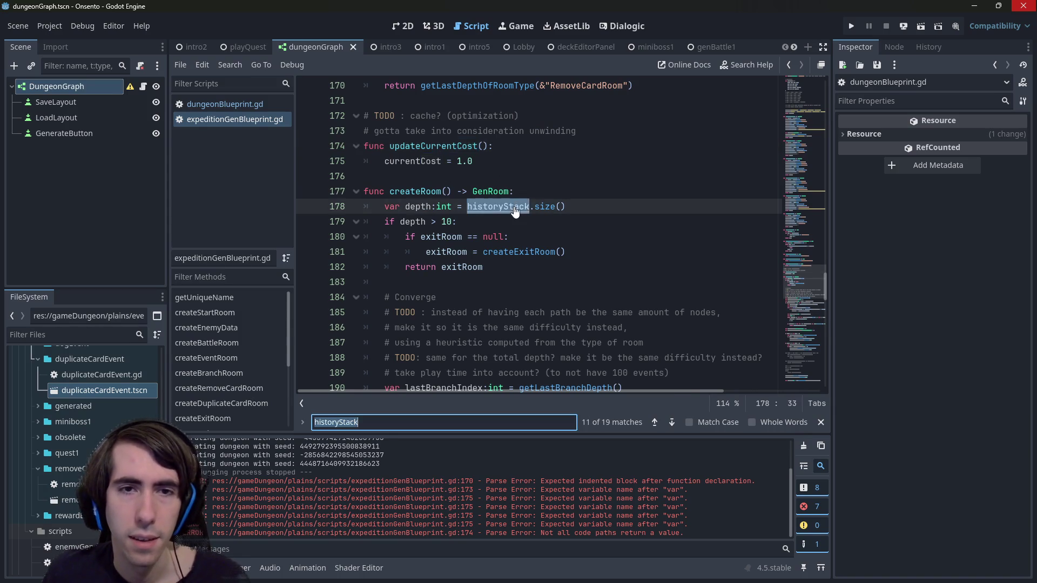
Open a blank line above historyStack.push_back(newRoom) in generate()
scroll(523, 204, "down", 5)
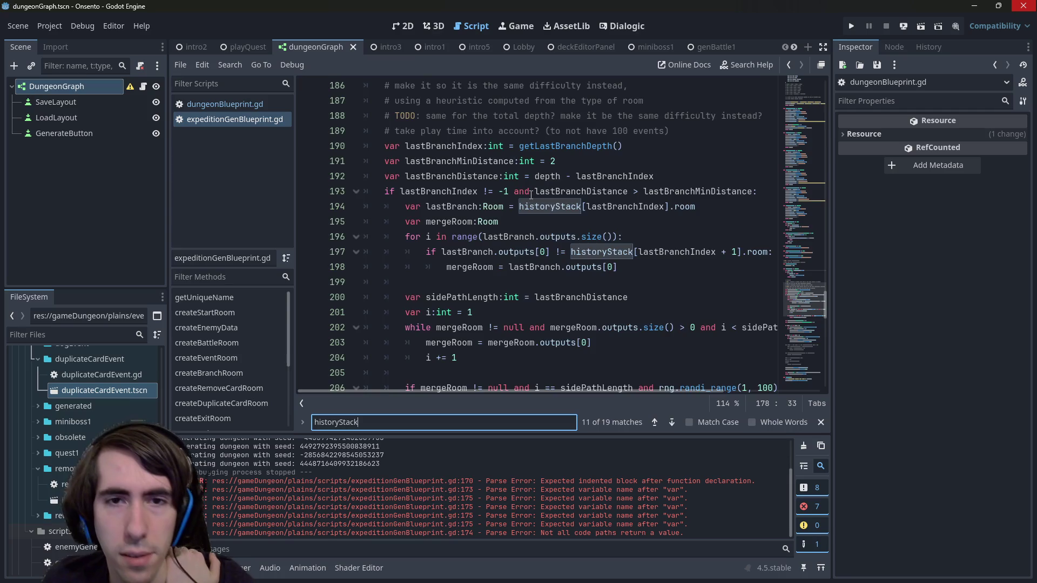
scroll(524, 192, "down", 2)
scroll(524, 149, "up", 1)
scroll(524, 149, "down", 15)
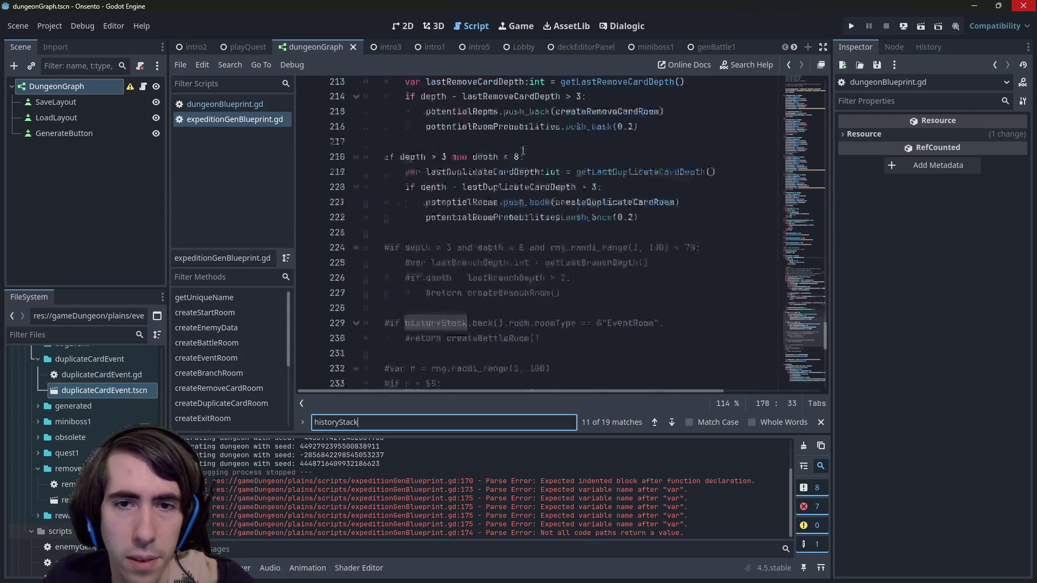
scroll(523, 150, "down", 1)
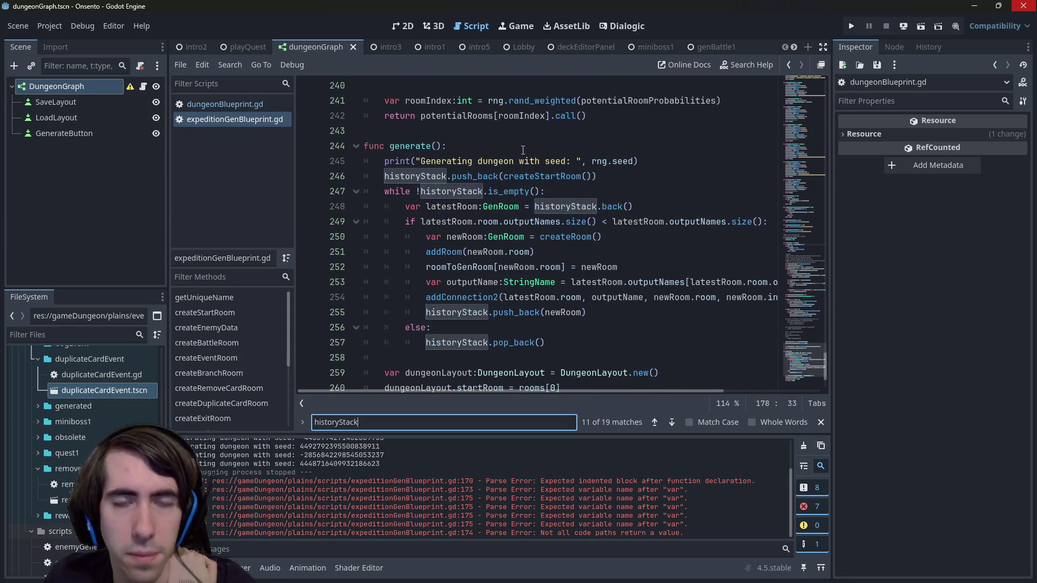
scroll(523, 150, "down", 1)
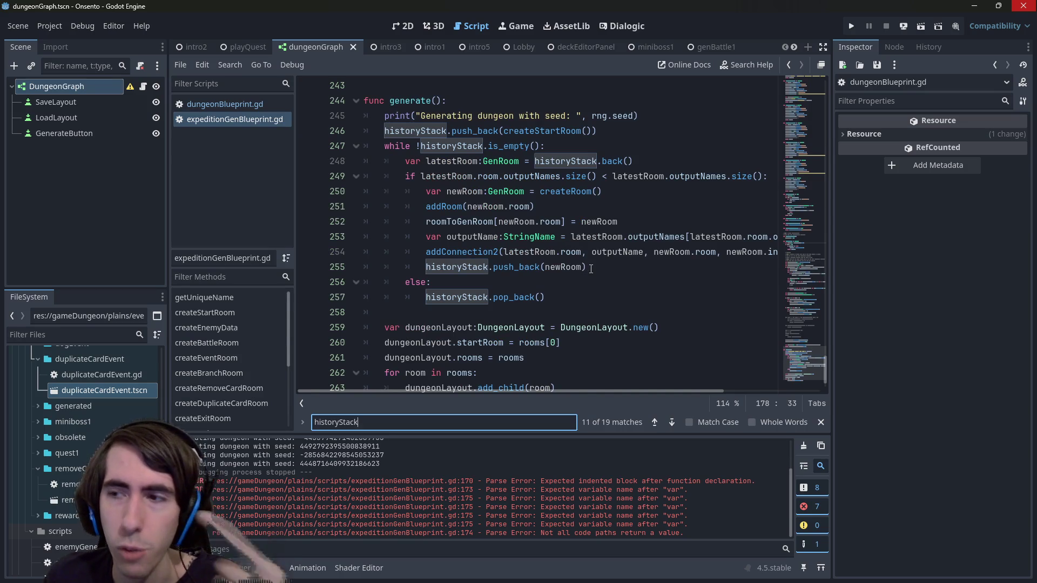
scroll(591, 269, "down", 1)
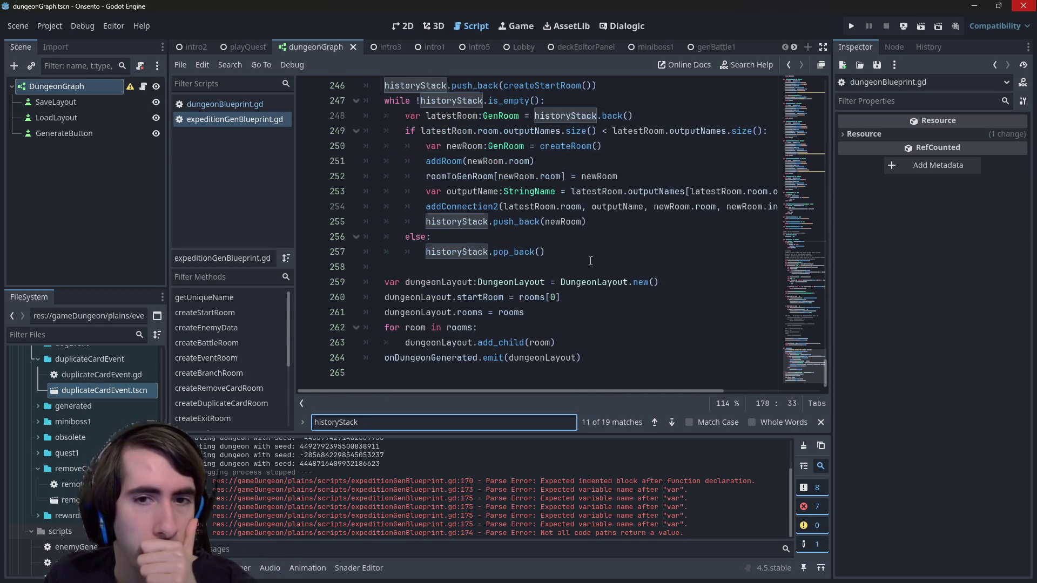
scroll(588, 258, "up", 1)
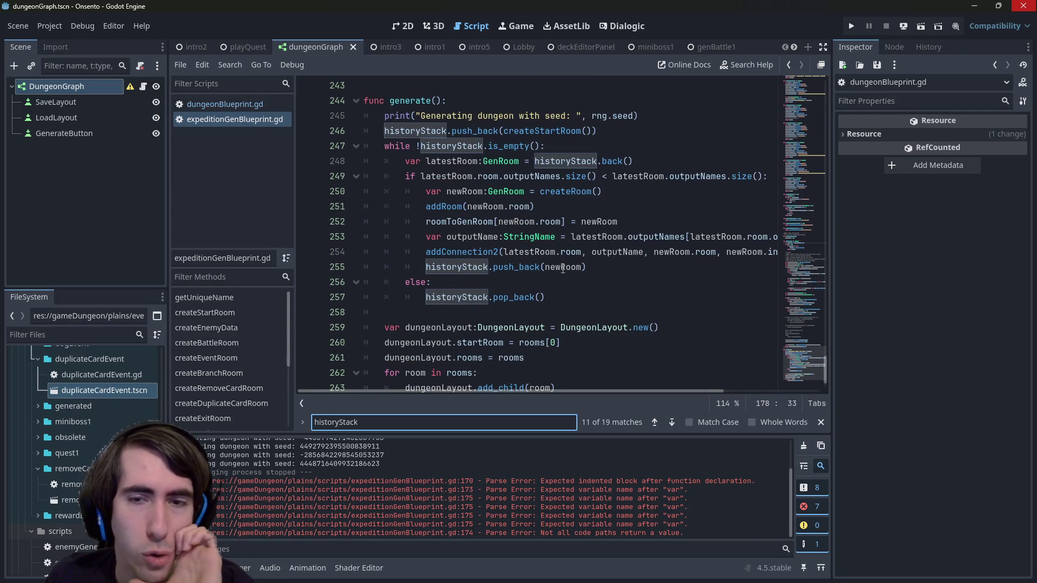
double_click(563, 267)
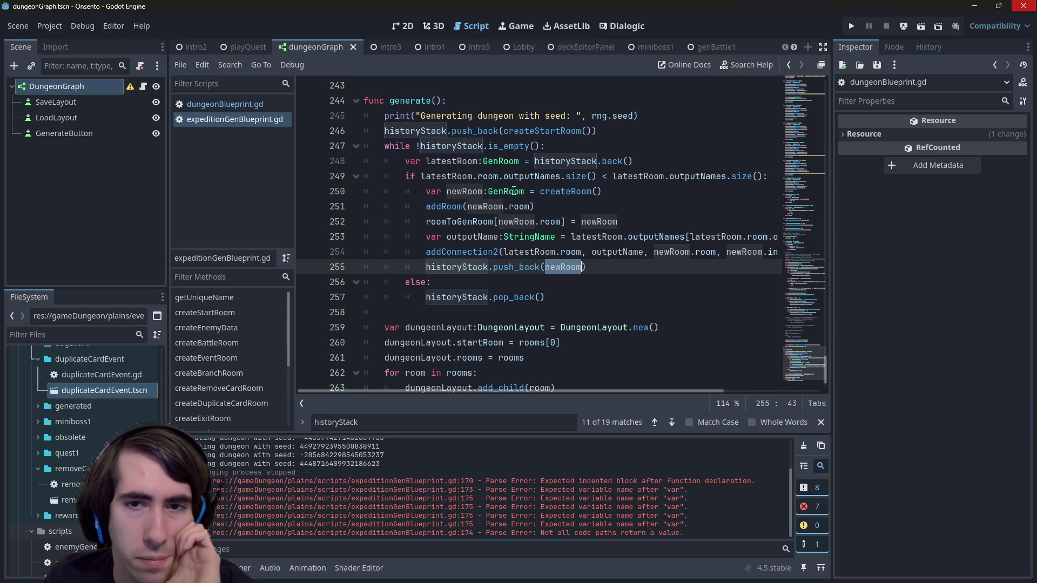
mouse_move(514, 191)
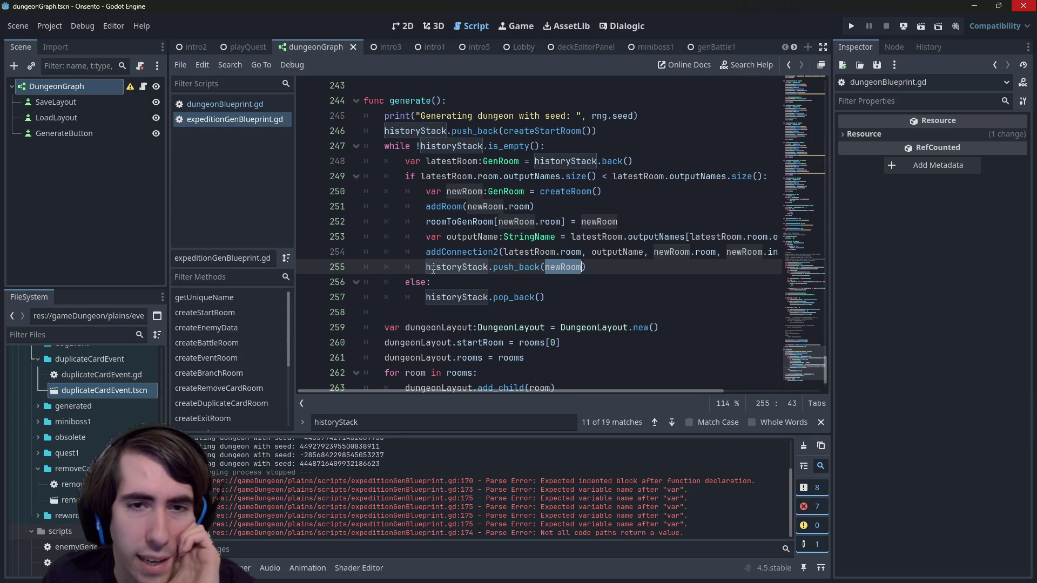
key("Home")
key("Return")
key("Up")
Write 'currentCost += newRoom.cost' on the new line
type("historyStack.")
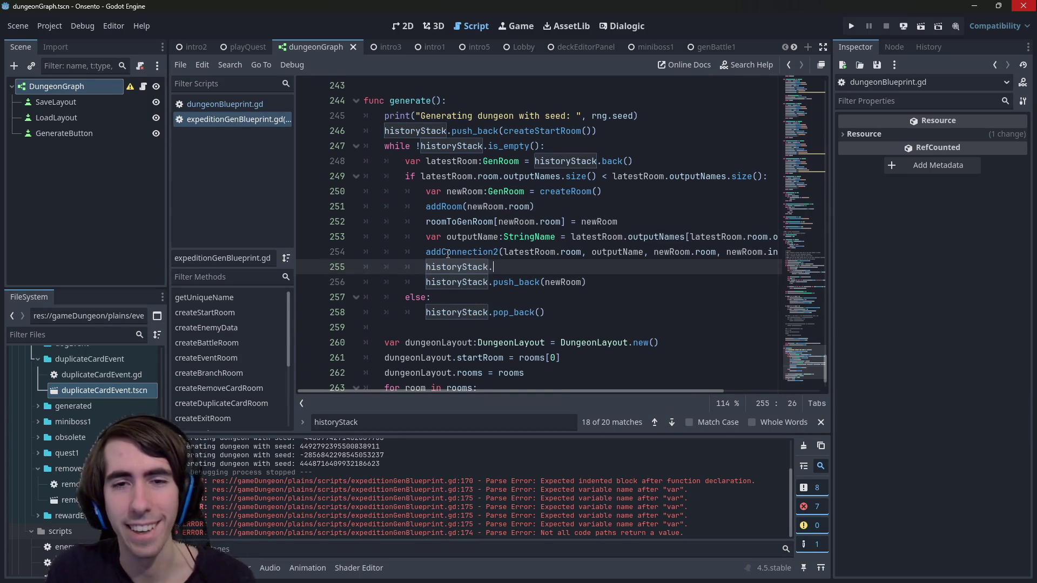
key("ctrl+BackSpace")
key("ctrl+BackSpace")
type("c")
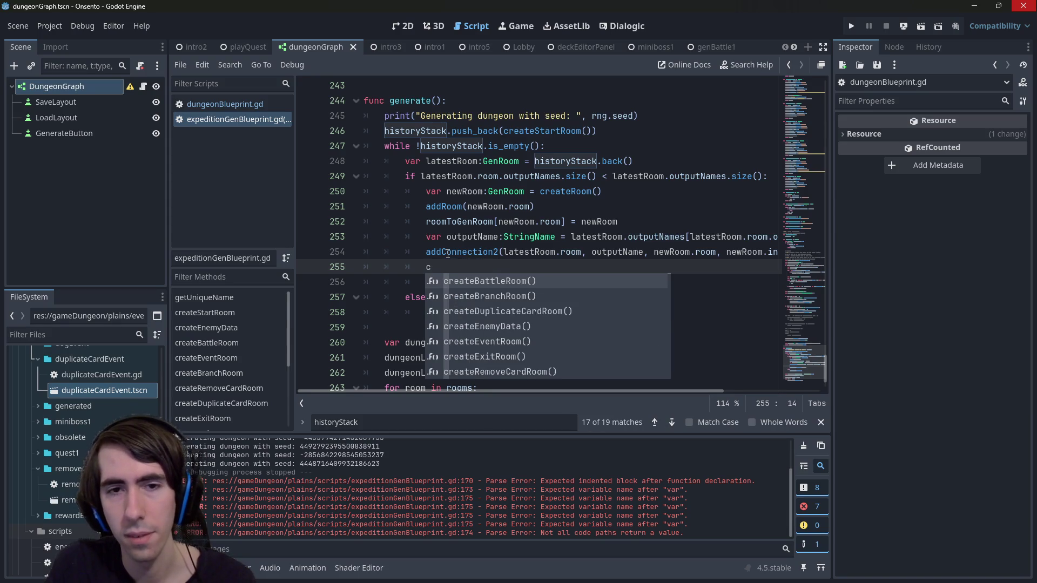
type("urrentCost ")
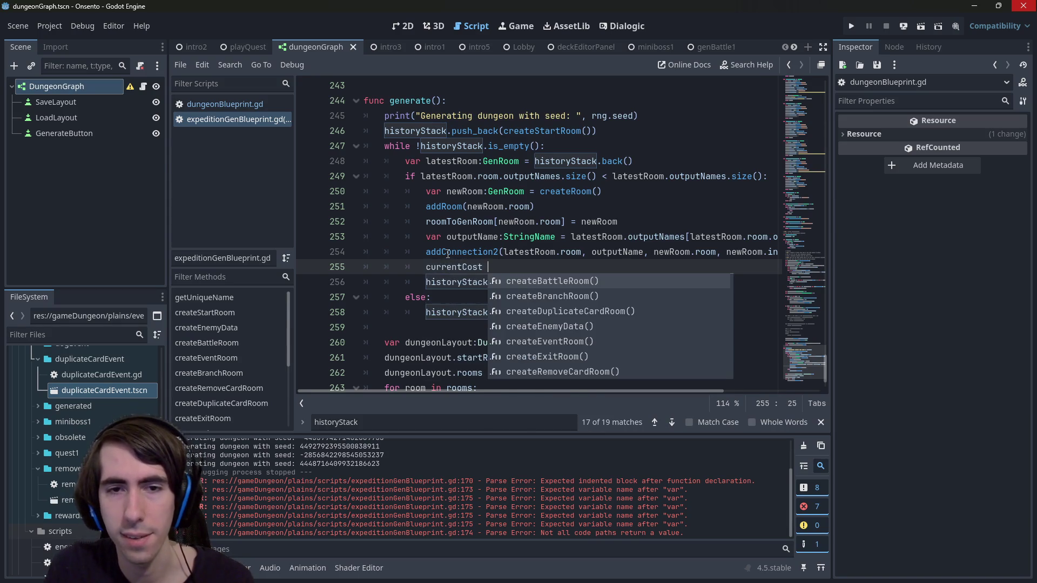
type("+=")
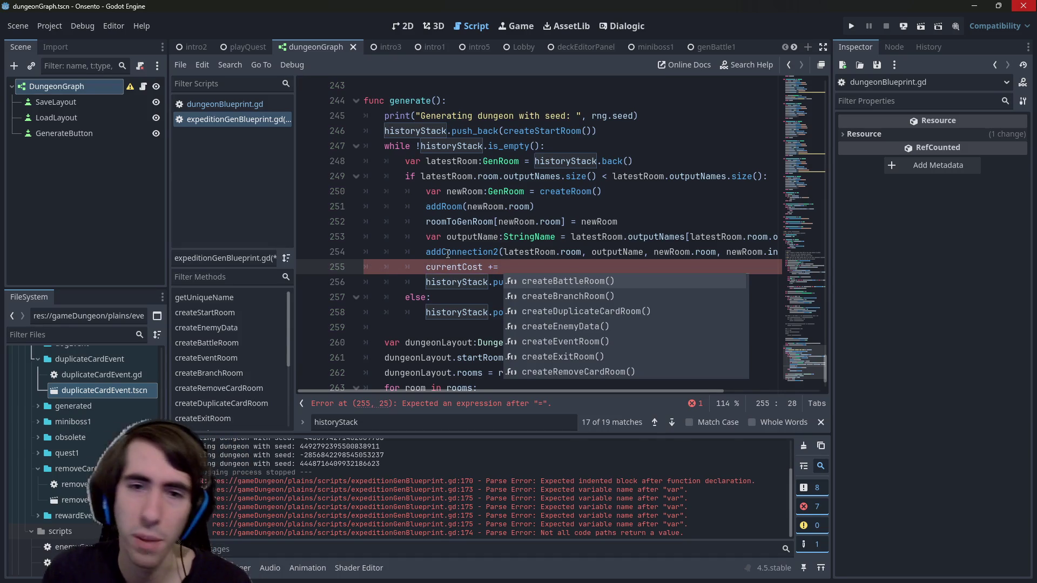
key("Escape")
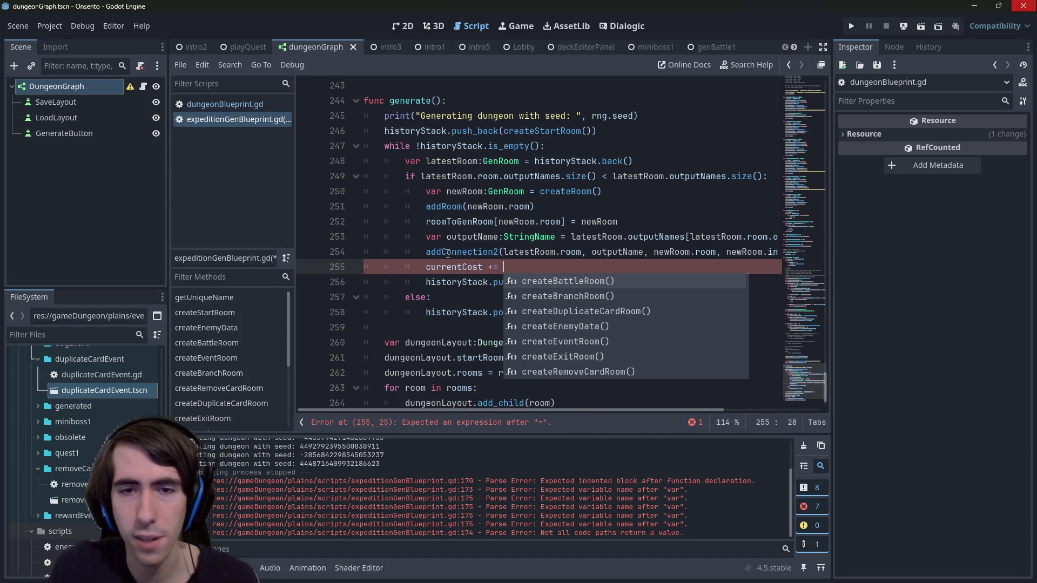
key("Escape")
key("Up")
type("newRoom.cost")
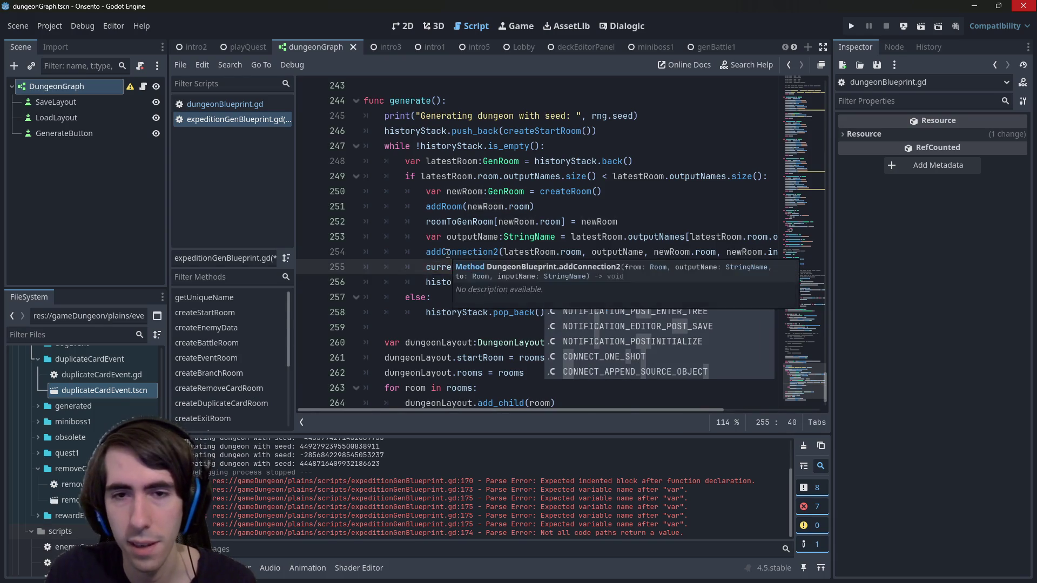
Save the script and jump to the GenRoom class definition
key("ctrl+s")
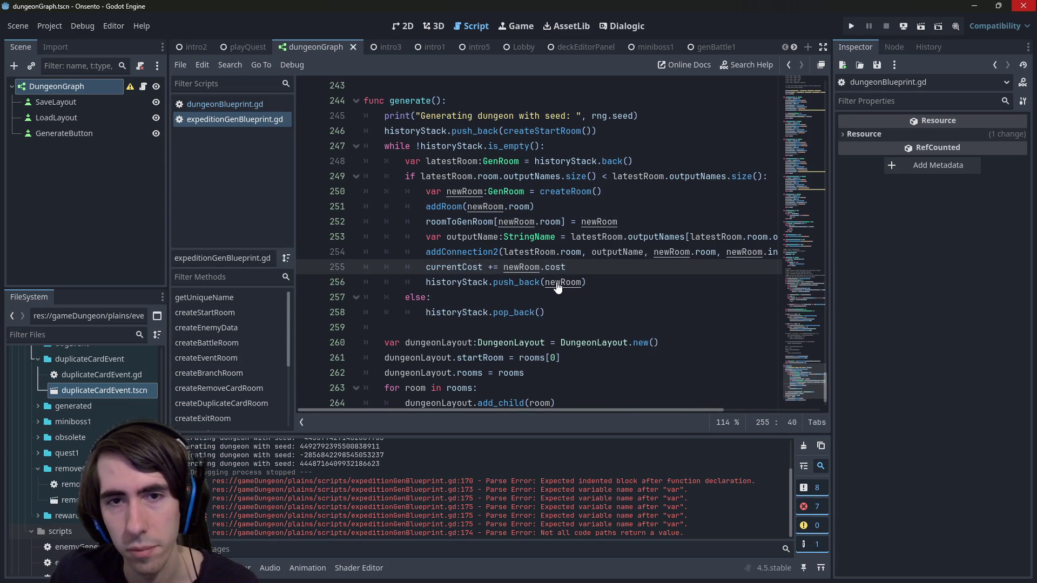
double_click(558, 283)
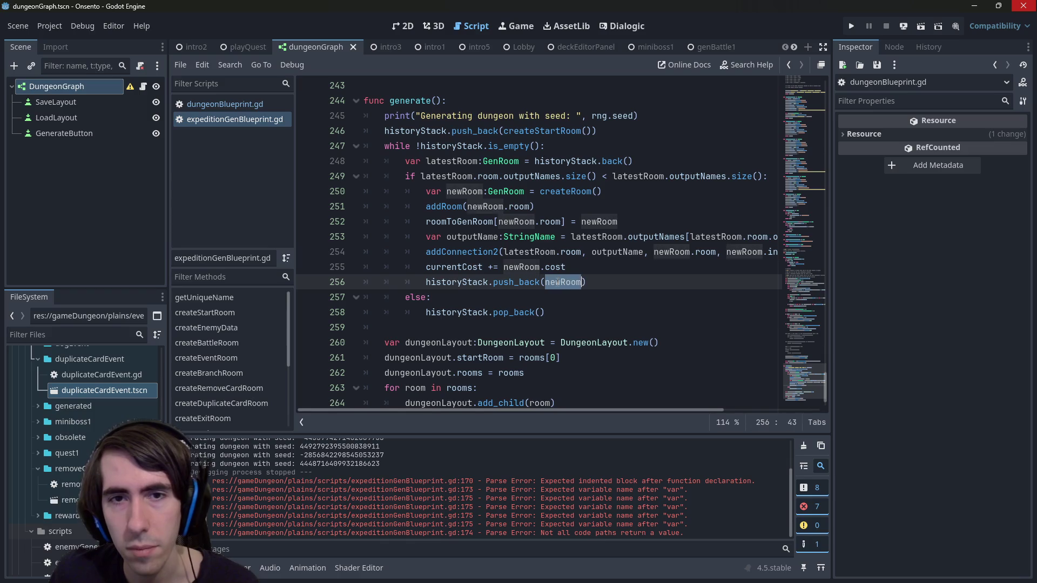
left_click(511, 193, "ctrl")
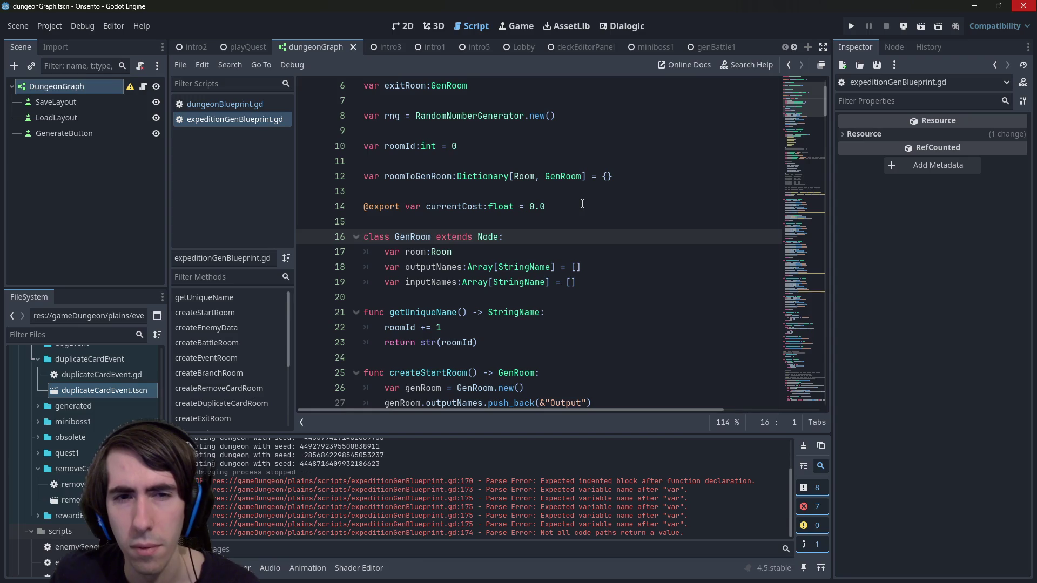
Add 'var cost:float = 1.0' after inputNames in the GenRoom class
double_click(431, 238)
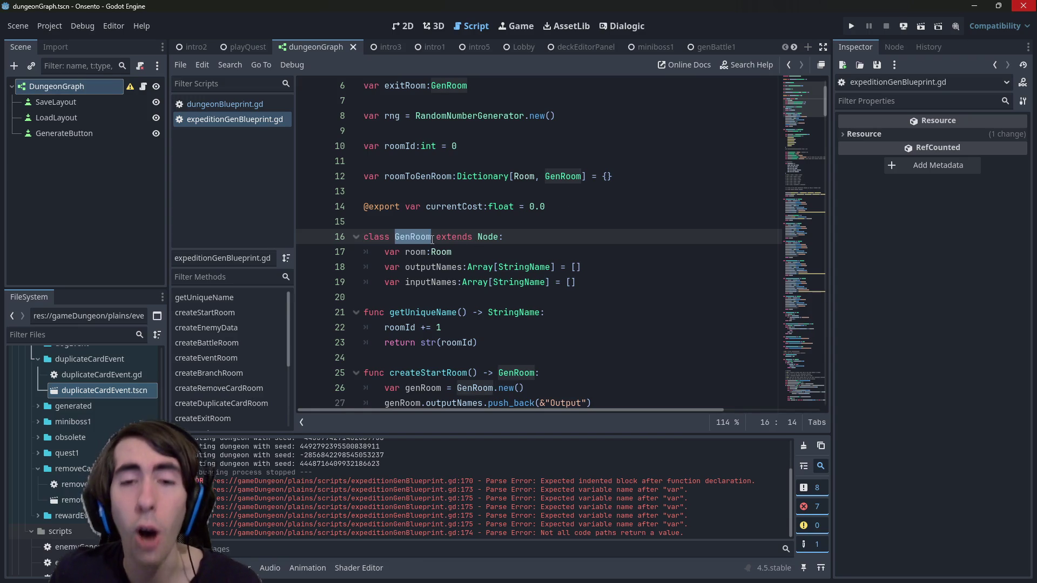
left_click(622, 289)
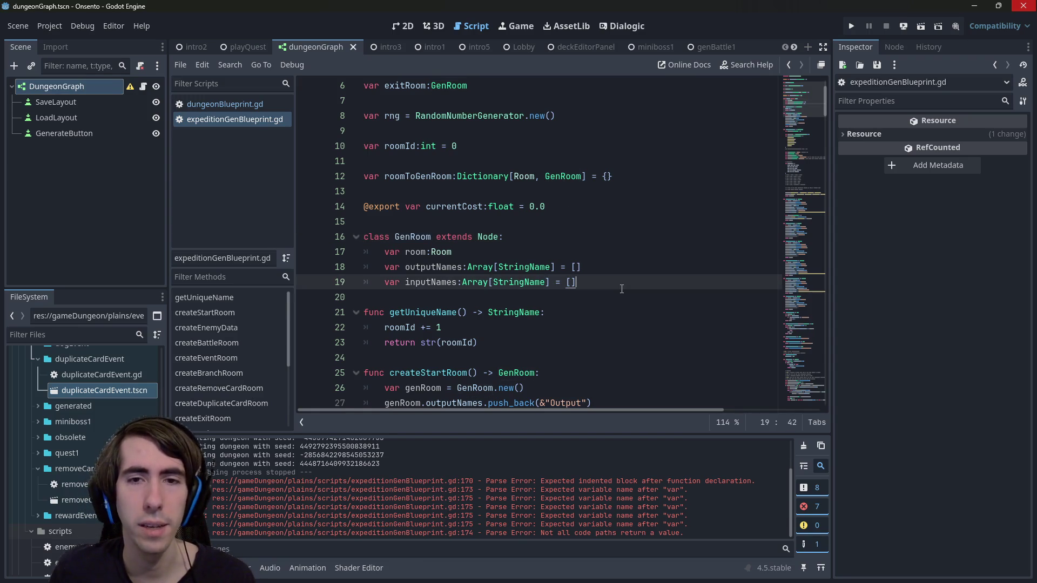
key("Return")
type("var cost")
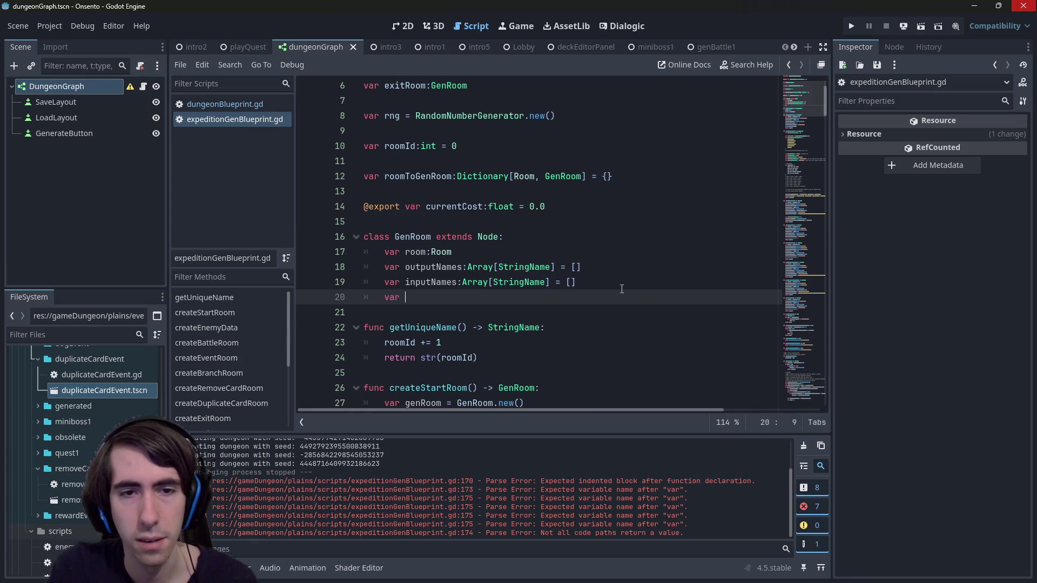
type(":float = 0.0")
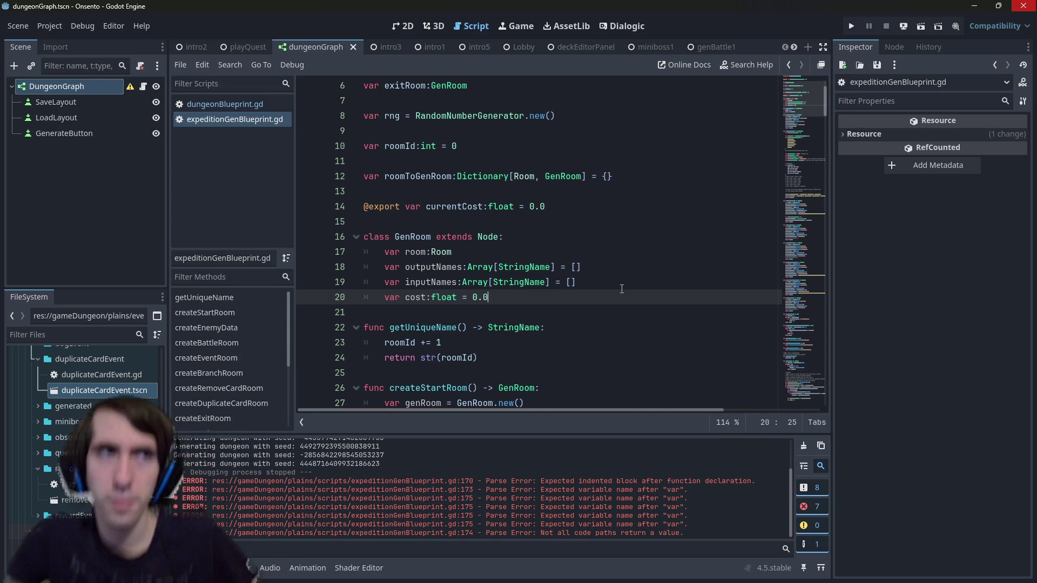
key("Left")
key("Left")
key("BackSpace")
type("1")
key("Right")
key("Right")
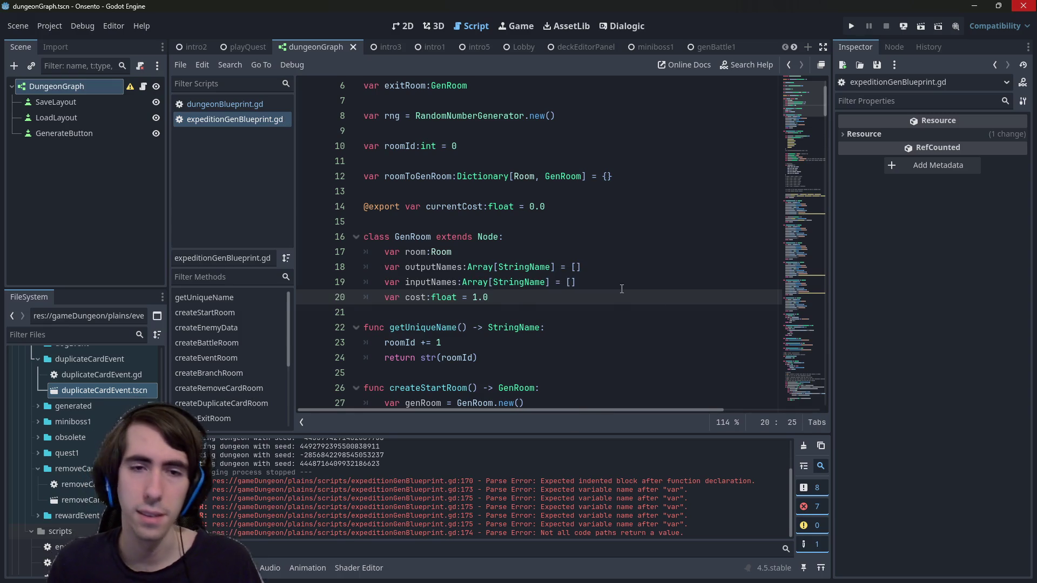
Copy the 'currentCost += newRoom.cost' line in generate()
left_click(591, 241)
scroll(589, 243, "down", 15)
scroll(581, 253, "up", 1)
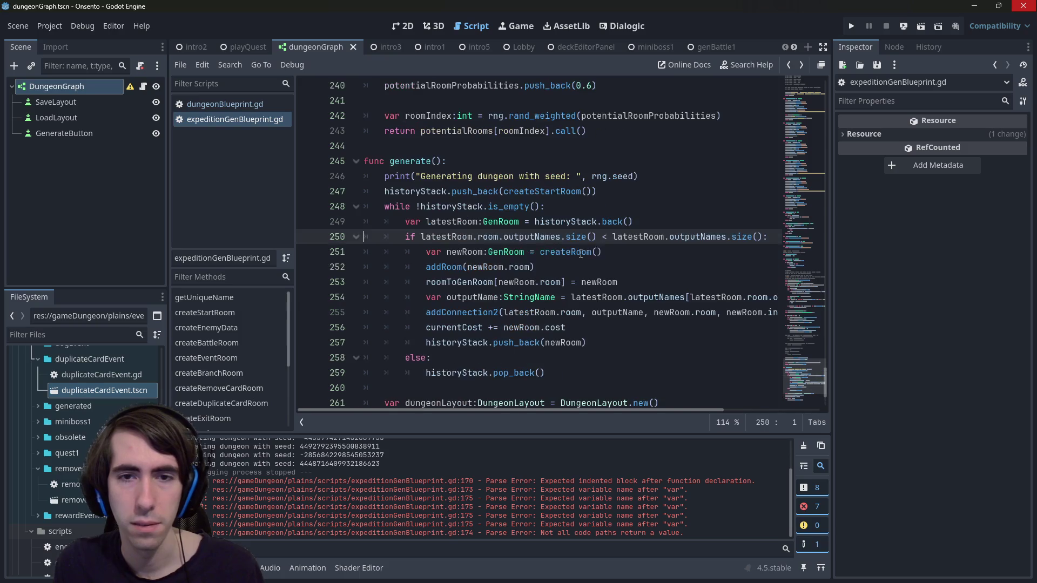
left_click(581, 253, "ctrl")
scroll(580, 253, "down", 6)
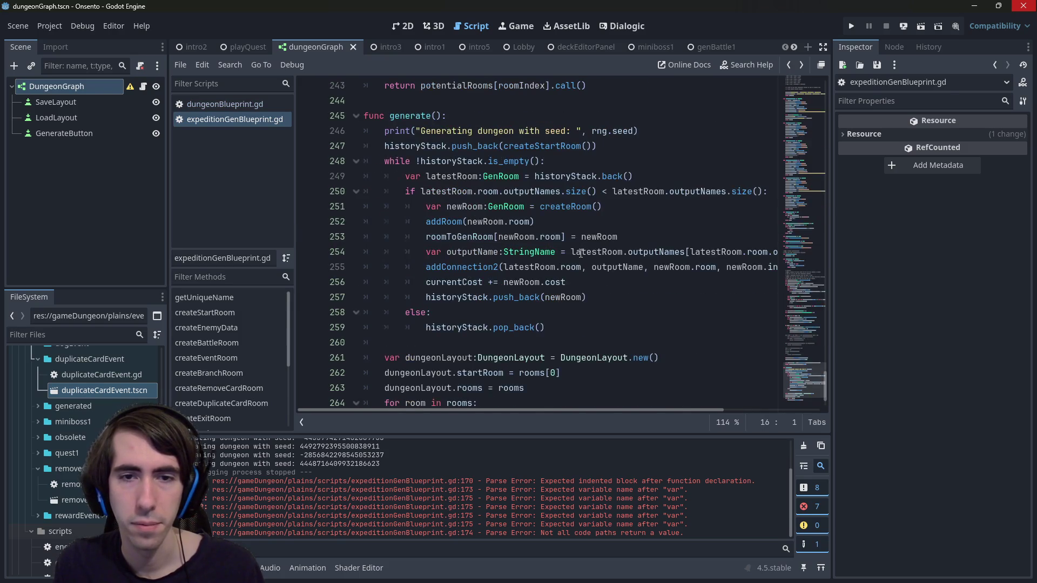
double_click(552, 283)
left_click_drag(565, 283, 426, 285)
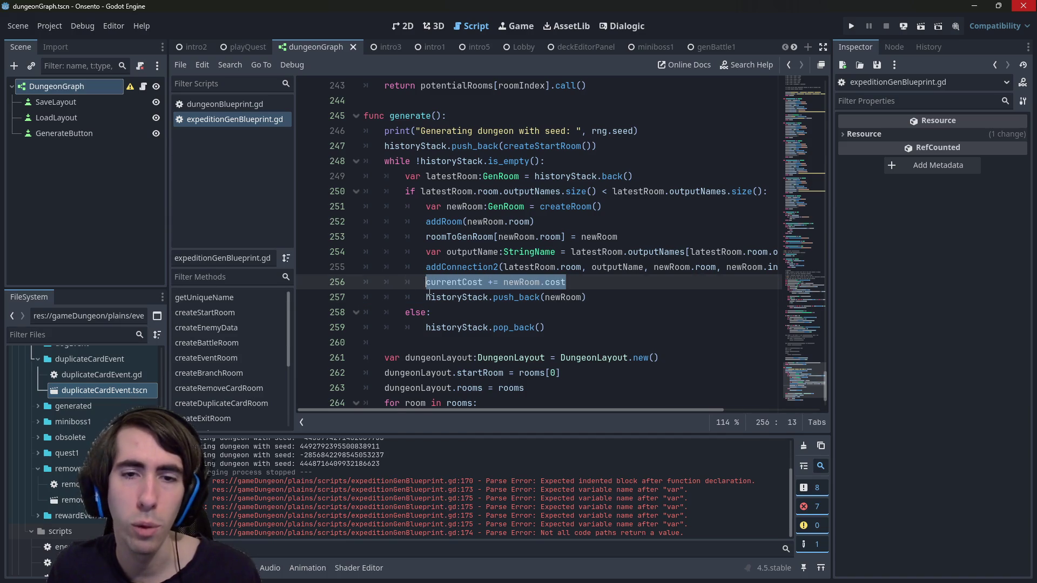
key("ctrl+c")
Paste the cost line above historyStack.pop_back() in the else branch
key("Down")
key("Down")
key("Down")
key("ctrl+v")
key("Return")
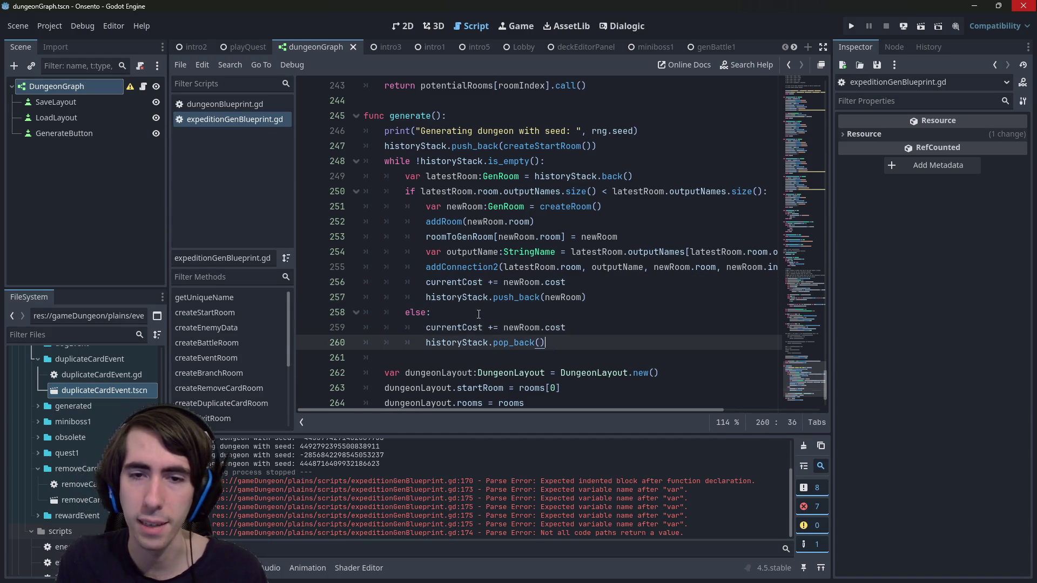
key("Up")
key("ctrl+Right")
key("ctrl+Right")
key("ctrl+Right")
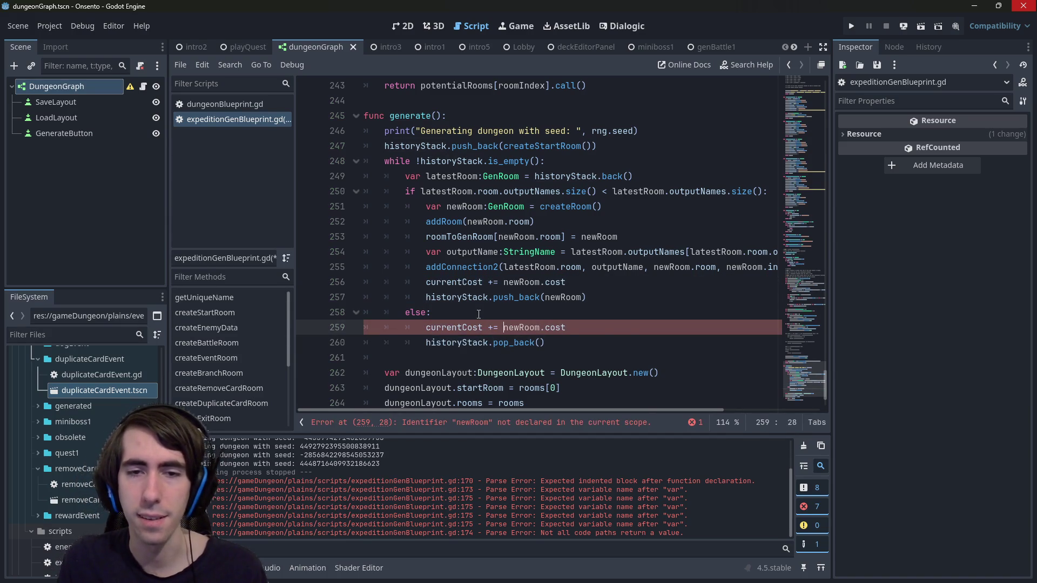